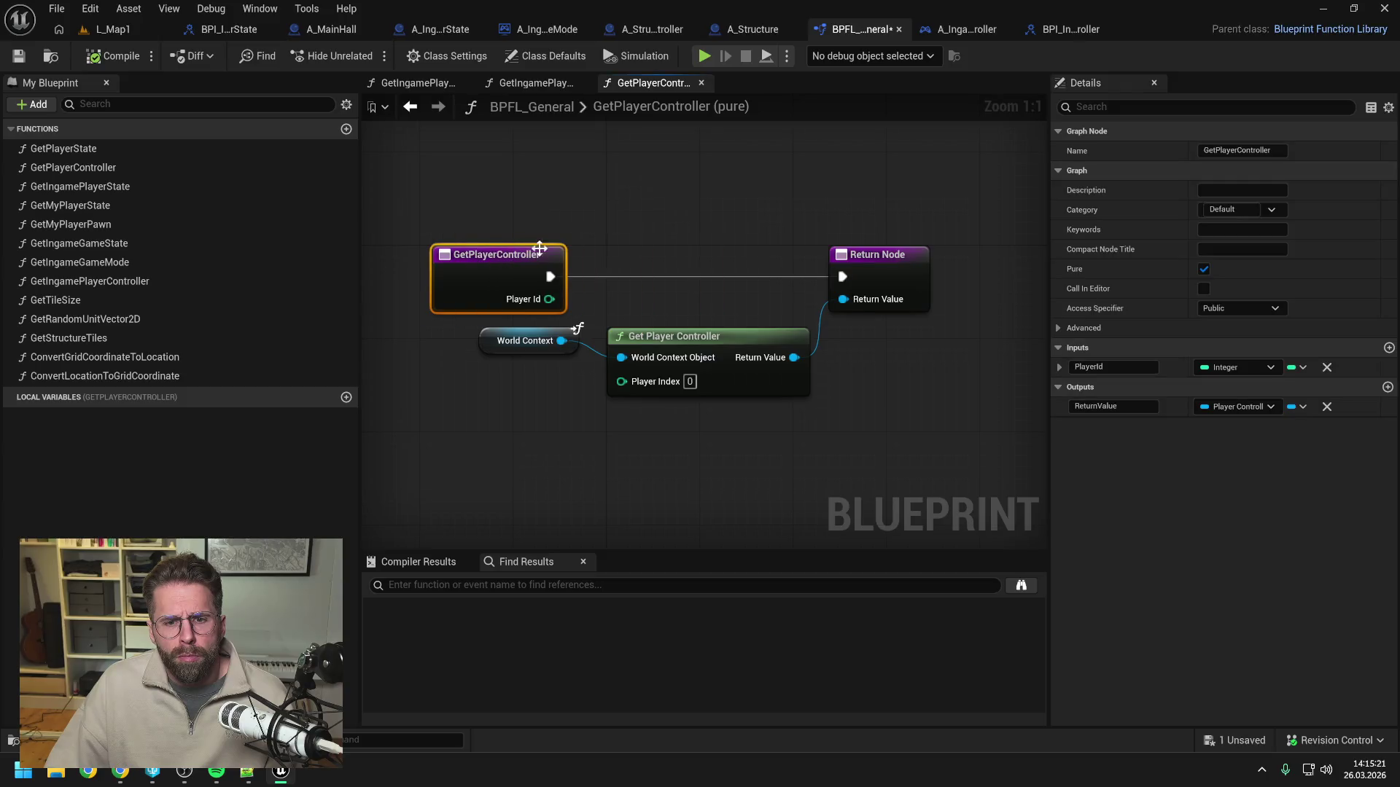
Shift the GetPlayerController entry node left and save BPFL_General.
{"action": "left_click_drag", "start_coordinate": [614, 277], "coordinate": [452, 277]}
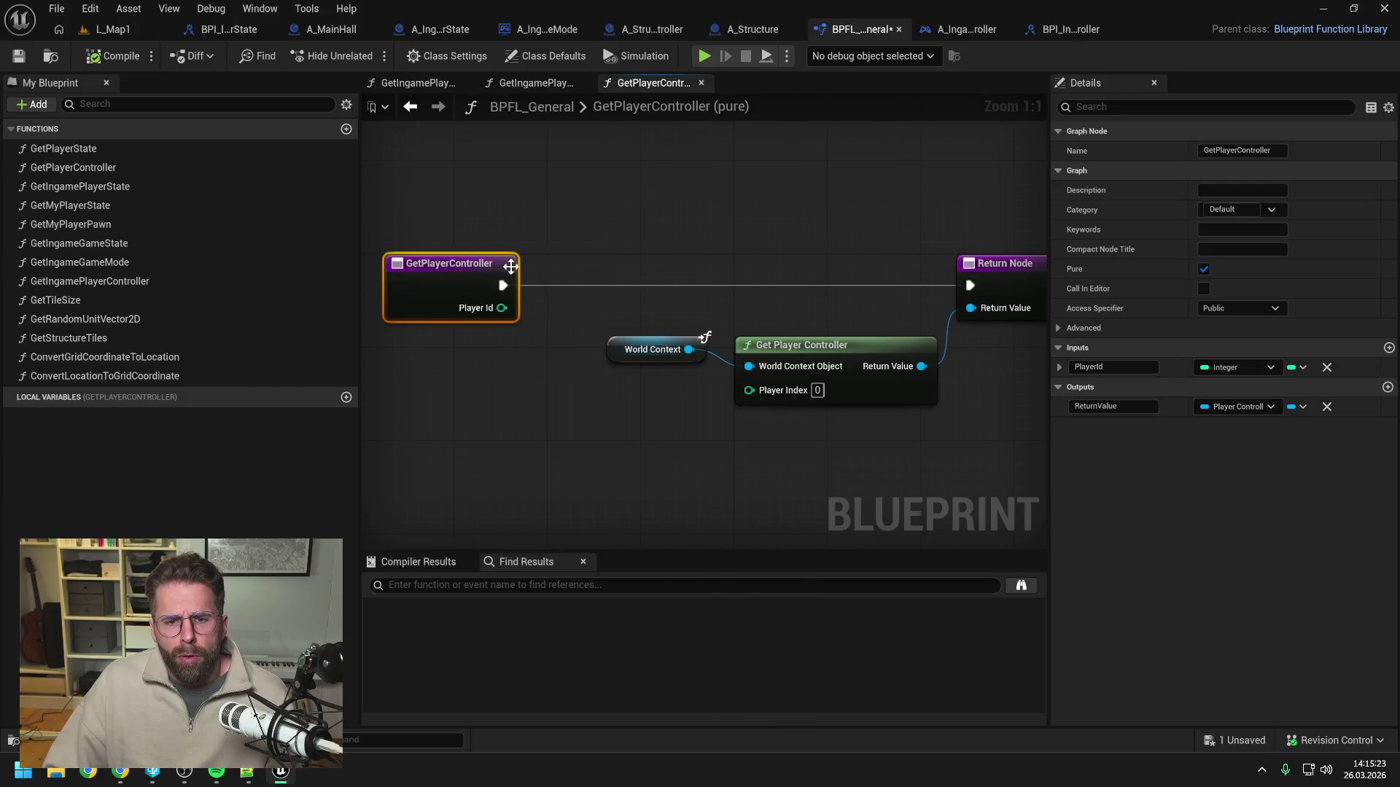
{"action": "left_click", "coordinate": [632, 233]}
{"action": "scroll", "coordinate": [632, 234], "scroll_direction": "down", "scroll_amount": 1}
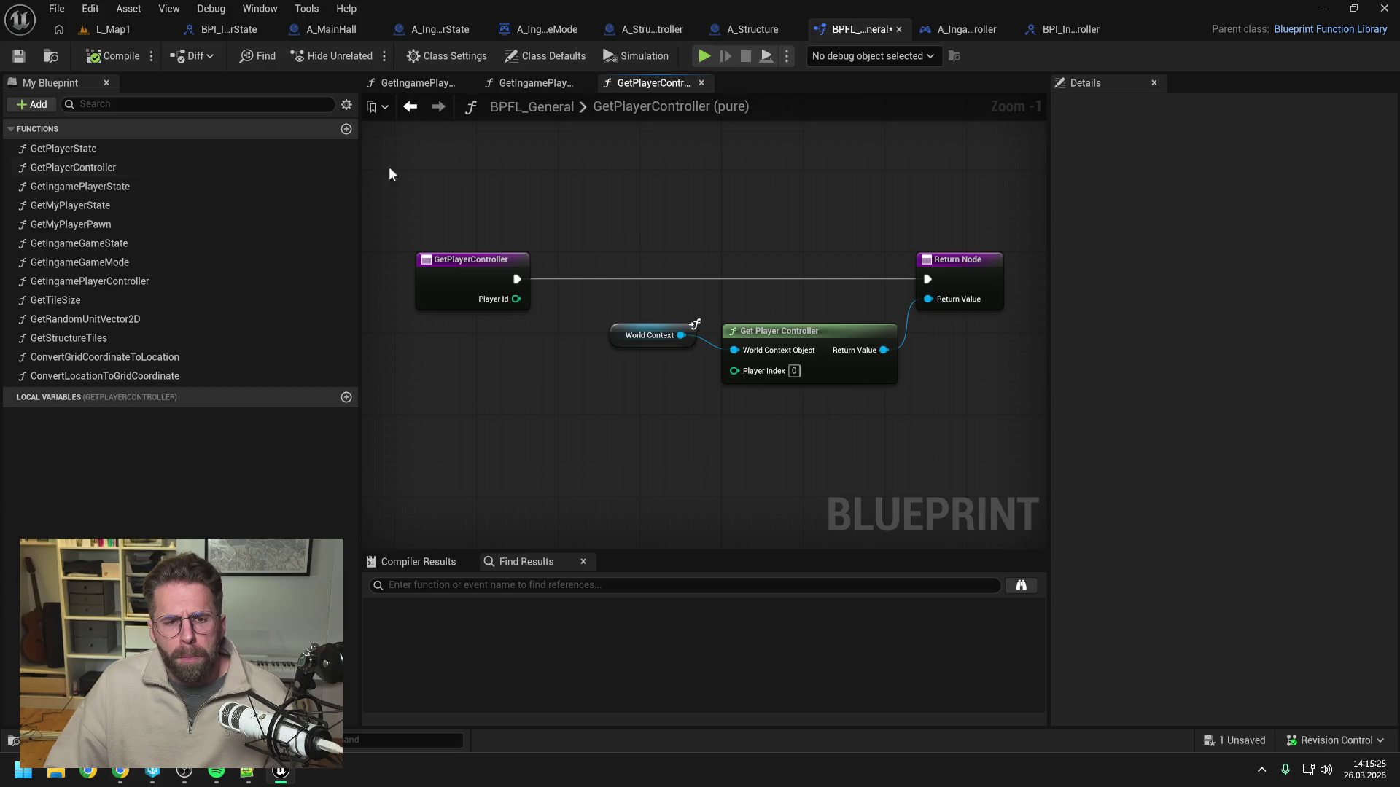
{"action": "key", "text": "ctrl+s"}
Move the World Context and Get Player Controller nodes lower, then save the library again.
{"action": "mouse_move", "coordinate": [639, 323]}
{"action": "left_mouse_down"}
{"action": "mouse_move", "coordinate": [759, 370]}
{"action": "mouse_move", "coordinate": [729, 363]}
{"action": "mouse_move", "coordinate": [732, 392]}
{"action": "left_mouse_up"}
{"action": "left_click", "coordinate": [713, 333]}
{"action": "key", "text": "ctrl+s"}
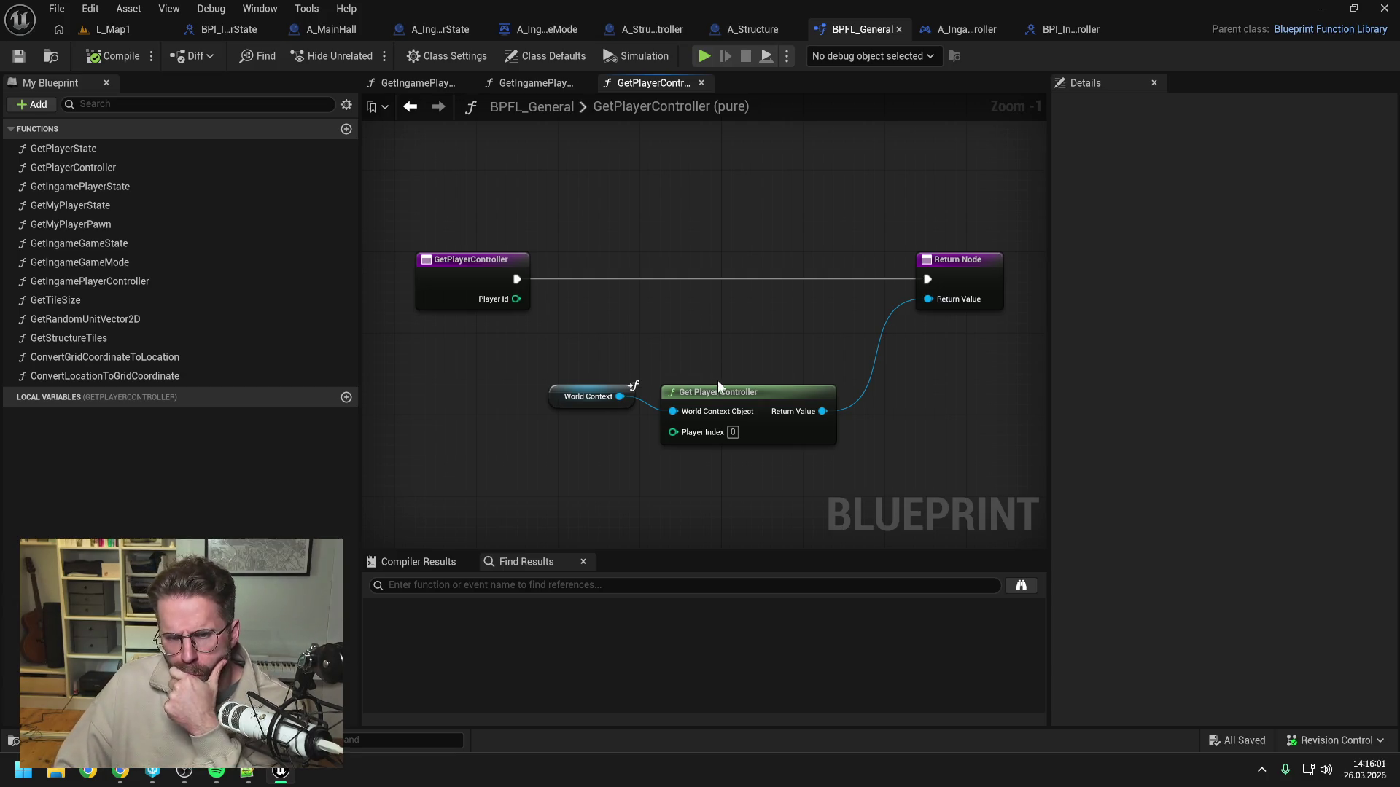
{"action": "mouse_move", "coordinate": [722, 389]}
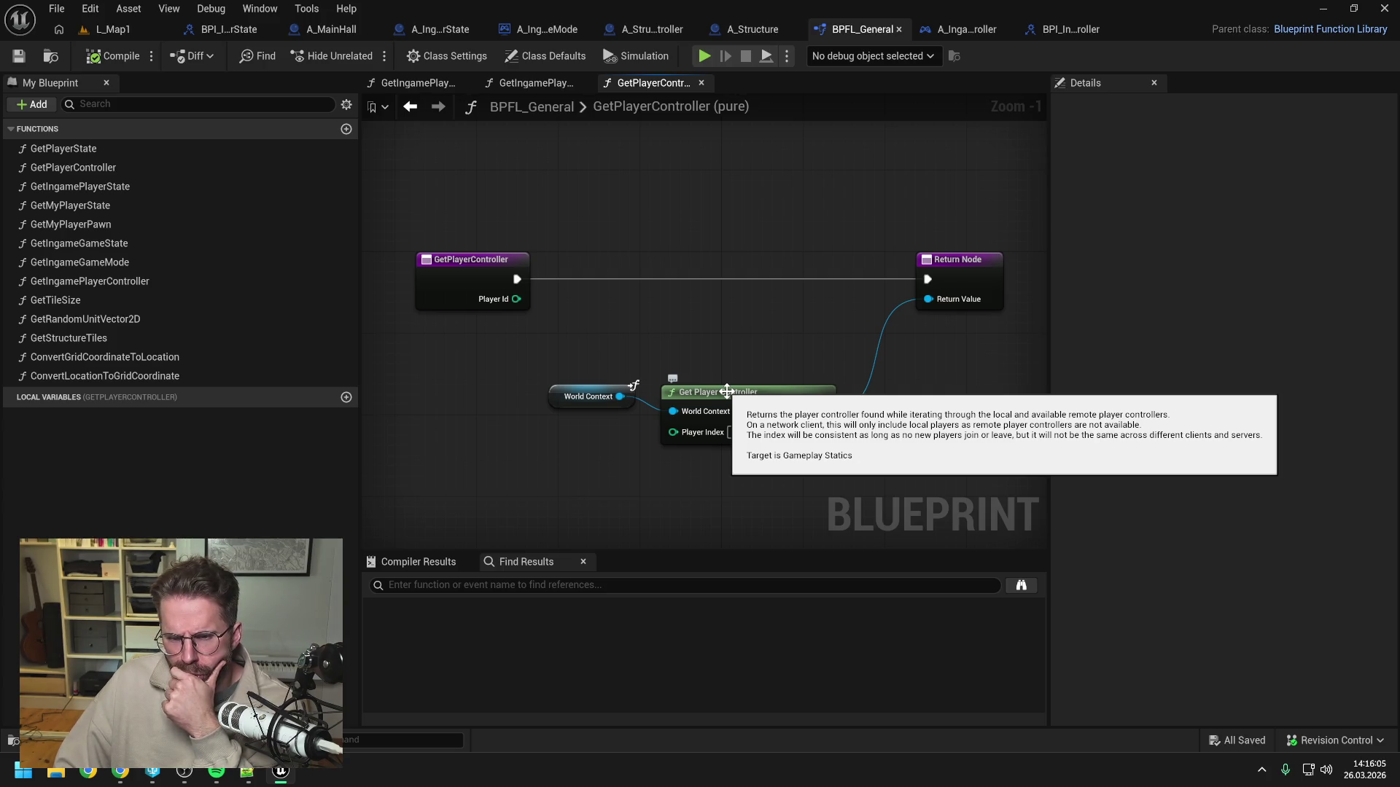
{"action": "left_click", "coordinate": [459, 278]}
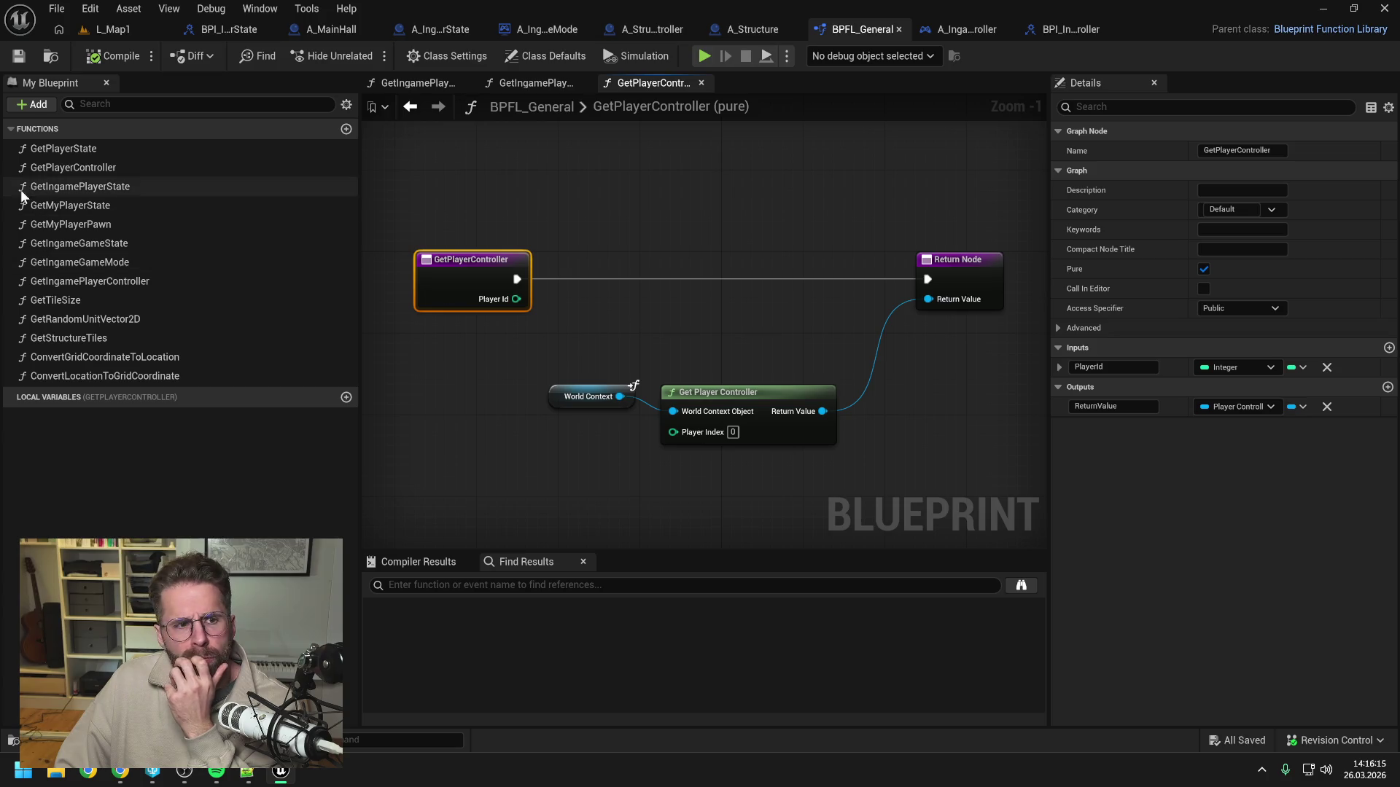
Open the GetPlayerState function graph to review it.
{"action": "left_click", "coordinate": [70, 149]}
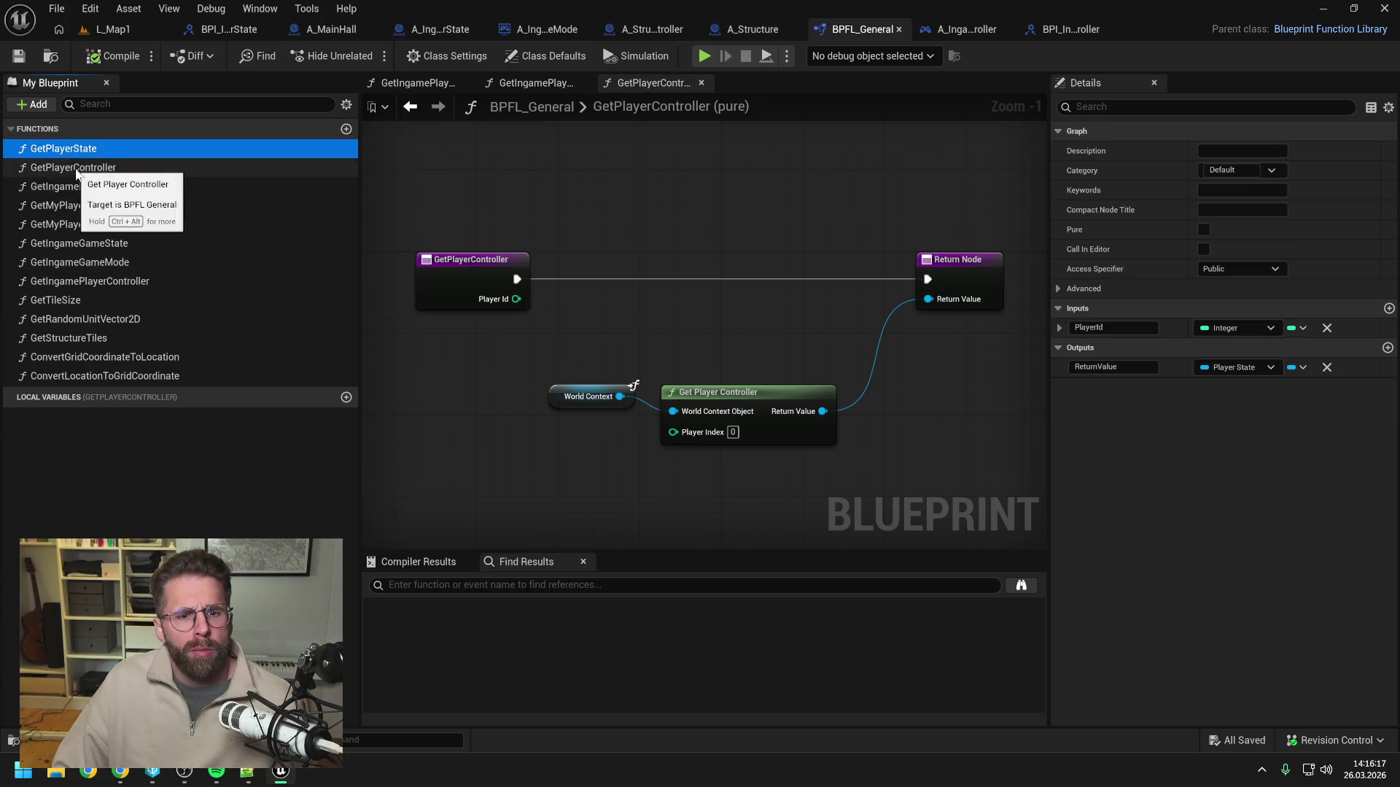
{"action": "double_click", "coordinate": [69, 149]}
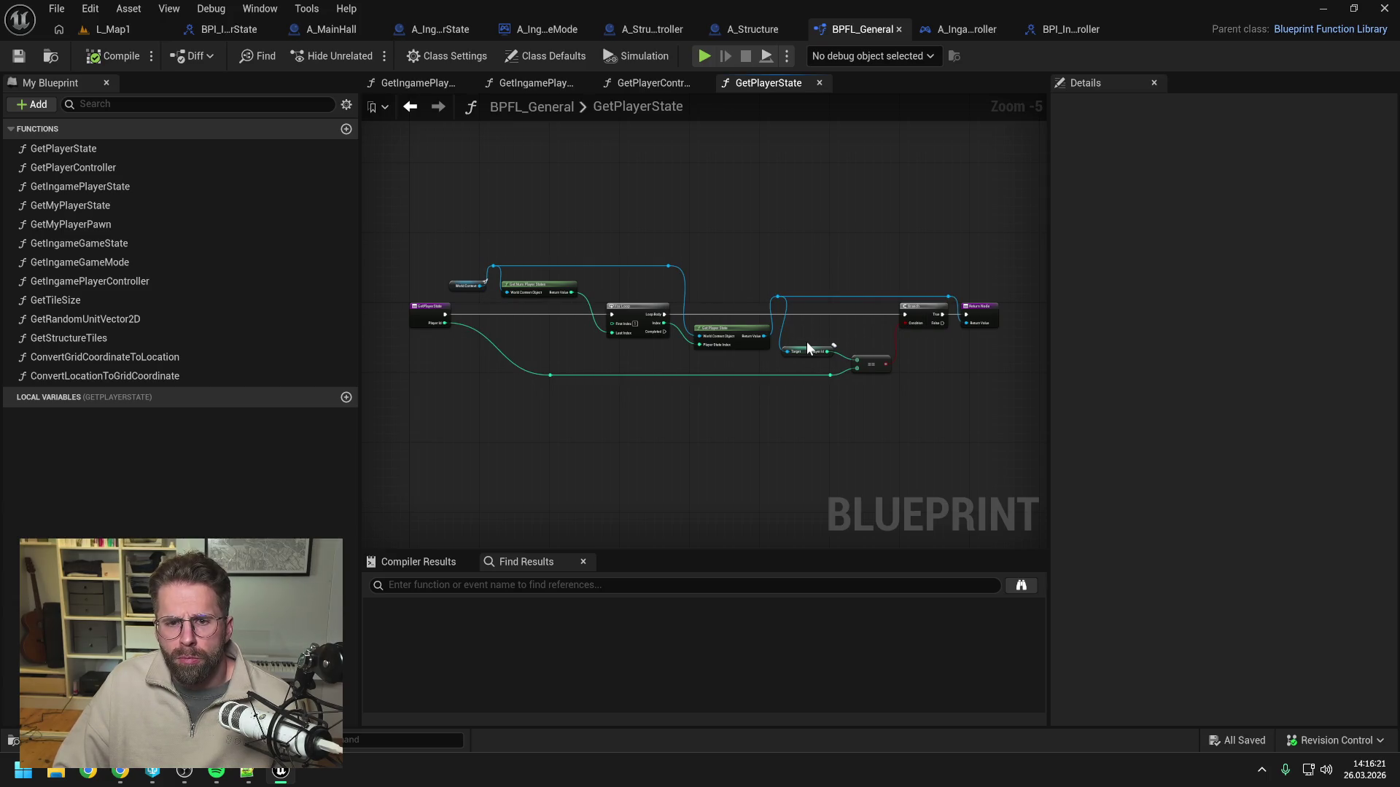
{"action": "mouse_move", "coordinate": [728, 330]}
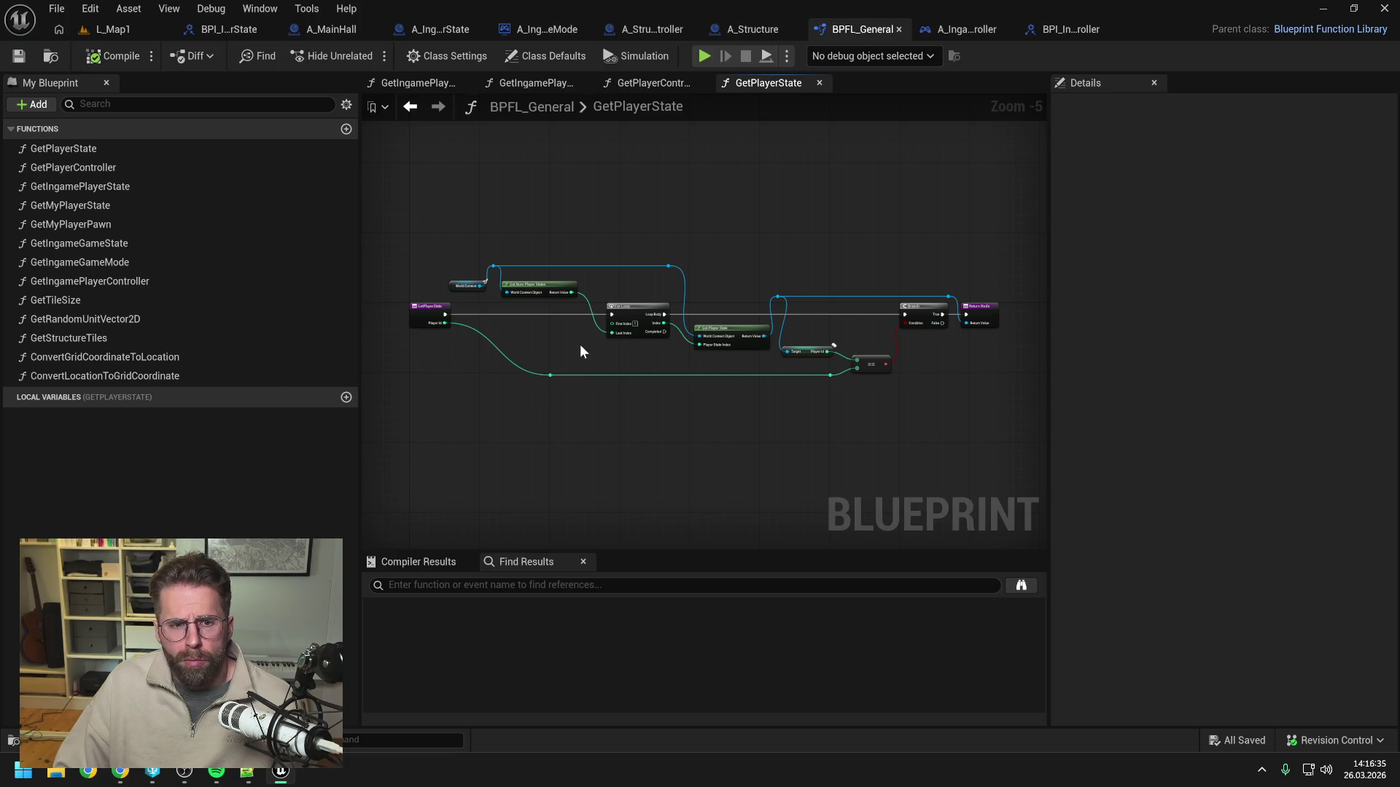
{"action": "left_click", "coordinate": [80, 151]}
{"action": "left_click", "coordinate": [80, 150]}
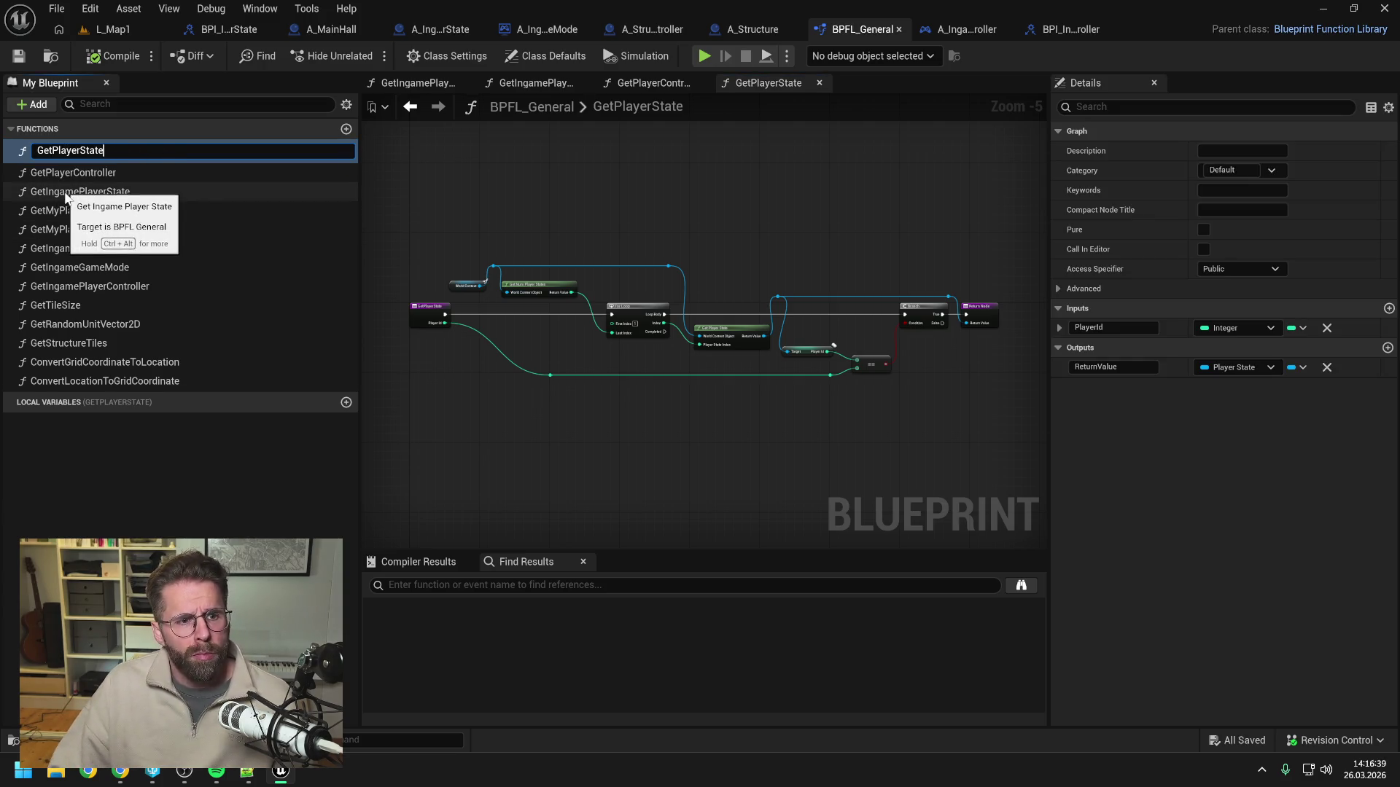
{"action": "left_click", "coordinate": [585, 201]}
Delete the old GetMyPlayerState function and confirm the deletion.
{"action": "double_click", "coordinate": [96, 208]}
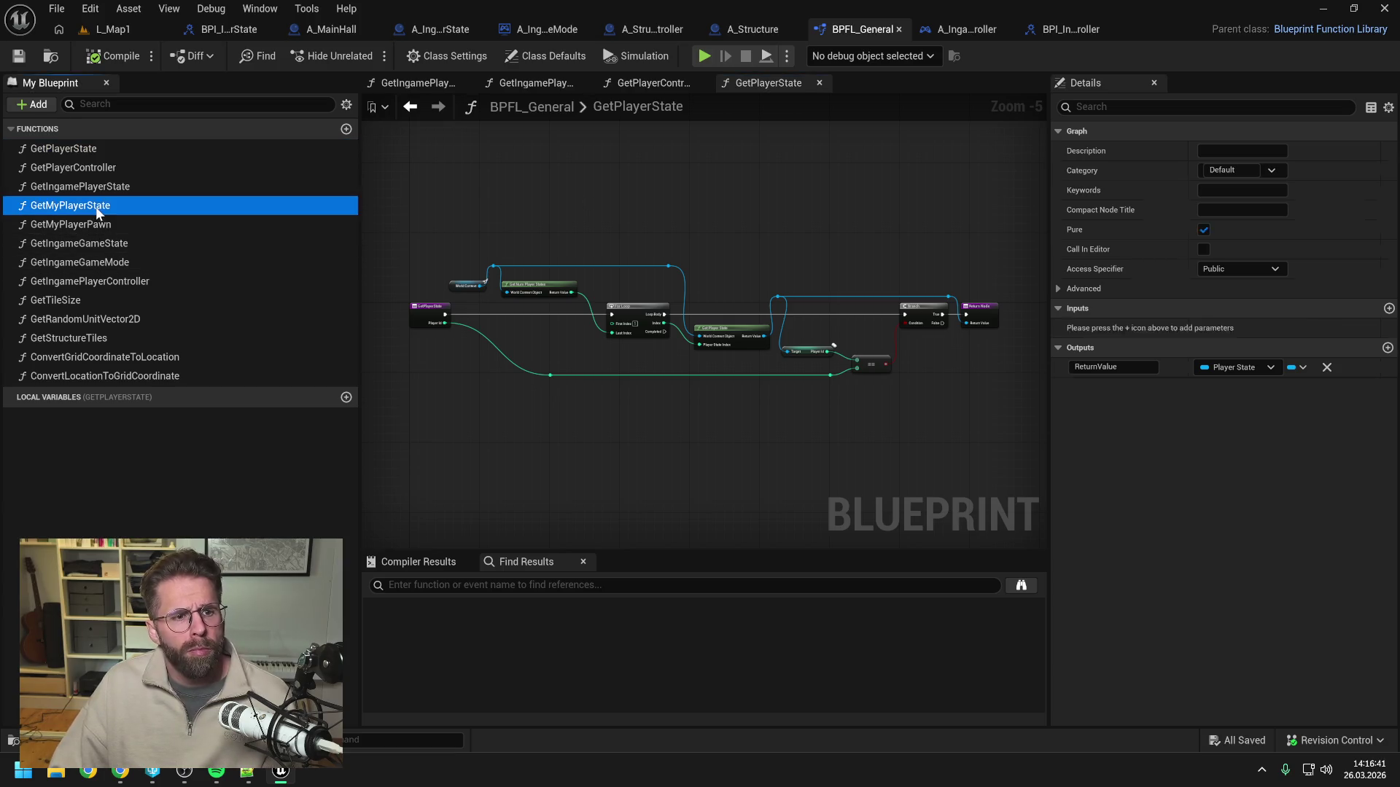
{"action": "left_click", "coordinate": [97, 207]}
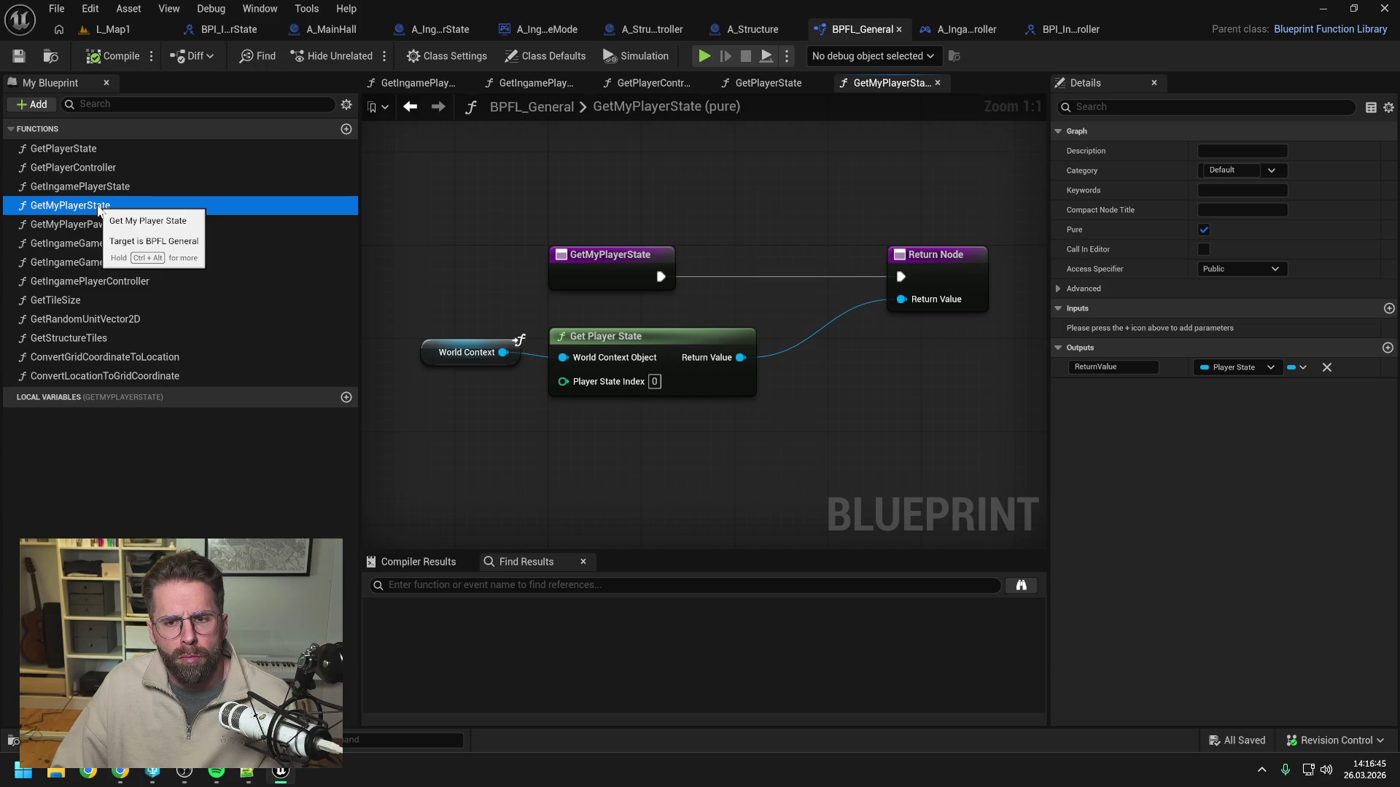
{"action": "key", "text": "Delete"}
{"action": "left_click", "coordinate": [807, 411]}
{"action": "left_click", "coordinate": [92, 149]}
Rename GetPlayerState to GetMyPlayerState and save all modified assets.
{"action": "left_click", "coordinate": [92, 149]}
{"action": "key", "text": "Home"}
{"action": "key", "text": "Right"}
{"action": "key", "text": "Right"}
{"action": "key", "text": "Right"}
{"action": "type", "text": "My"}
{"action": "key", "text": "Return"}
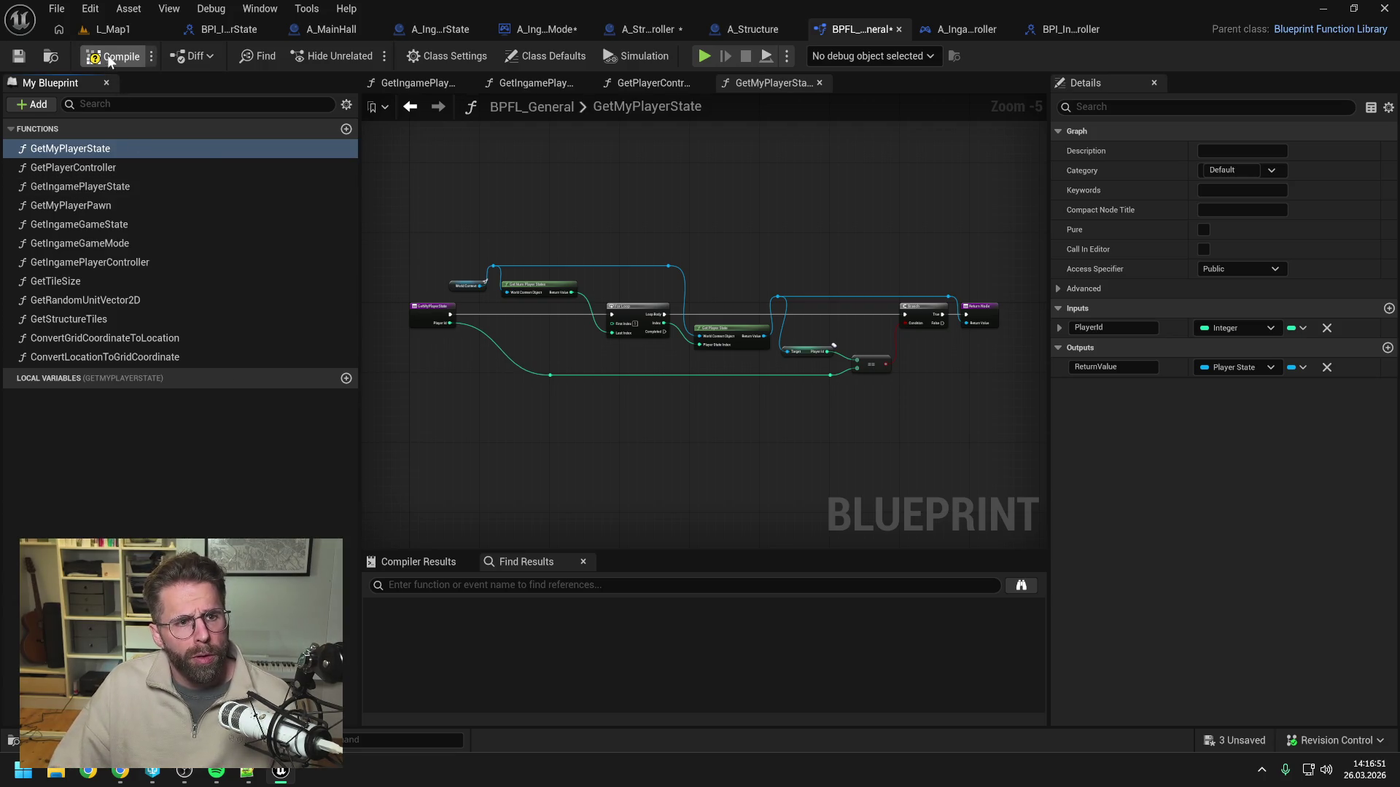
{"action": "double_click", "coordinate": [126, 168]}
{"action": "key", "text": "ctrl+shift+s"}
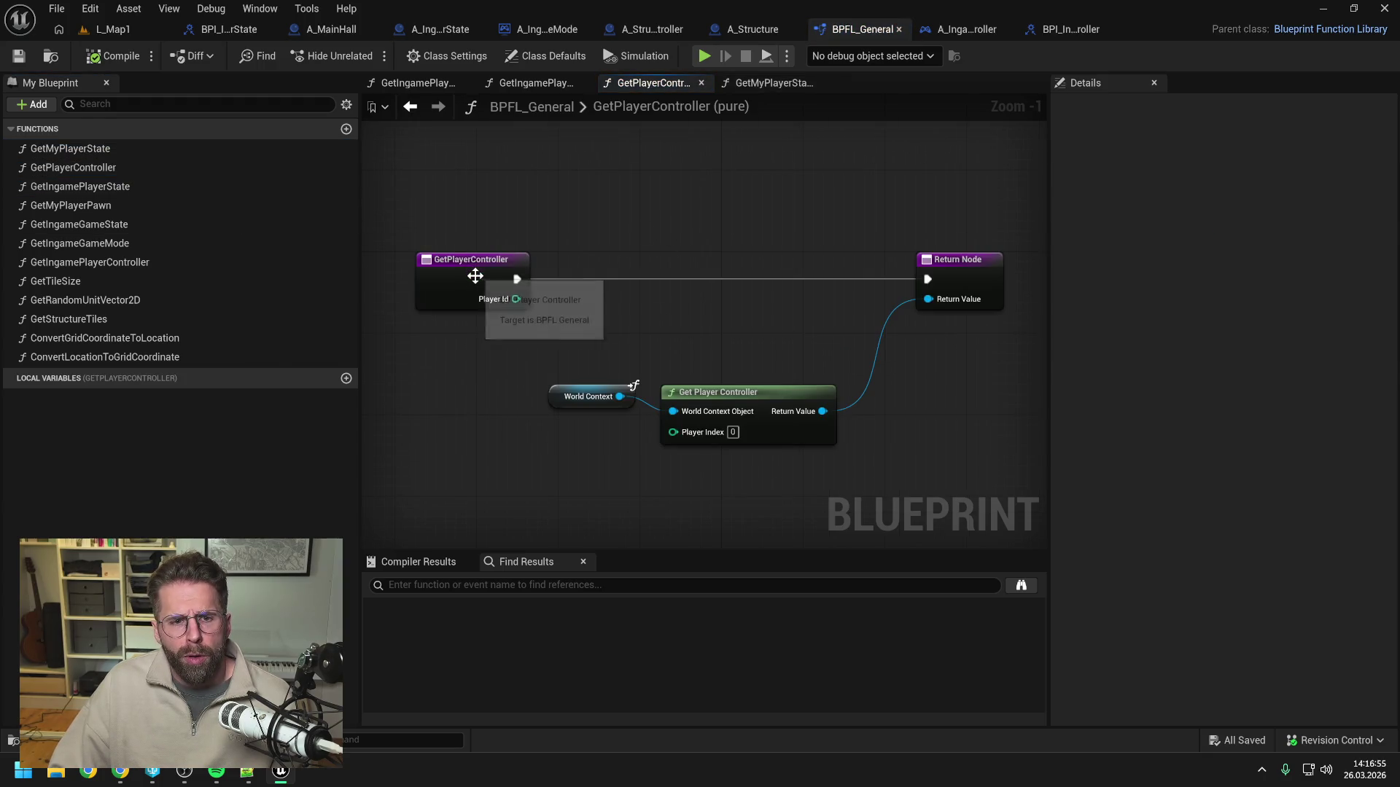
Remove the PlayerId input from GetPlayerController, compile, and tidy its nodes upward.
{"action": "left_click", "coordinate": [475, 275]}
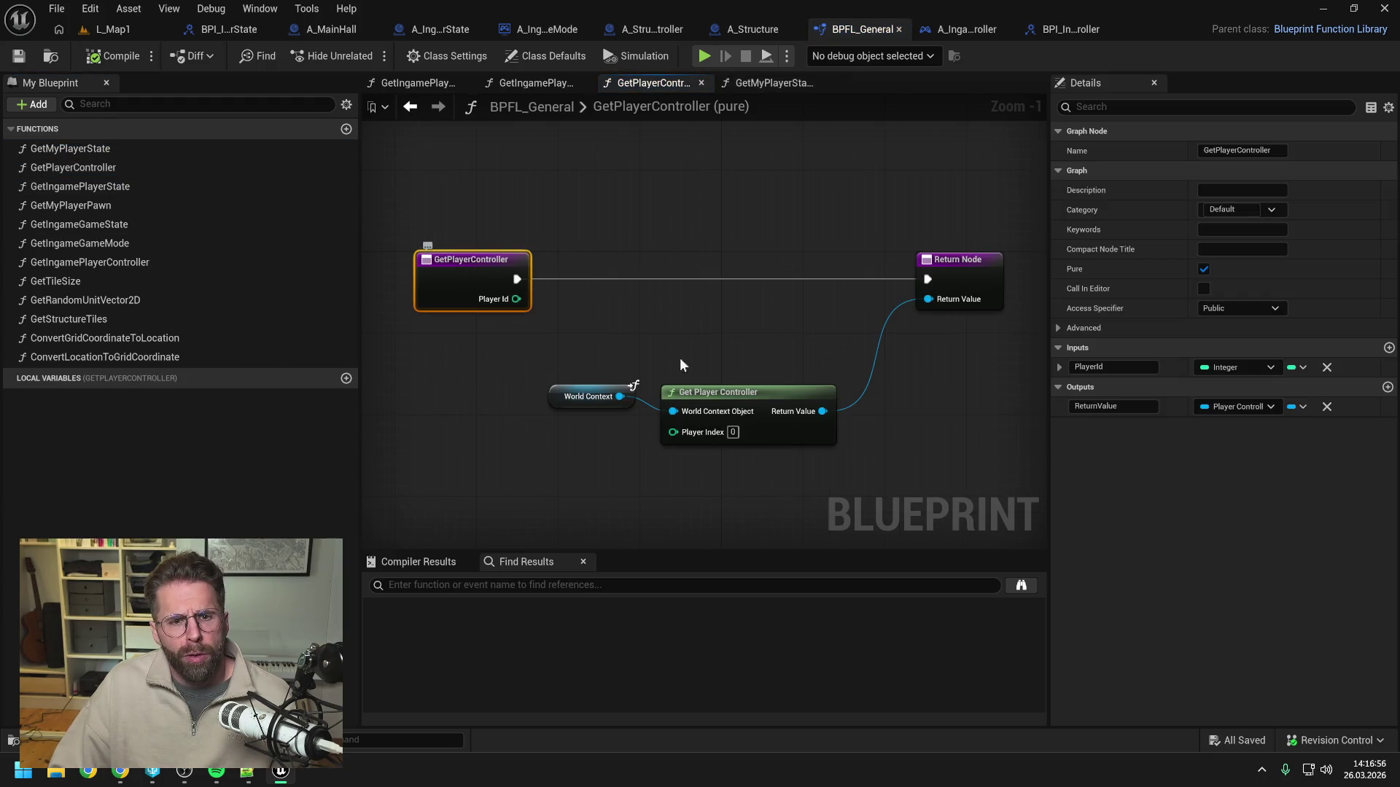
{"action": "left_click", "coordinate": [1327, 367]}
{"action": "left_click", "coordinate": [633, 211]}
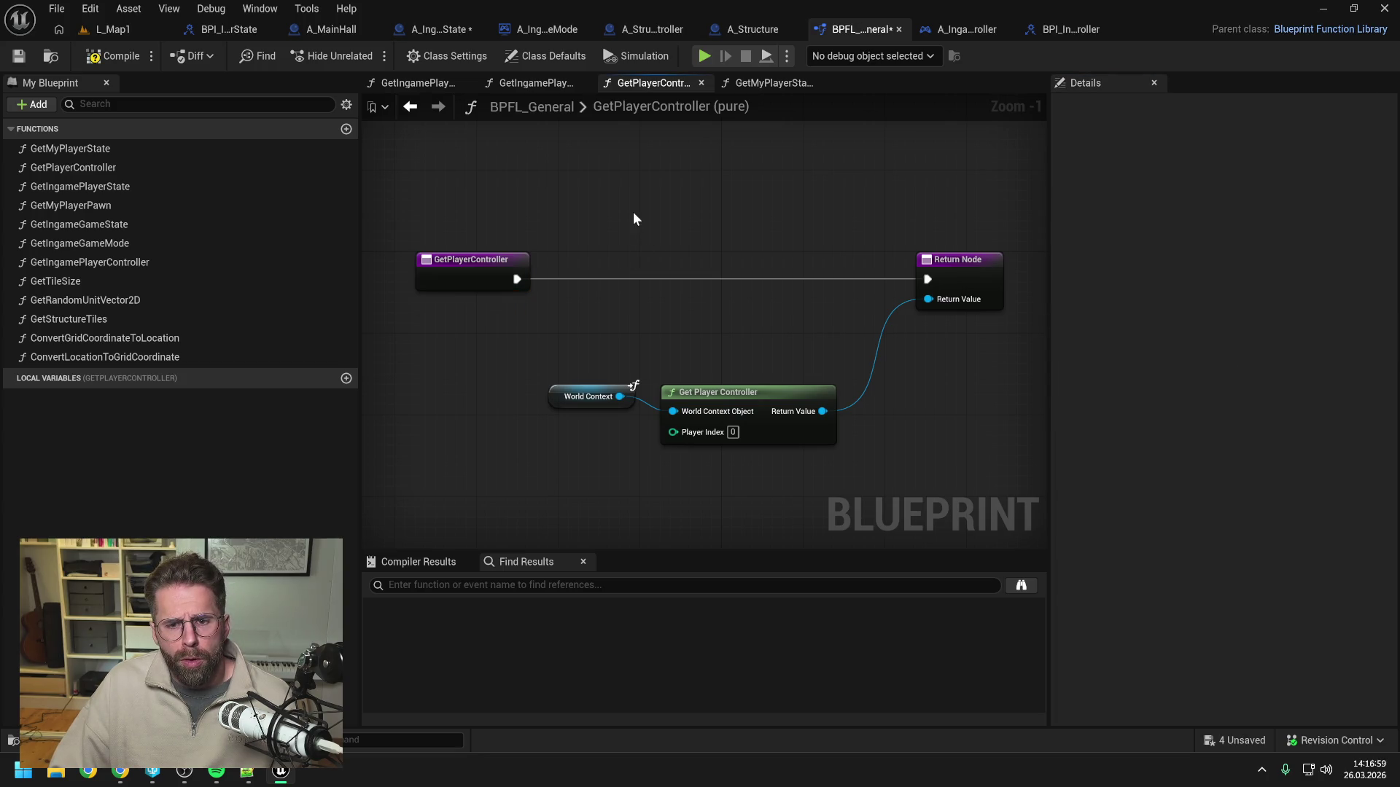
{"action": "left_click", "coordinate": [98, 59]}
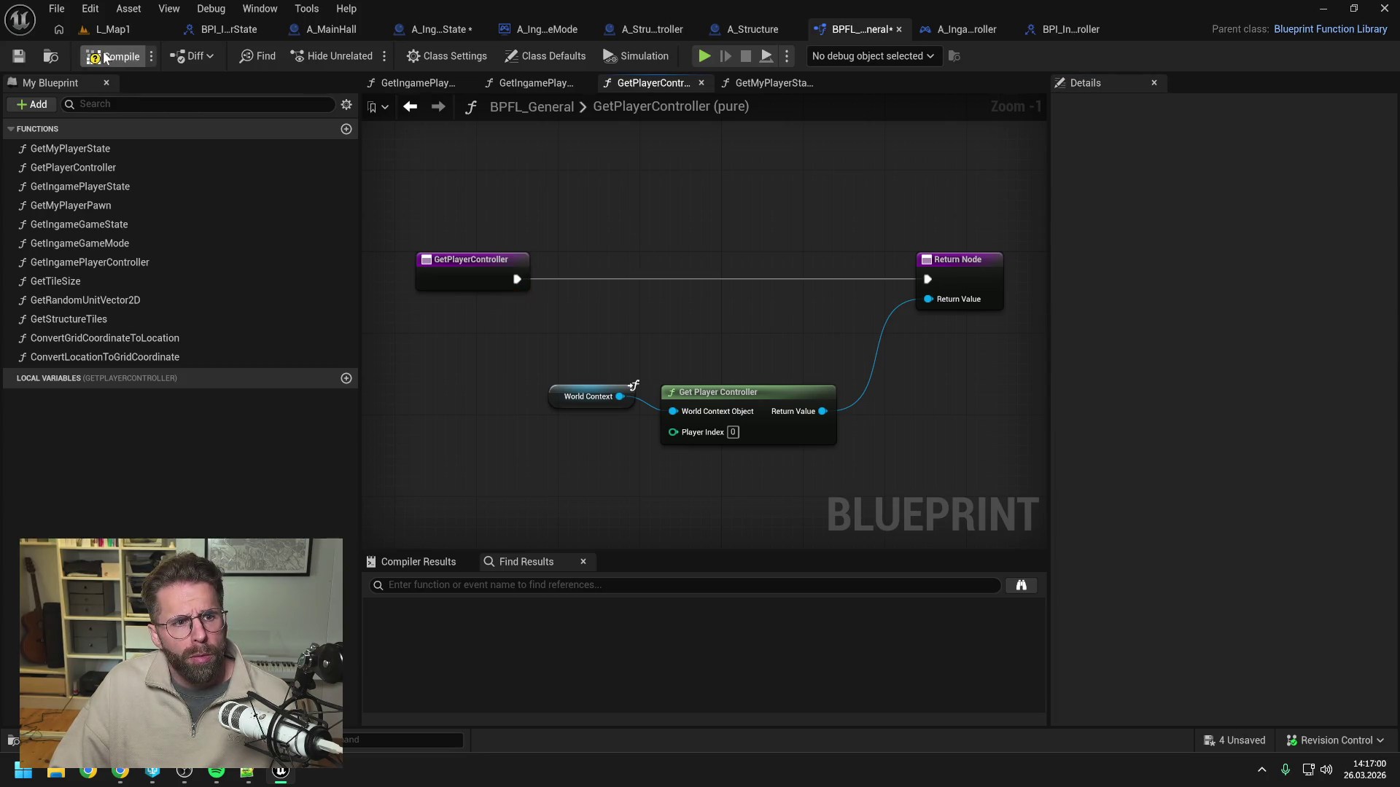
{"action": "mouse_move", "coordinate": [370, 325]}
{"action": "left_mouse_down"}
{"action": "mouse_move", "coordinate": [759, 394]}
{"action": "mouse_move", "coordinate": [749, 313]}
{"action": "left_mouse_up"}
{"action": "left_click", "coordinate": [710, 258]}
Open GetIngamePlayerState and inspect its Get My Player State node.
{"action": "left_click", "coordinate": [93, 189]}
{"action": "double_click", "coordinate": [94, 188]}
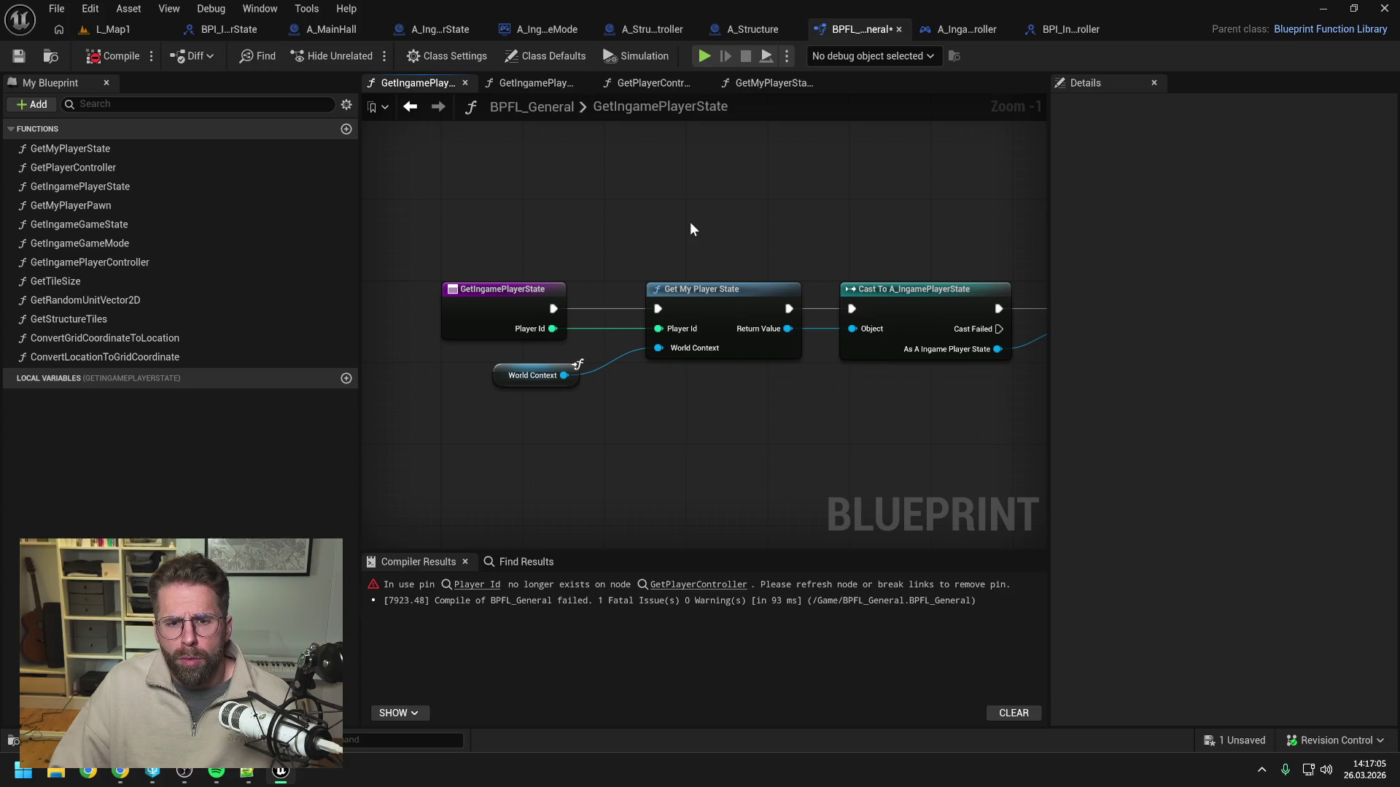
{"action": "scroll", "coordinate": [690, 229], "scroll_direction": "down", "scroll_amount": 1}
{"action": "left_click", "coordinate": [713, 281]}
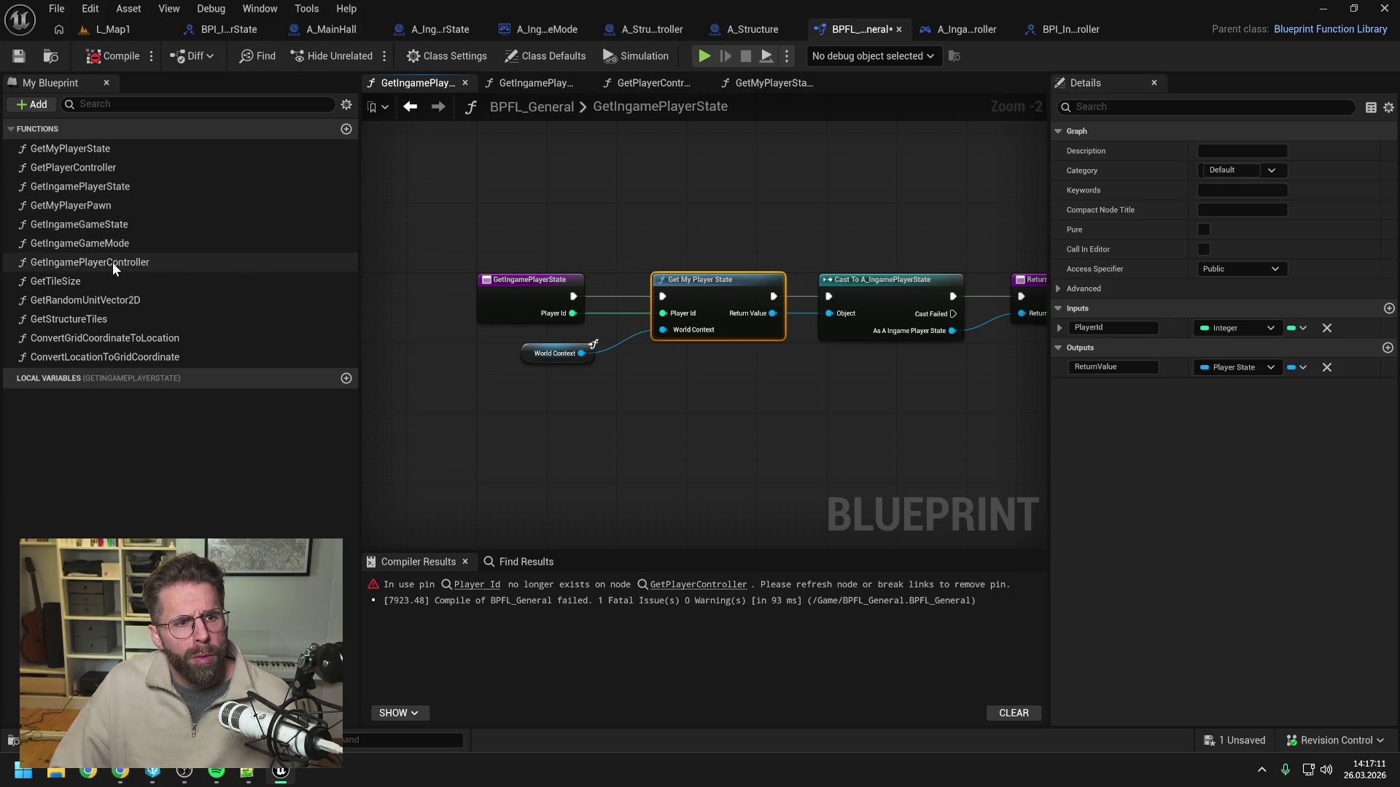
Drop PlayerId from GetIngamePlayerController, clear the orphaned pin, make it pure, and save.
{"action": "left_click_drag", "start_coordinate": [113, 262], "coordinate": [98, 206]}
{"action": "double_click", "coordinate": [97, 207]}
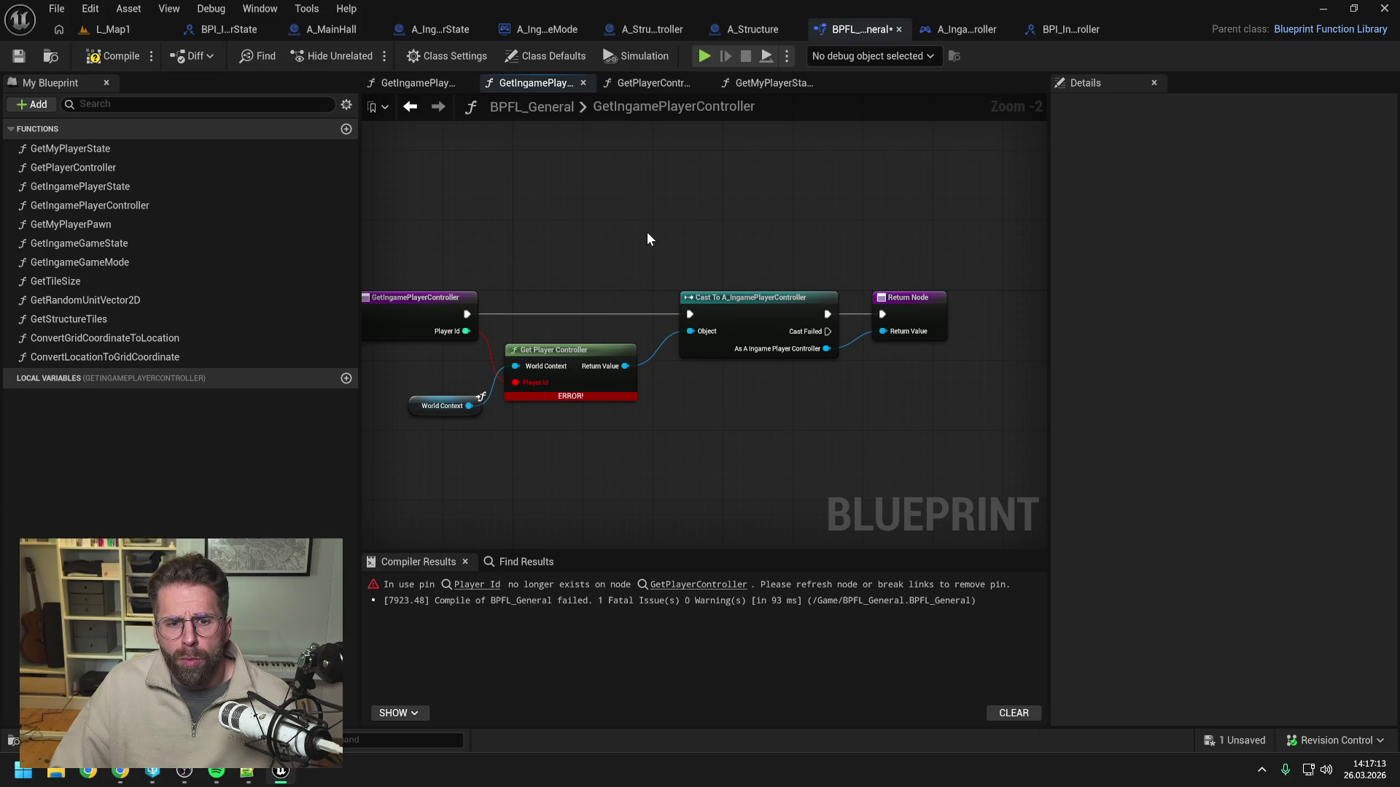
{"action": "left_click", "coordinate": [484, 287]}
{"action": "left_click", "coordinate": [1326, 368]}
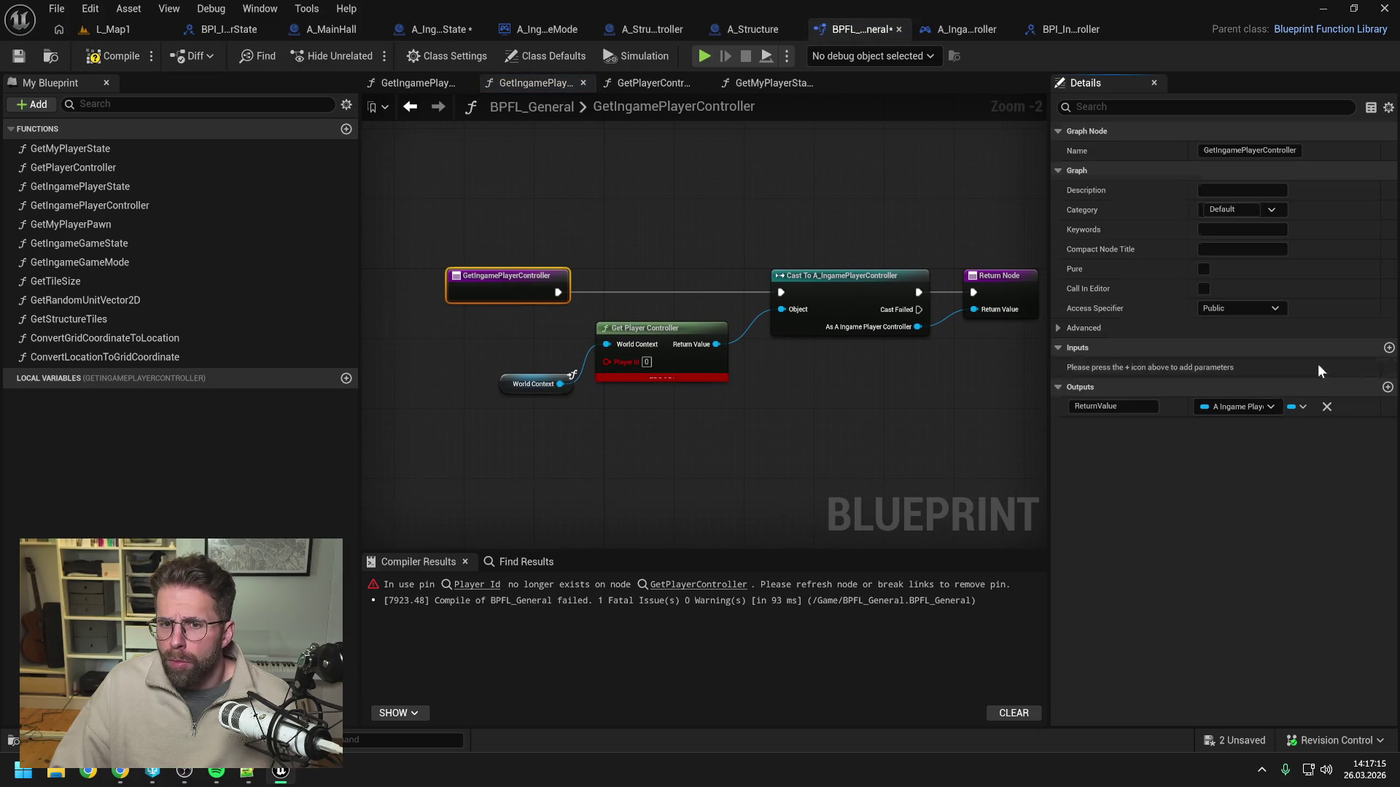
{"action": "left_click", "coordinate": [606, 363], "text": "alt"}
{"action": "left_click", "coordinate": [1203, 267]}
{"action": "key", "text": "ctrl+shift+s"}
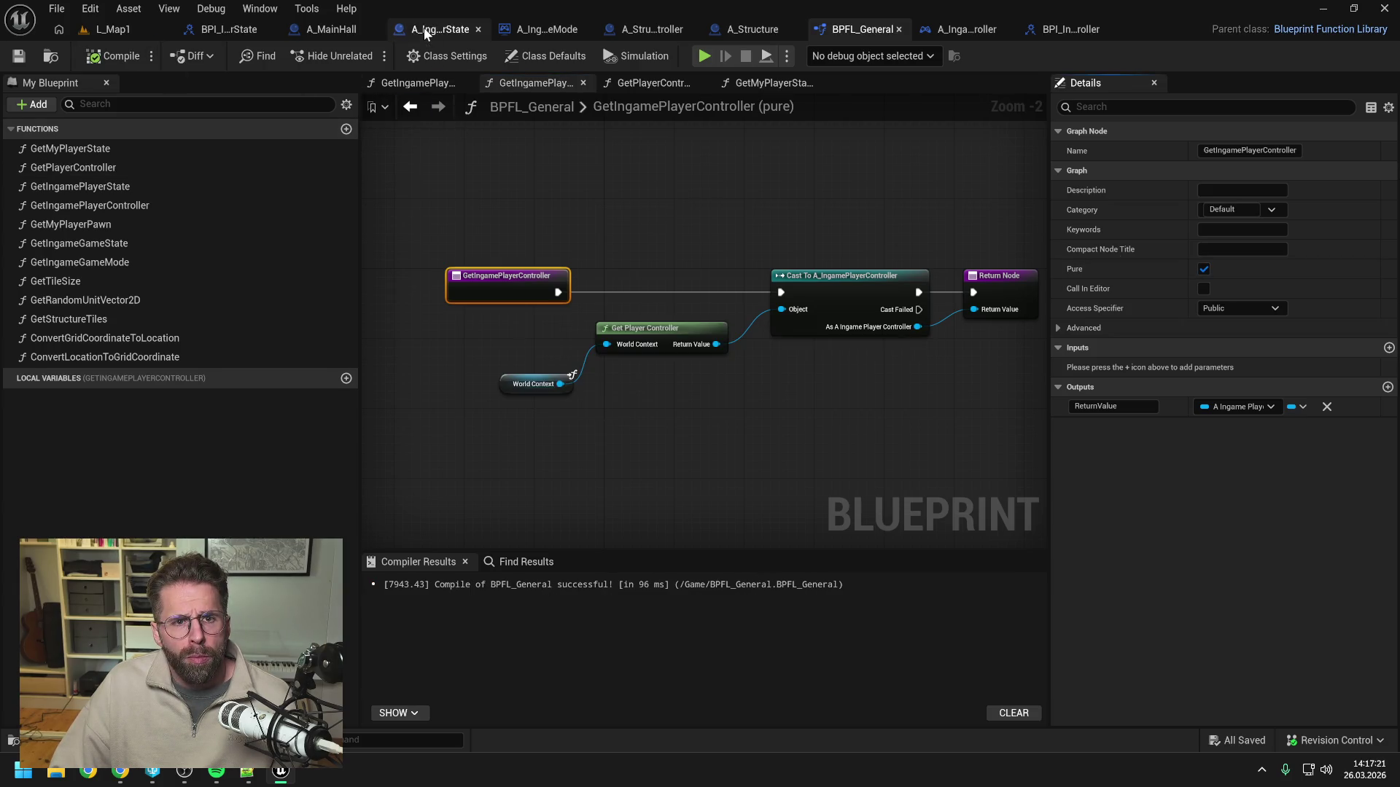
{"action": "left_click", "coordinate": [423, 28]}
Add an Is Valid check on the ingame player controller, driven by the Defeated output.
{"action": "left_click_drag", "start_coordinate": [686, 372], "coordinate": [730, 399]}
{"action": "type", "text": "is valid"}
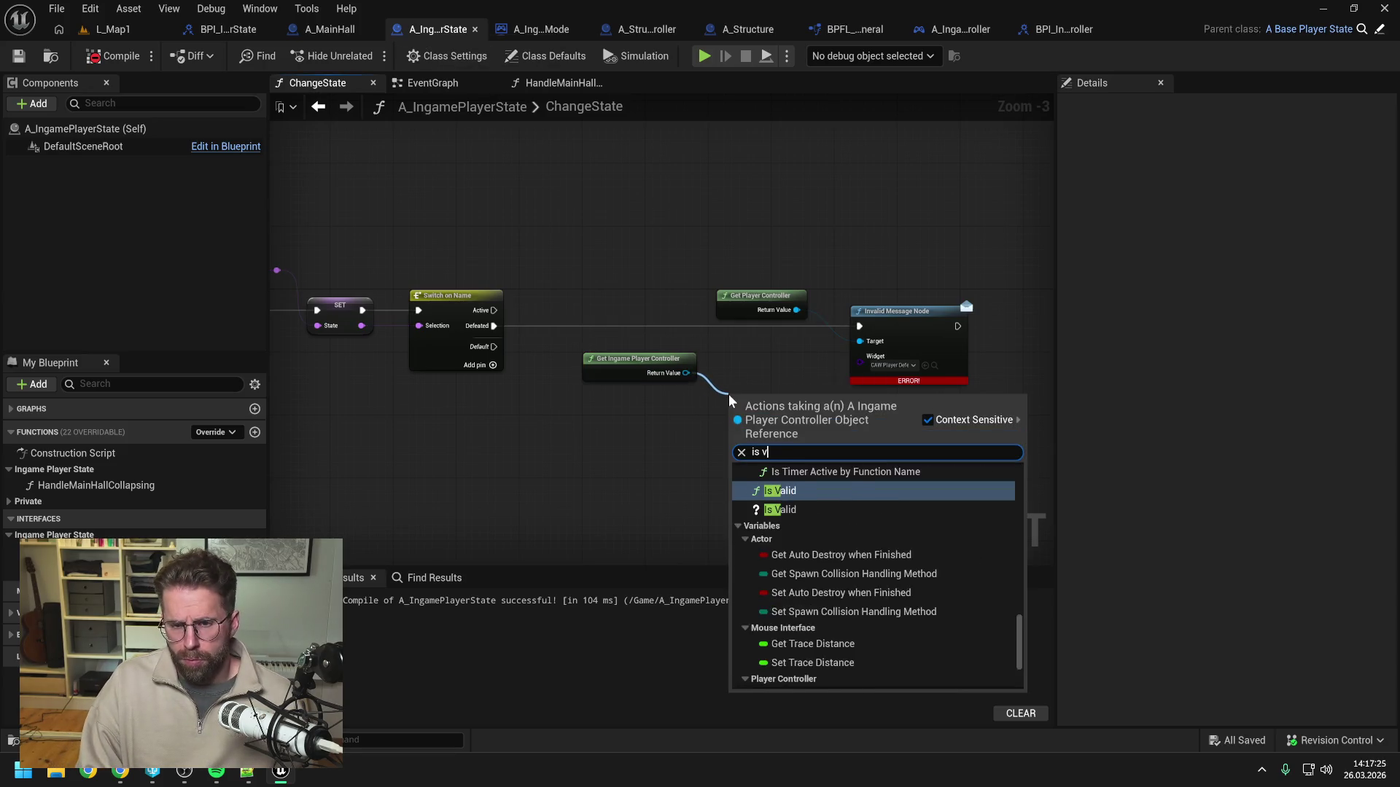
{"action": "left_click", "coordinate": [784, 504]}
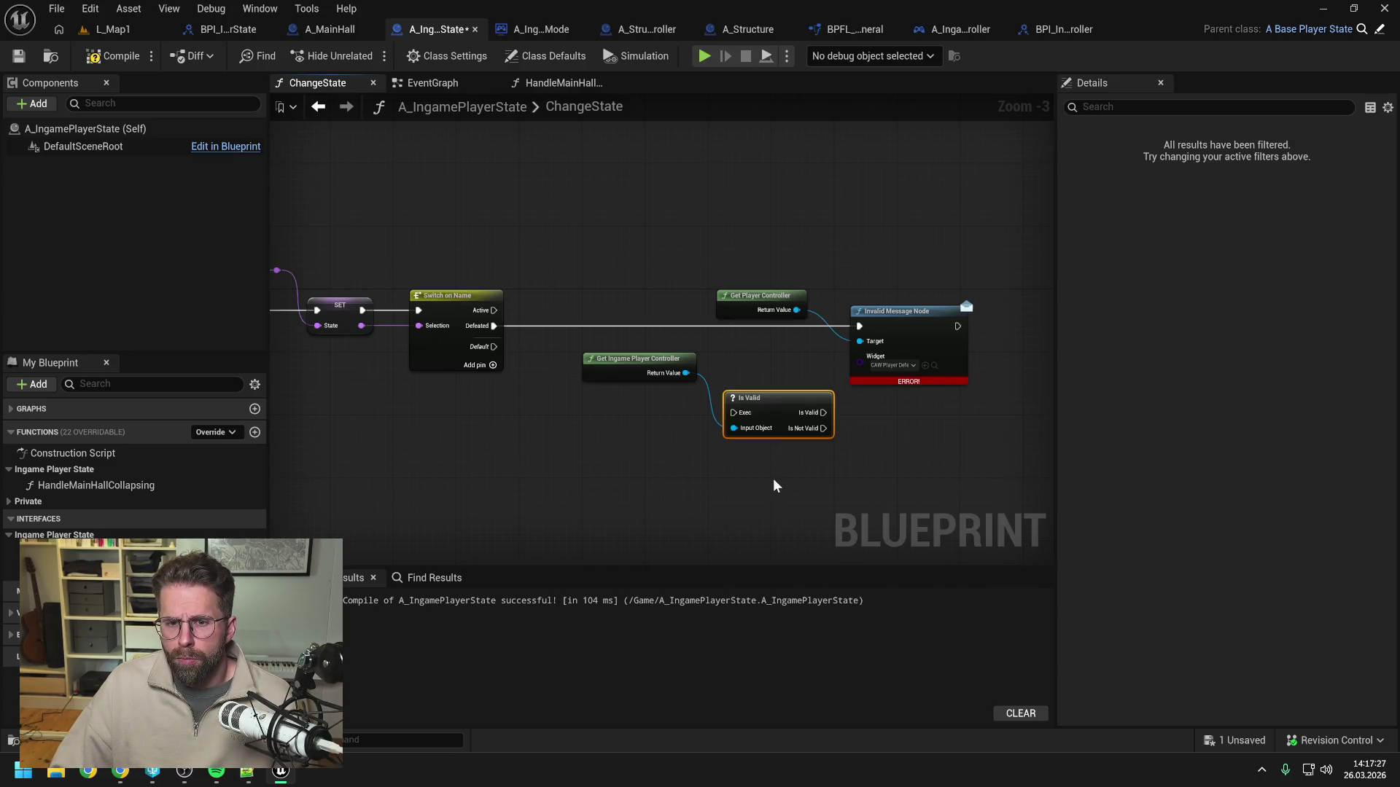
{"action": "left_click_drag", "start_coordinate": [738, 257], "coordinate": [919, 356]}
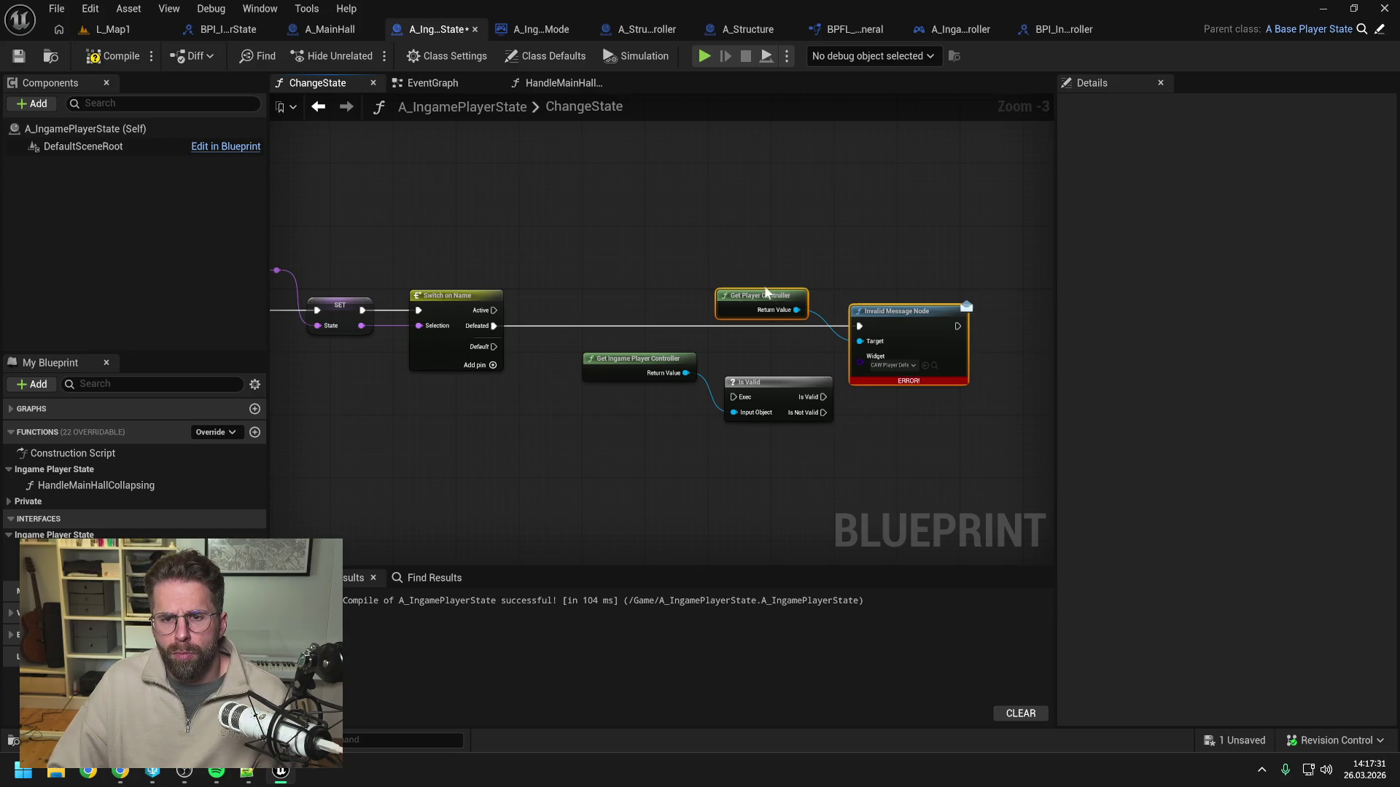
{"action": "left_click", "coordinate": [494, 326], "text": "alt"}
{"action": "left_click_drag", "start_coordinate": [909, 316], "coordinate": [1113, 300]}
{"action": "left_click_drag", "start_coordinate": [730, 382], "coordinate": [745, 312]}
{"action": "left_click_drag", "start_coordinate": [453, 326], "coordinate": [707, 326]}
{"action": "mouse_move", "coordinate": [598, 359]}
{"action": "left_mouse_down"}
{"action": "mouse_move", "coordinate": [611, 275]}
{"action": "mouse_move", "coordinate": [614, 288]}
{"action": "mouse_move", "coordinate": [886, 315]}
{"action": "mouse_move", "coordinate": [894, 333]}
{"action": "left_mouse_up"}
Add a Push Widget node after Is Valid, routing its Target wire through reroute points.
{"action": "double_click", "coordinate": [686, 319]}
{"action": "type", "text": "push wid"}
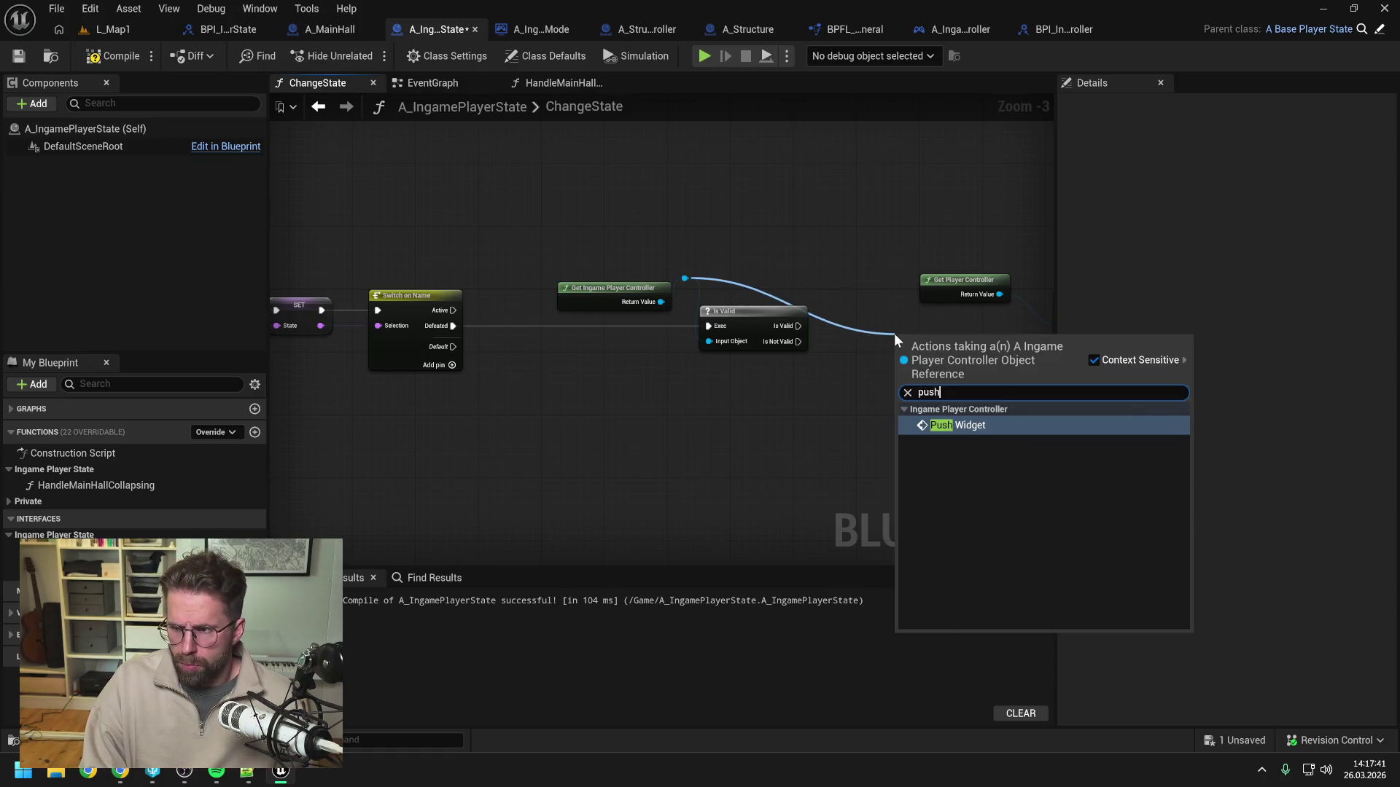
{"action": "key", "text": "Return"}
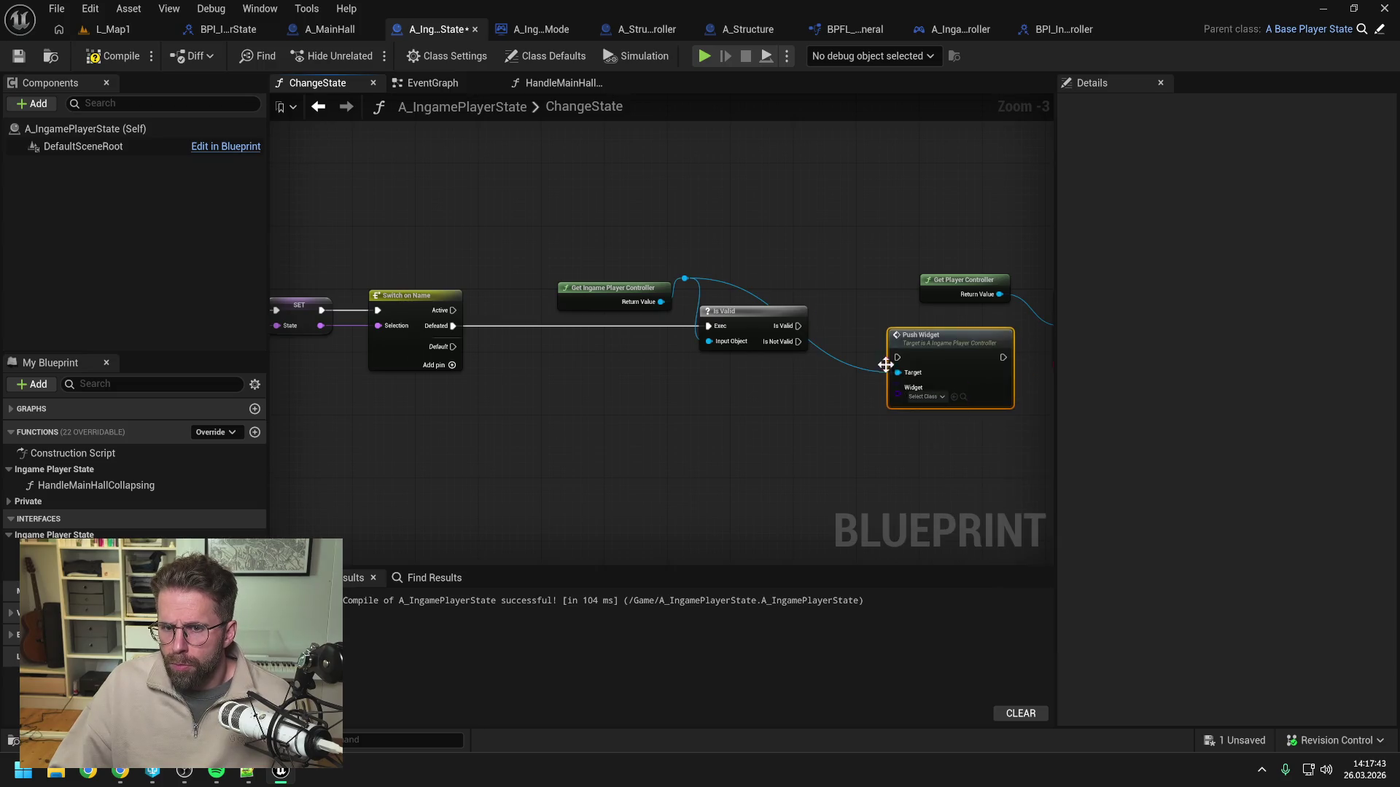
{"action": "left_click_drag", "start_coordinate": [798, 326], "coordinate": [901, 357]}
{"action": "mouse_move", "coordinate": [816, 255]}
{"action": "left_mouse_down"}
{"action": "mouse_move", "coordinate": [950, 304]}
{"action": "mouse_move", "coordinate": [1004, 295]}
{"action": "left_mouse_up"}
{"action": "left_click_drag", "start_coordinate": [785, 335], "coordinate": [750, 308]}
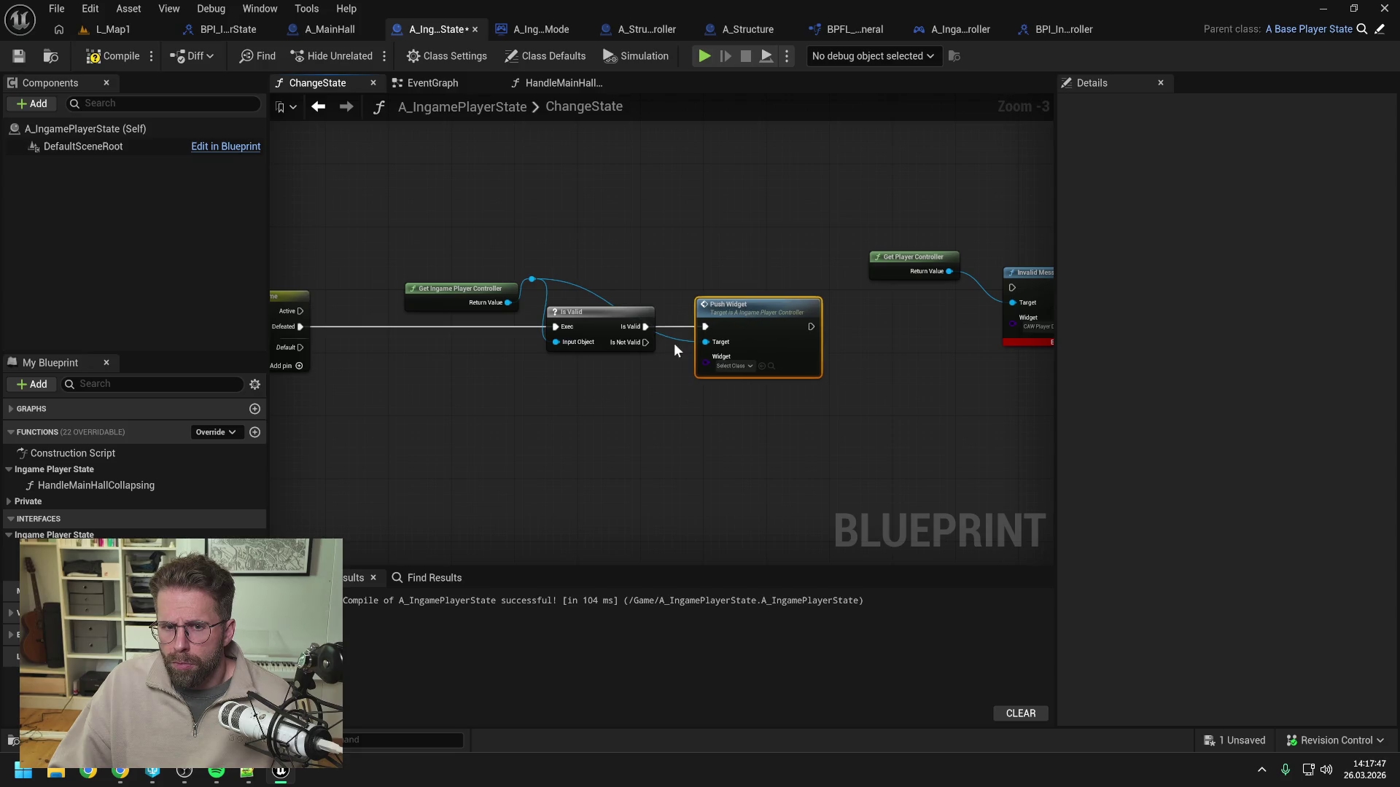
{"action": "double_click", "coordinate": [675, 338]}
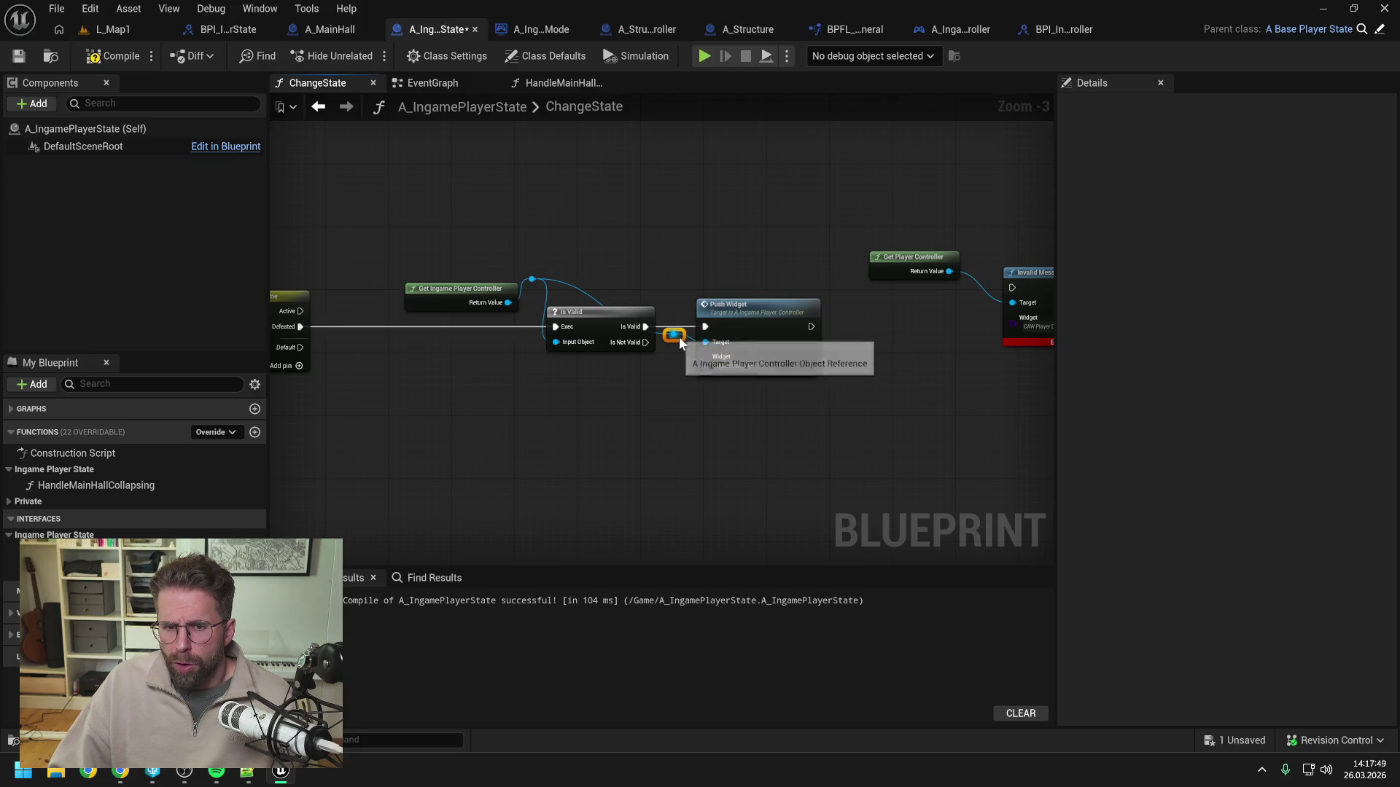
{"action": "left_click_drag", "start_coordinate": [681, 338], "coordinate": [672, 282]}
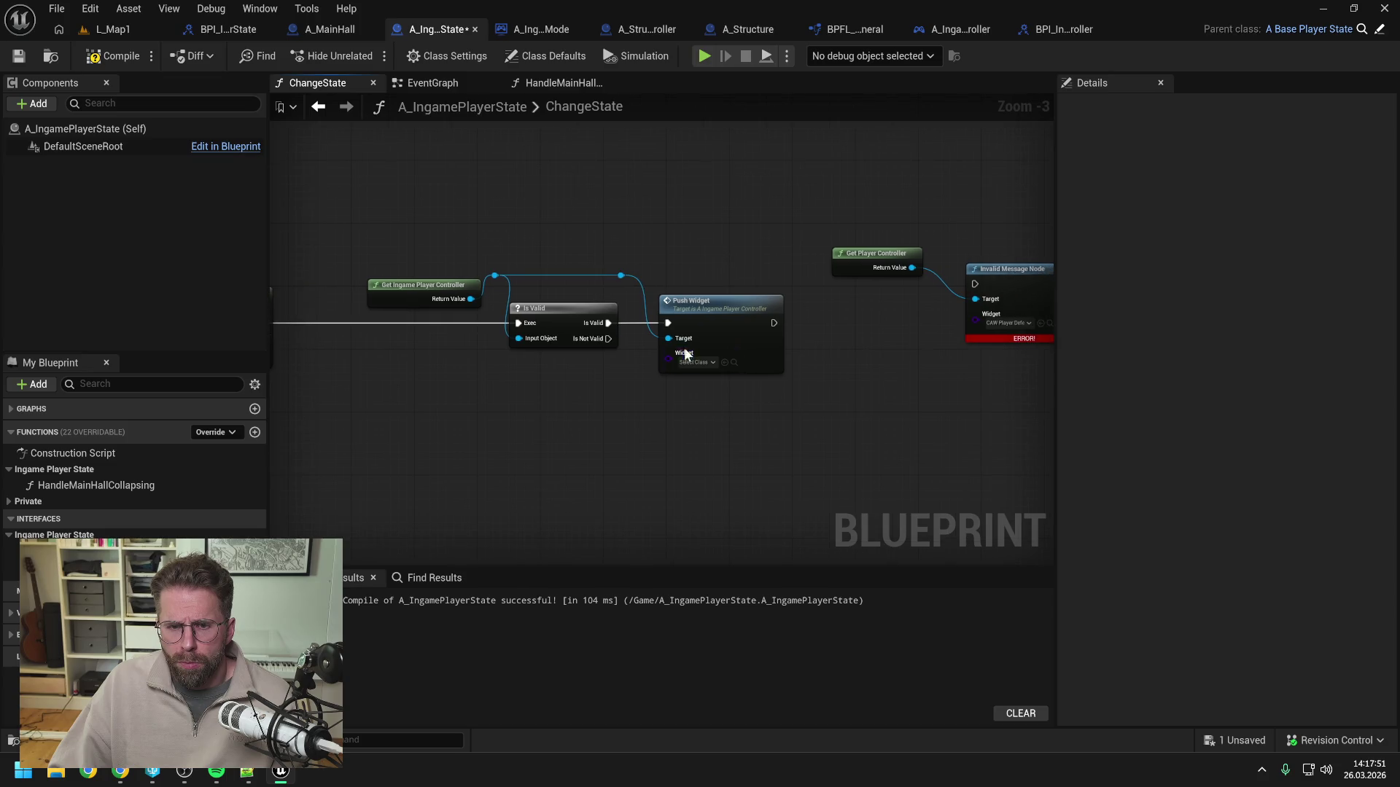
Set Push Widget's Widget to CAW_PlayerDefeated, delete the getter and message node, compile and save.
{"action": "left_click", "coordinate": [693, 363]}
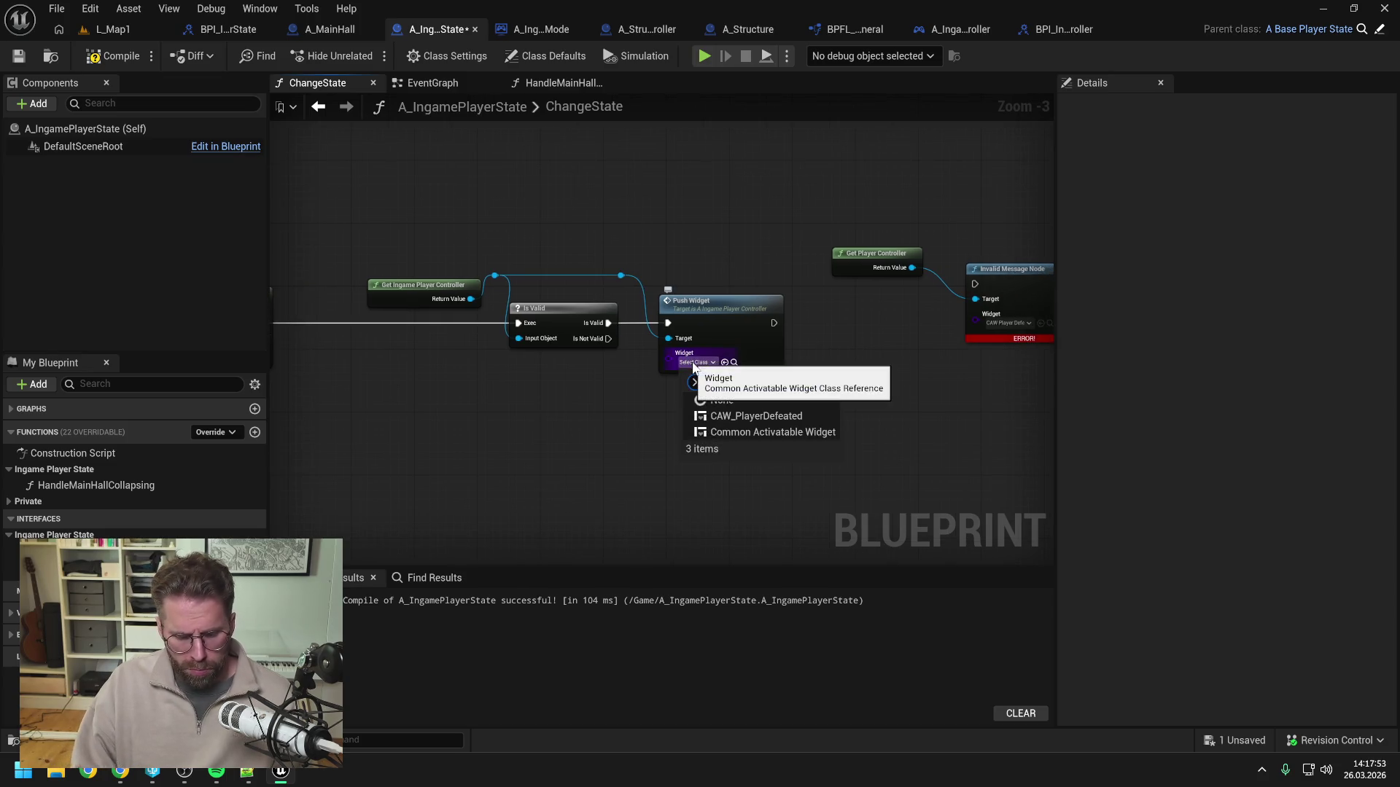
{"action": "type", "text": "player def"}
{"action": "left_click", "coordinate": [766, 413]}
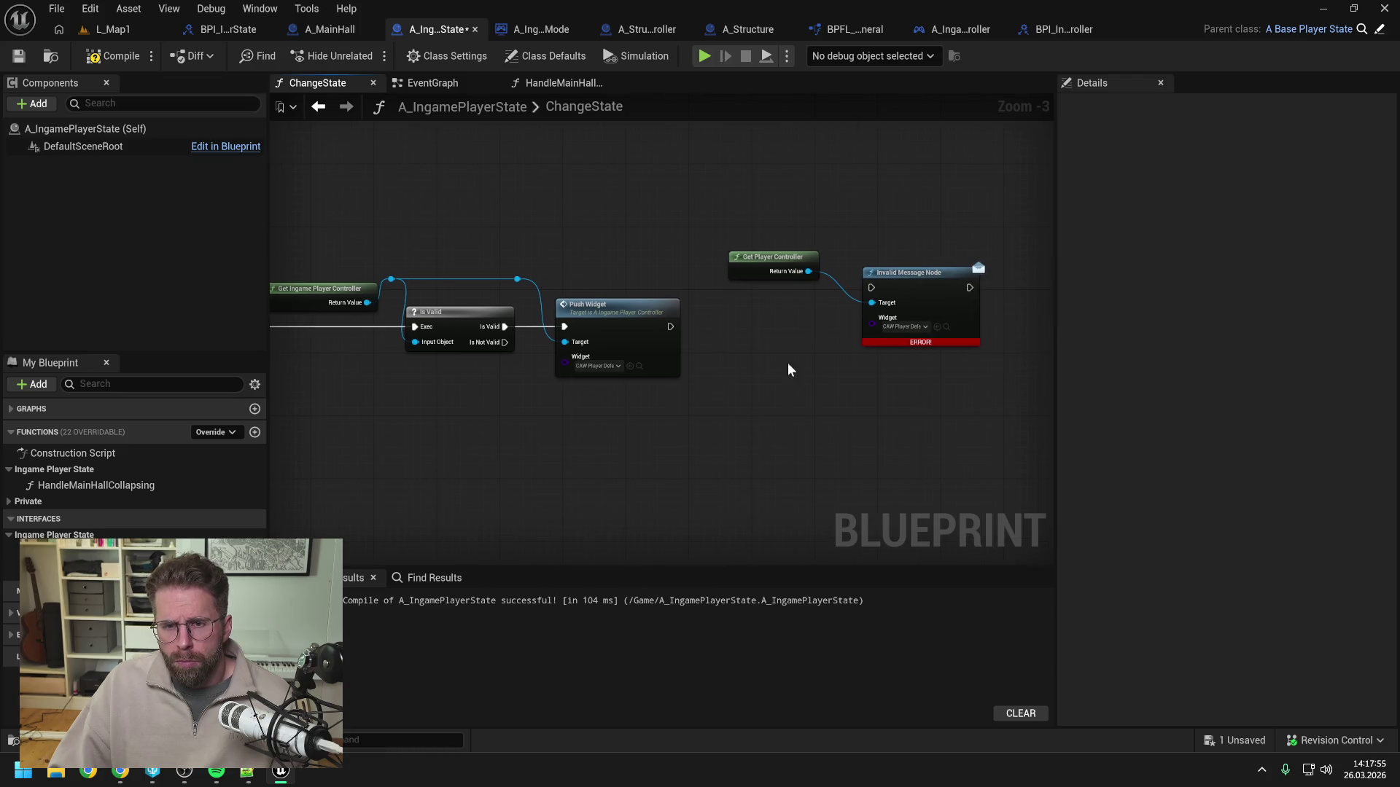
{"action": "key", "text": "Delete"}
{"action": "left_click", "coordinate": [118, 59]}
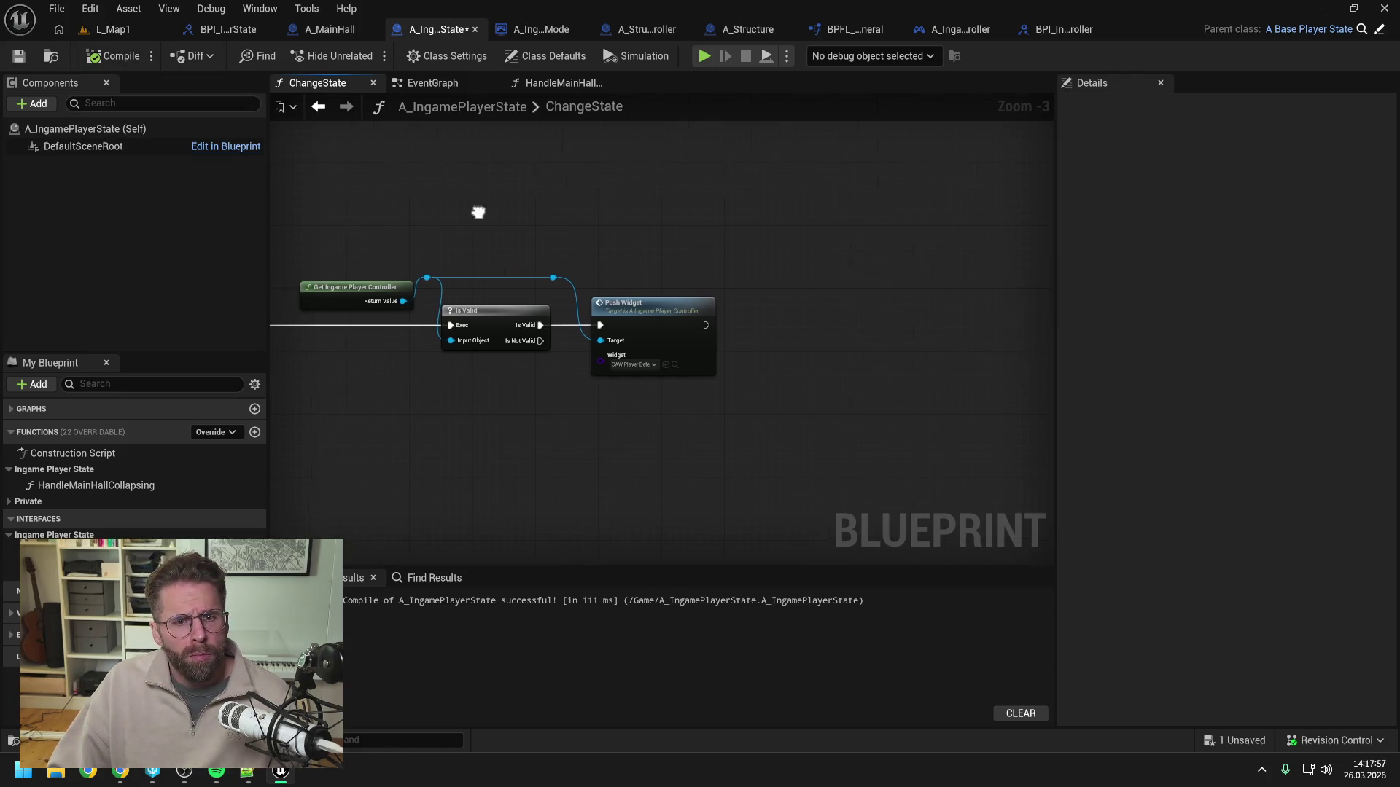
{"action": "key", "text": "ctrl+s"}
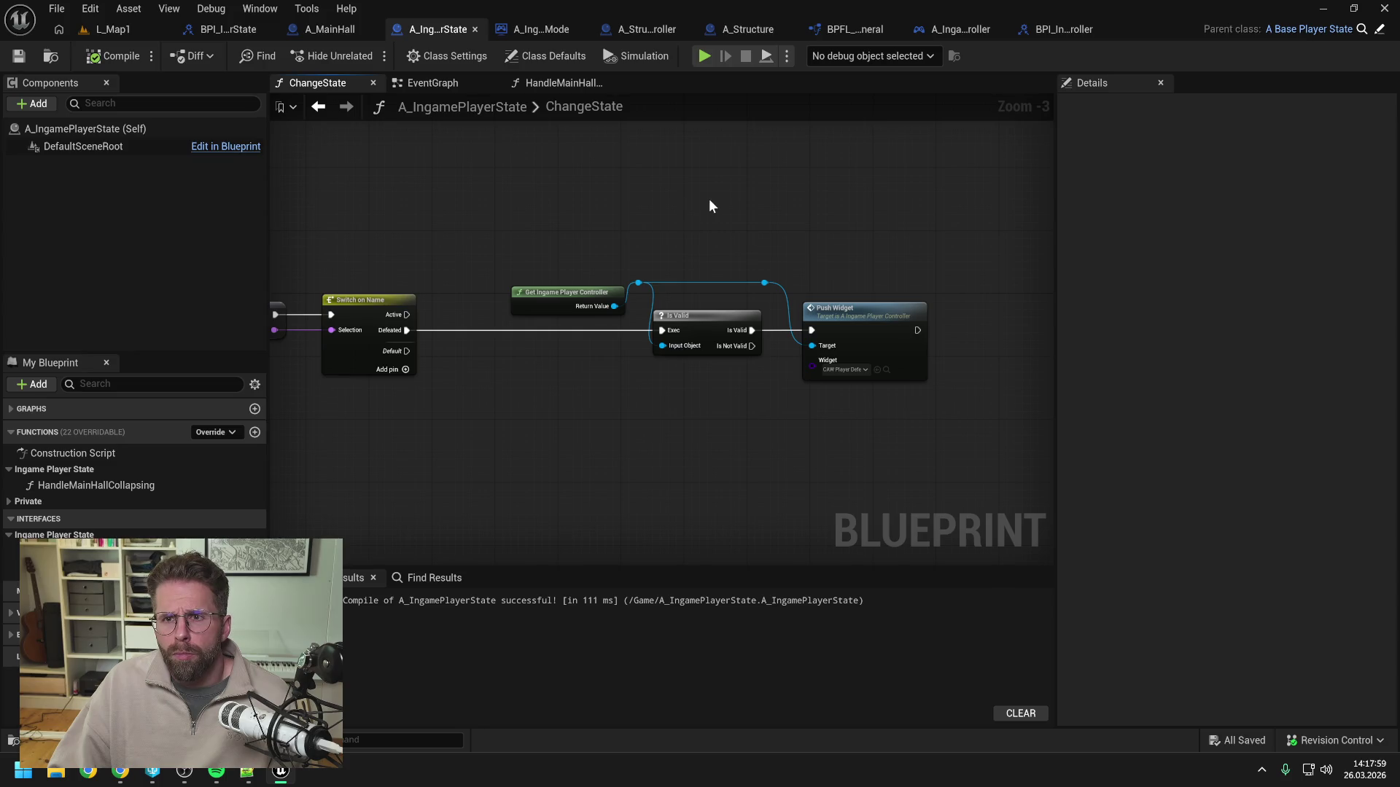
{"action": "left_click_drag", "start_coordinate": [701, 198], "coordinate": [692, 187]}
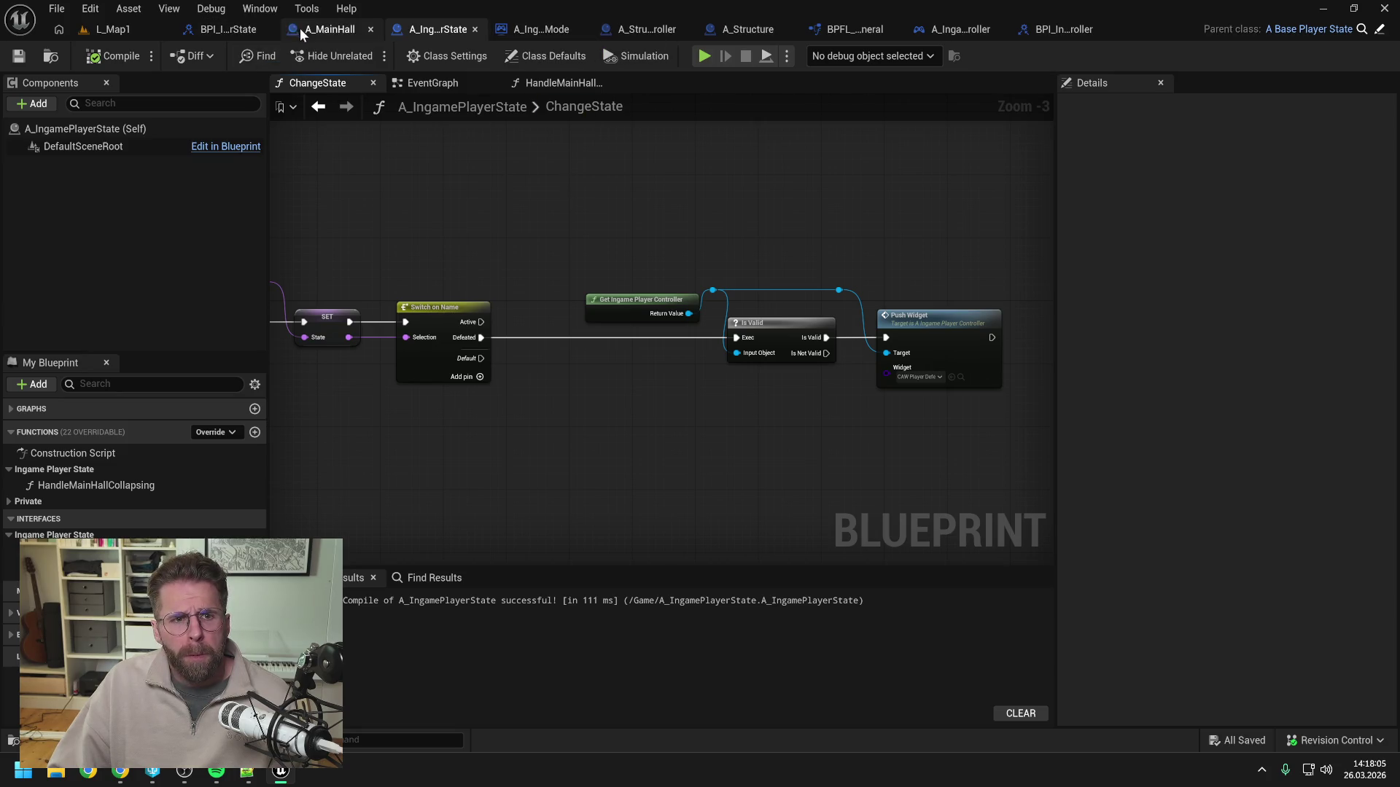
{"action": "left_click", "coordinate": [977, 29]}
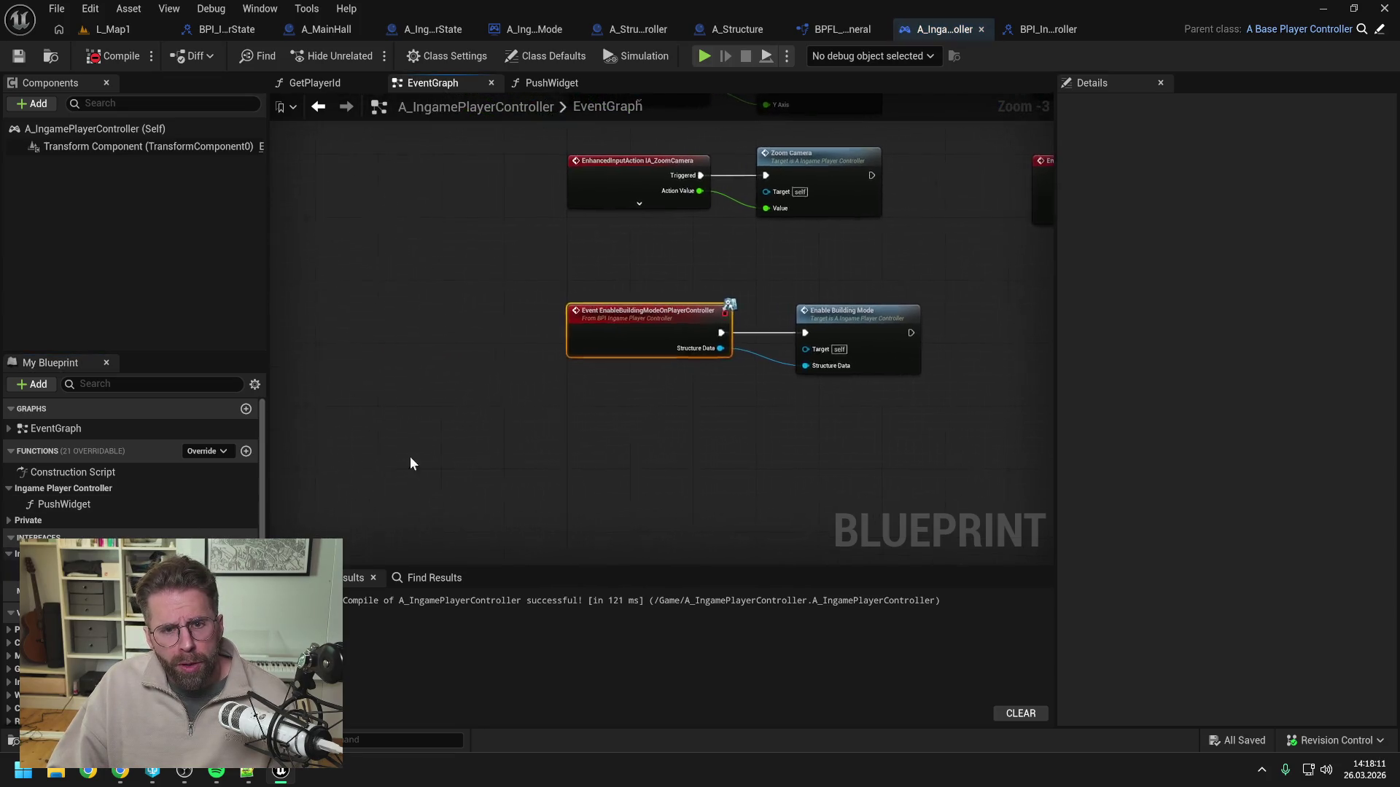
In EnableBuildingMode, clear the warning on Get My Player State and align it with its neighbours.
{"action": "scroll", "coordinate": [639, 422], "scroll_direction": "up", "scroll_amount": 3}
{"action": "scroll", "coordinate": [591, 404], "scroll_direction": "down", "scroll_amount": 2}
{"action": "left_click", "coordinate": [592, 404]}
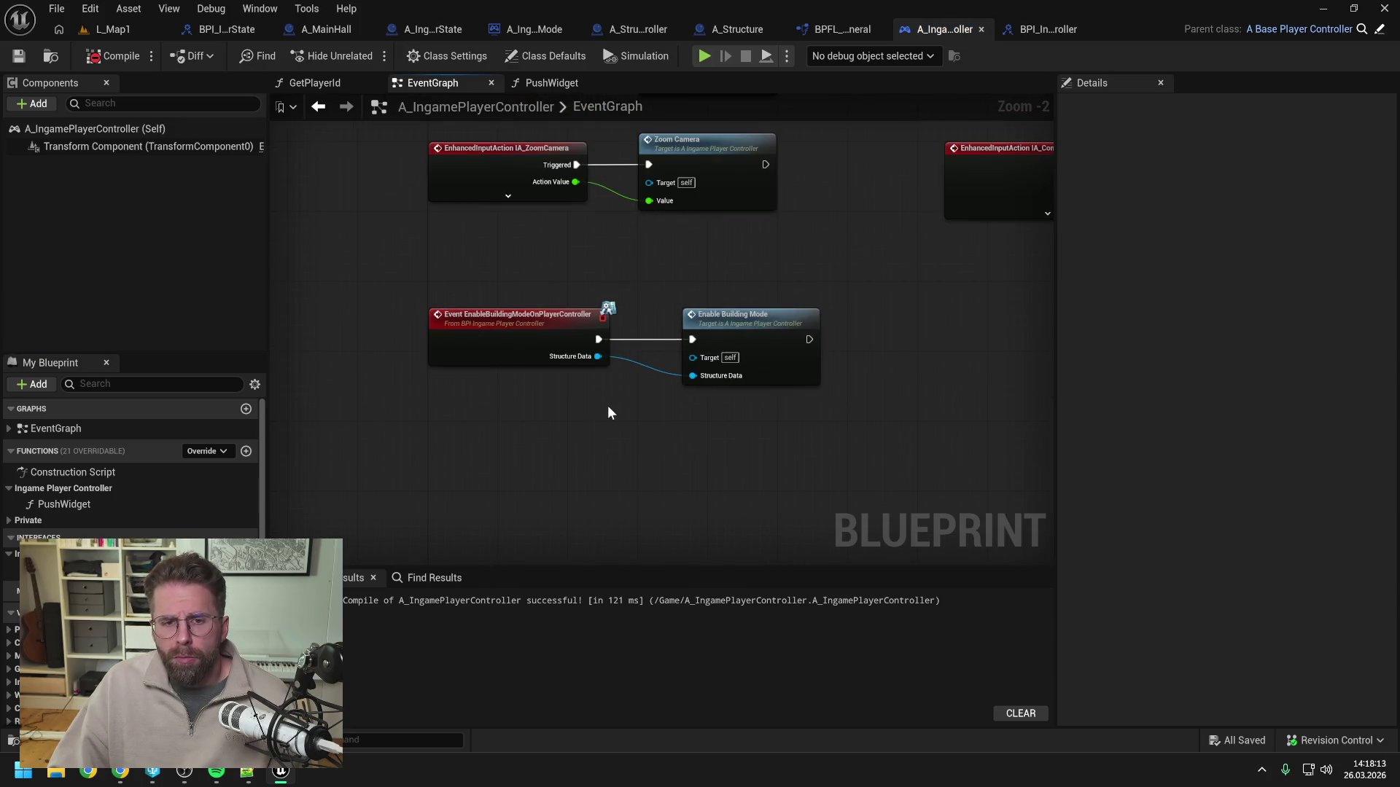
{"action": "double_click", "coordinate": [738, 323]}
{"action": "scroll", "coordinate": [766, 358], "scroll_direction": "up", "scroll_amount": 2}
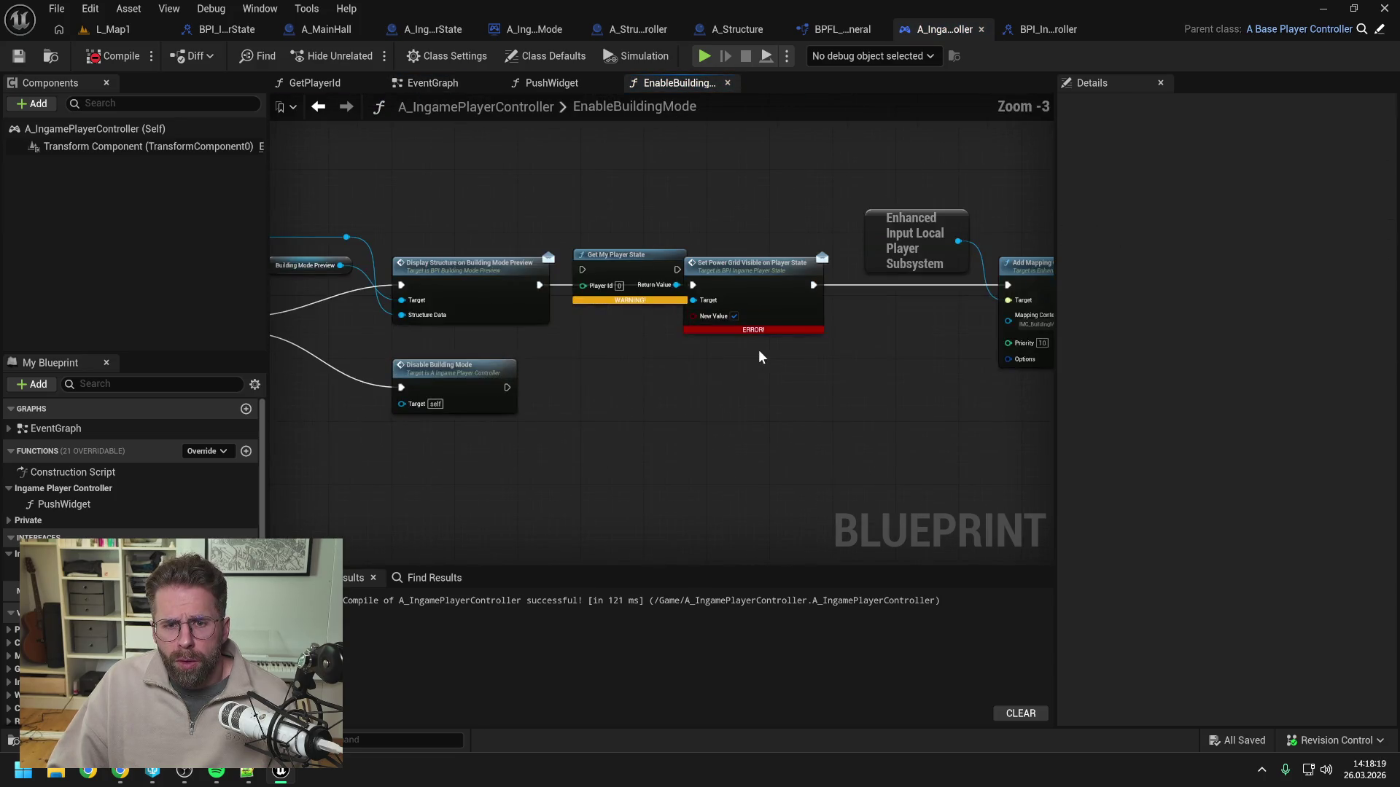
{"action": "left_click", "coordinate": [788, 284]}
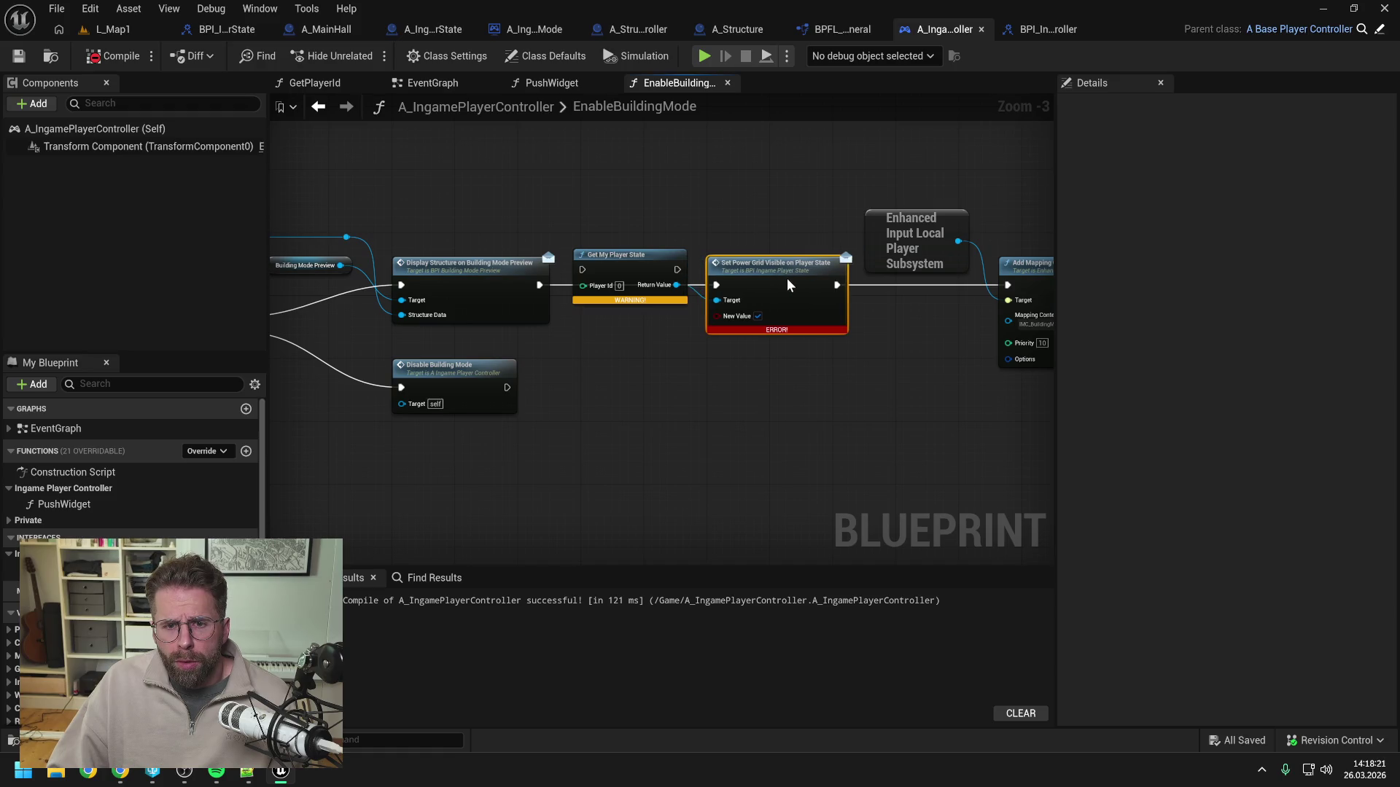
{"action": "right_click", "coordinate": [641, 261]}
{"action": "left_click", "coordinate": [643, 375]}
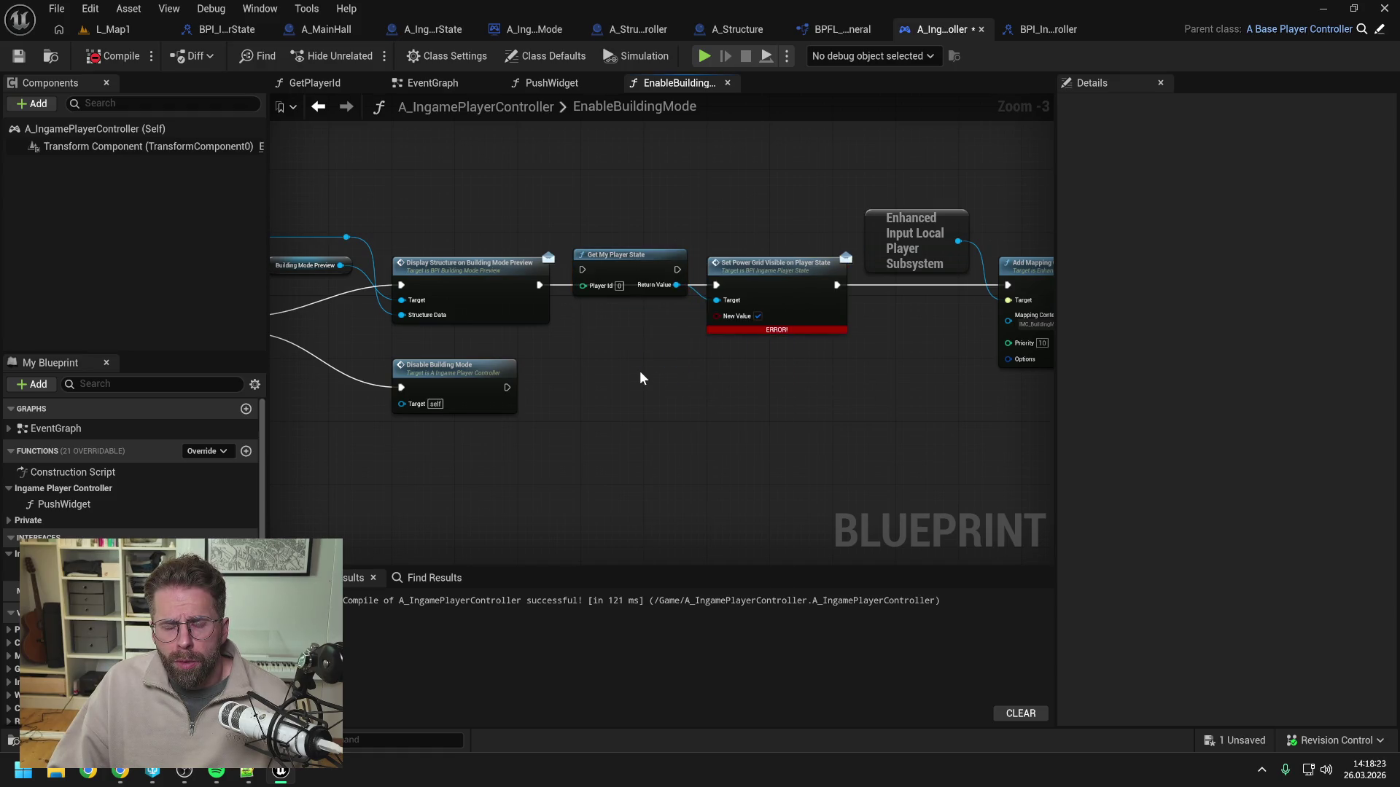
{"action": "left_click_drag", "start_coordinate": [642, 261], "coordinate": [643, 276]}
{"action": "left_click", "coordinate": [610, 353]}
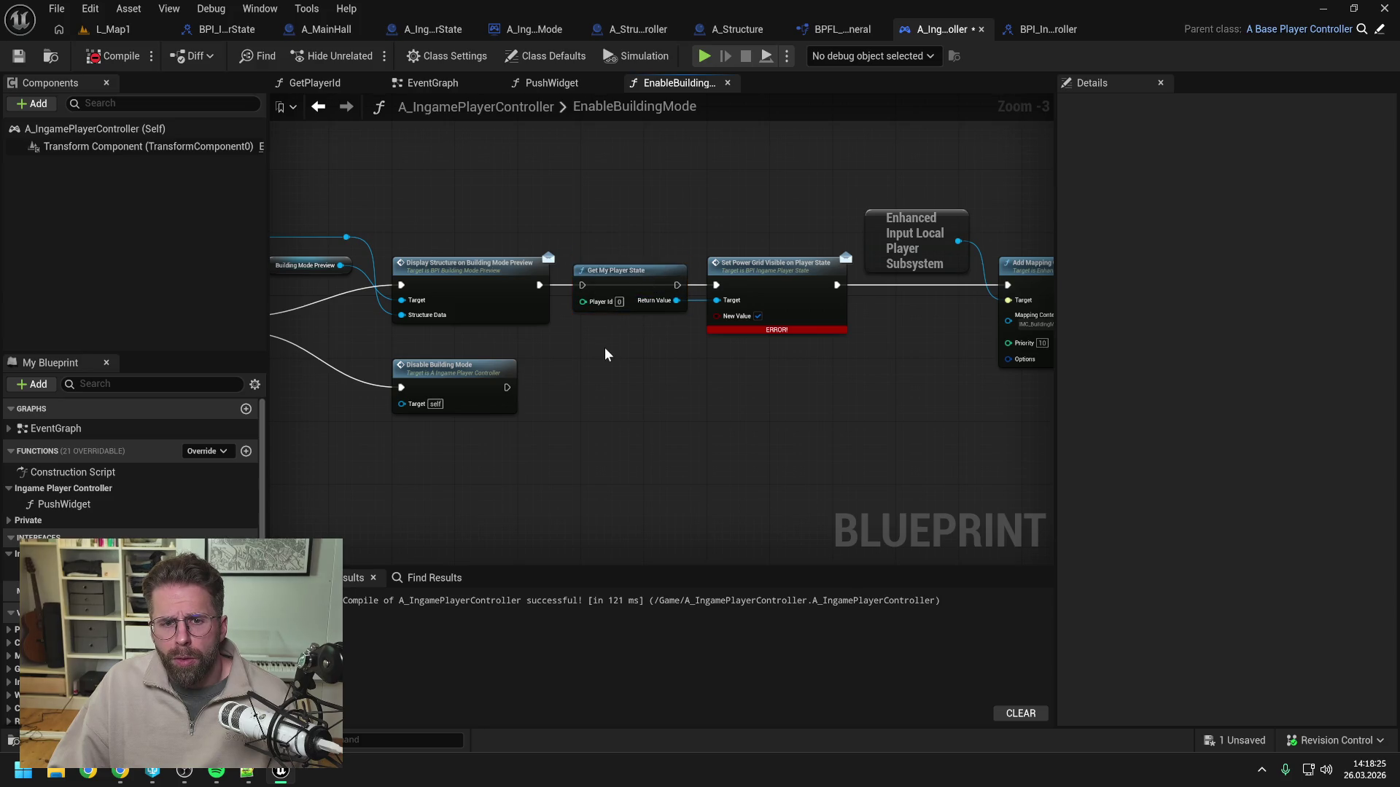
Chain Display Structure → Get My Player State → Set Power Grid Visible, feeding Player Id from Get Player Id.
{"action": "left_click_drag", "start_coordinate": [540, 285], "coordinate": [582, 285]}
{"action": "left_click_drag", "start_coordinate": [677, 286], "coordinate": [716, 285]}
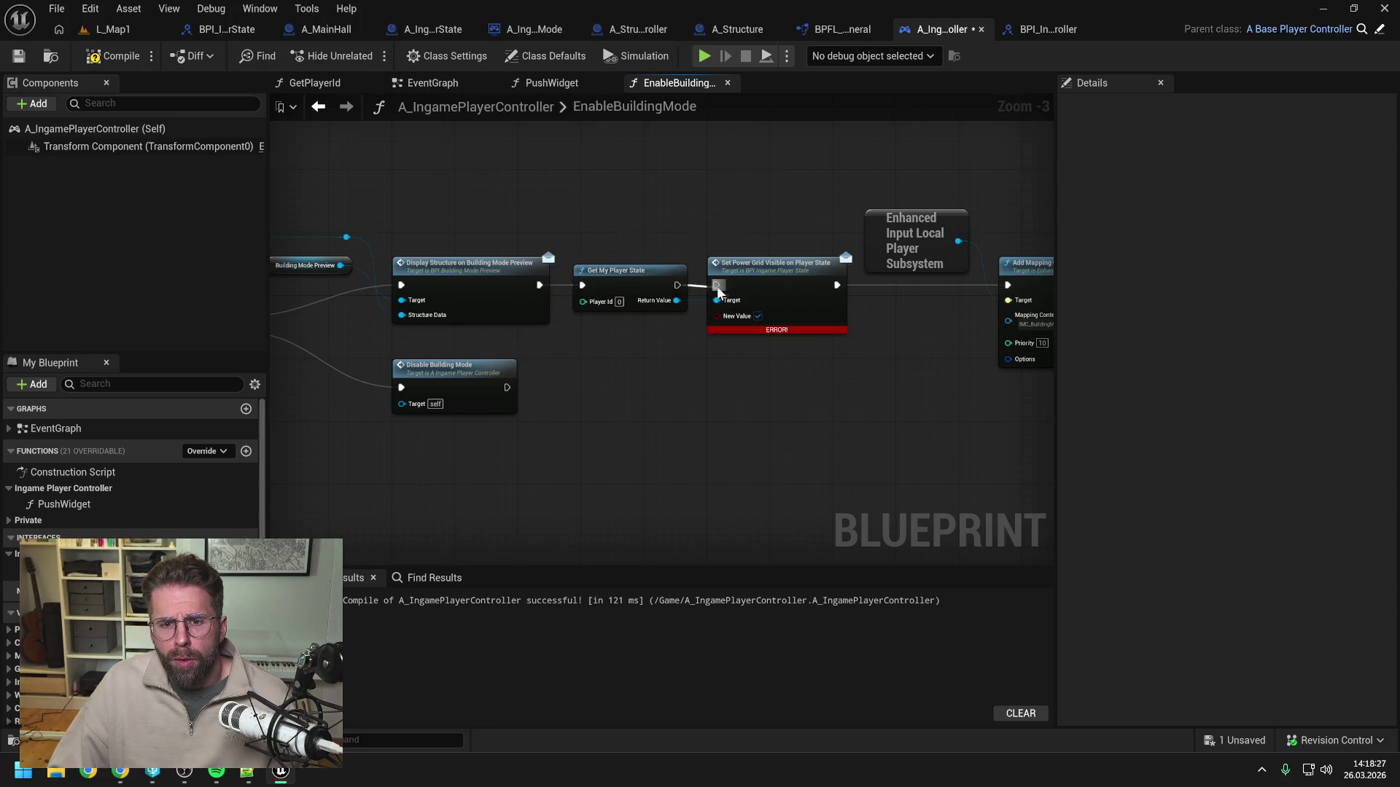
{"action": "right_click", "coordinate": [603, 367]}
{"action": "type", "text": "get player id"}
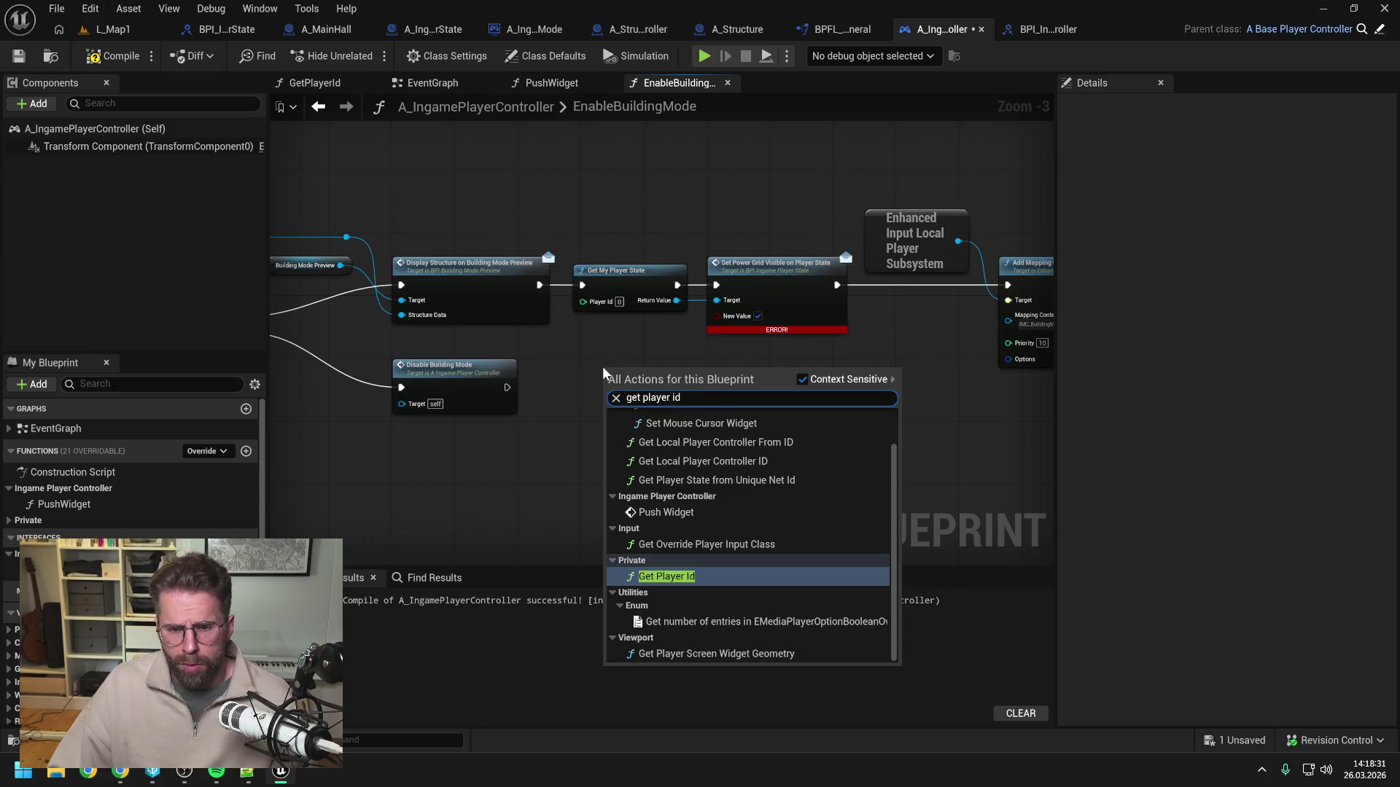
{"action": "left_click", "coordinate": [663, 576]}
{"action": "left_click_drag", "start_coordinate": [654, 387], "coordinate": [583, 302]}
Rearrange the chain to fit Get Player Id beside Get My Player State, then compile and save.
{"action": "mouse_move", "coordinate": [499, 171]}
{"action": "left_mouse_down"}
{"action": "mouse_move", "coordinate": [860, 321]}
{"action": "mouse_move", "coordinate": [930, 299]}
{"action": "left_mouse_up"}
{"action": "left_click_drag", "start_coordinate": [505, 255], "coordinate": [669, 254]}
{"action": "left_click", "coordinate": [624, 348]}
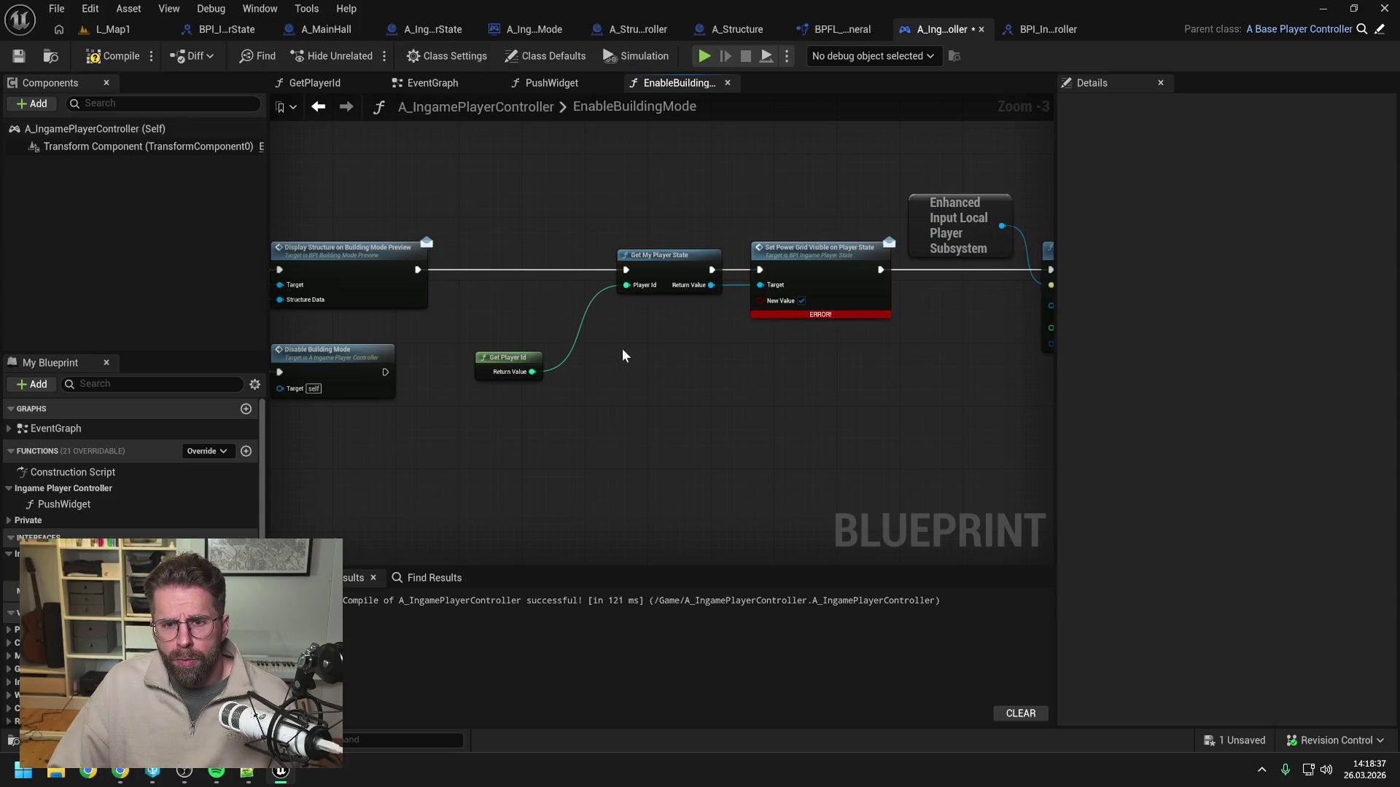
{"action": "left_click_drag", "start_coordinate": [515, 358], "coordinate": [569, 239]}
{"action": "scroll", "coordinate": [666, 212], "scroll_direction": "down", "scroll_amount": 1}
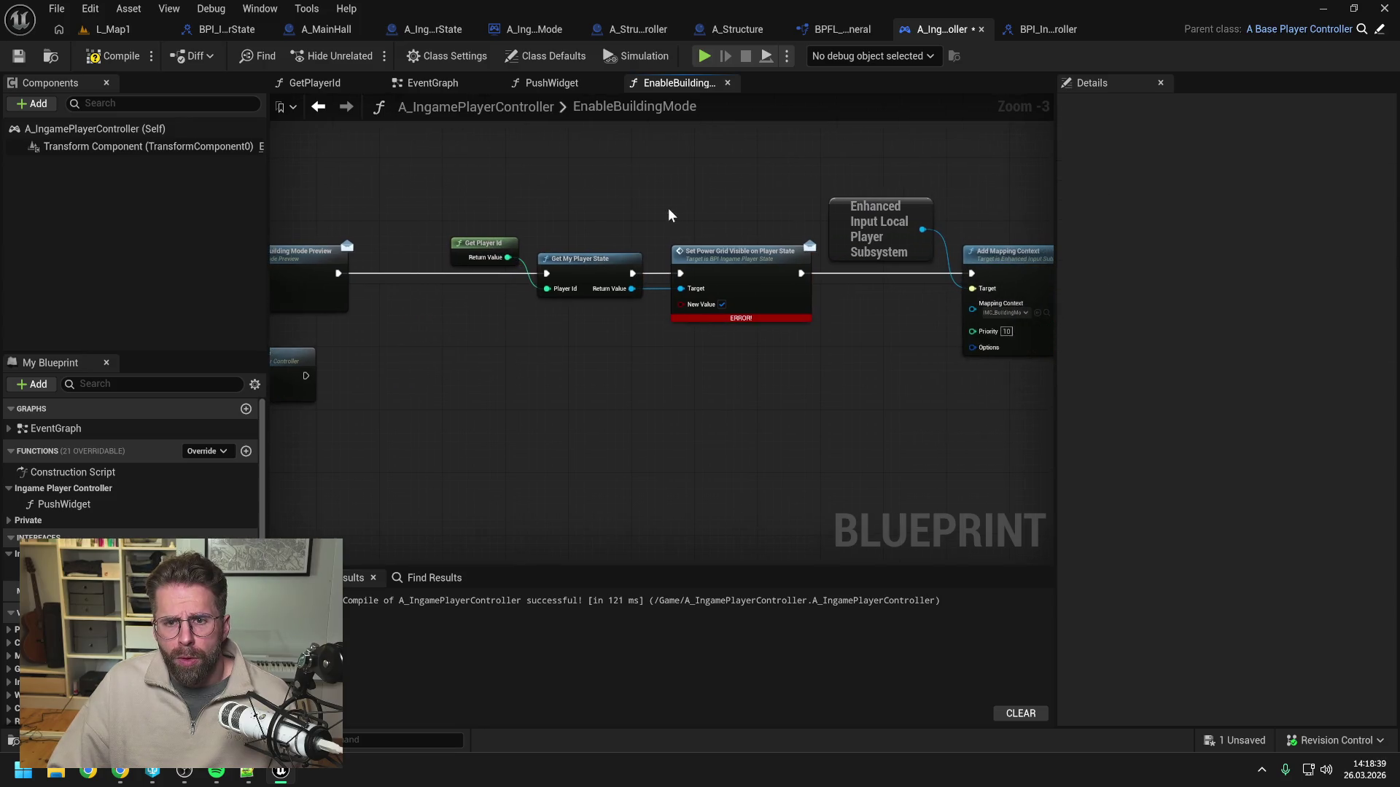
{"action": "left_click_drag", "start_coordinate": [482, 151], "coordinate": [898, 313]}
{"action": "key", "text": "ctrl+z"}
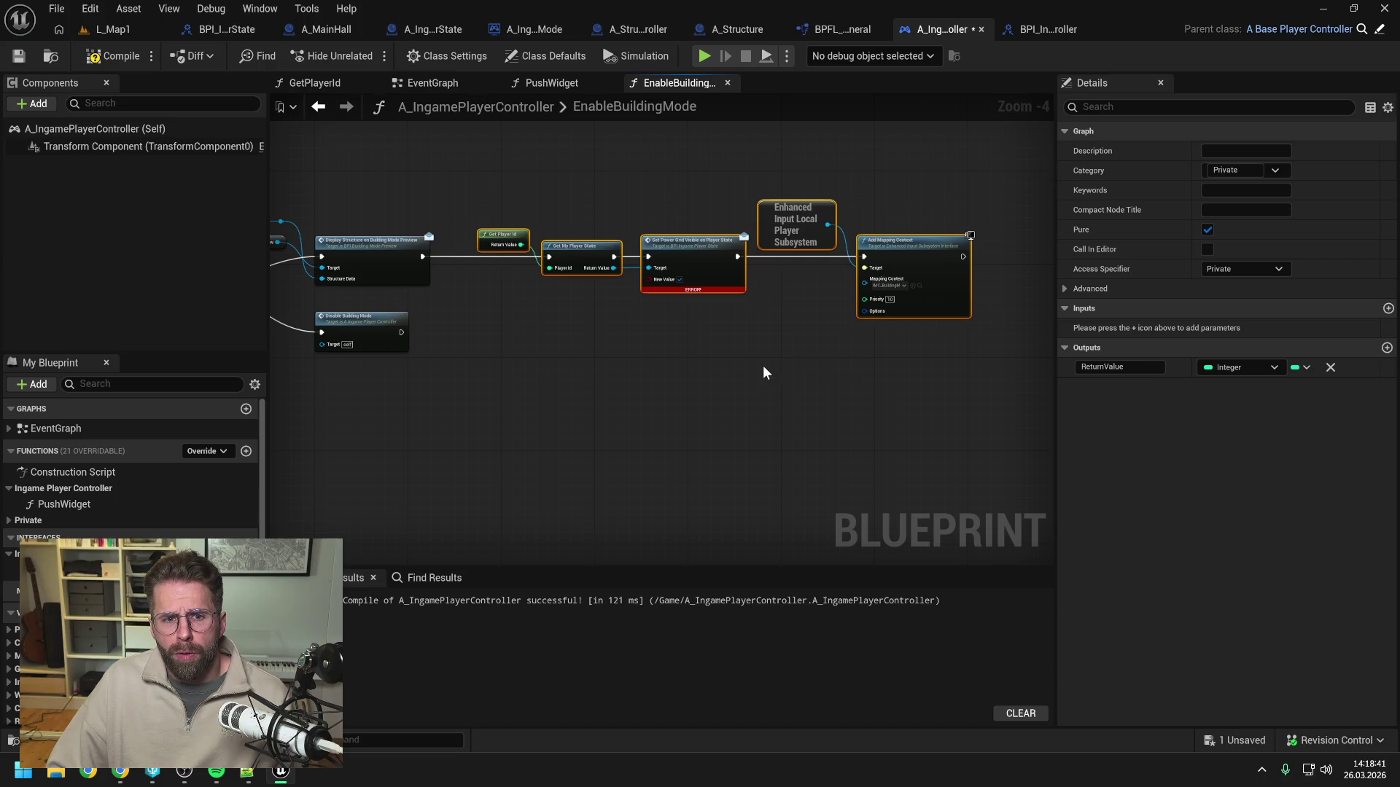
{"action": "key", "text": "ctrl+s"}
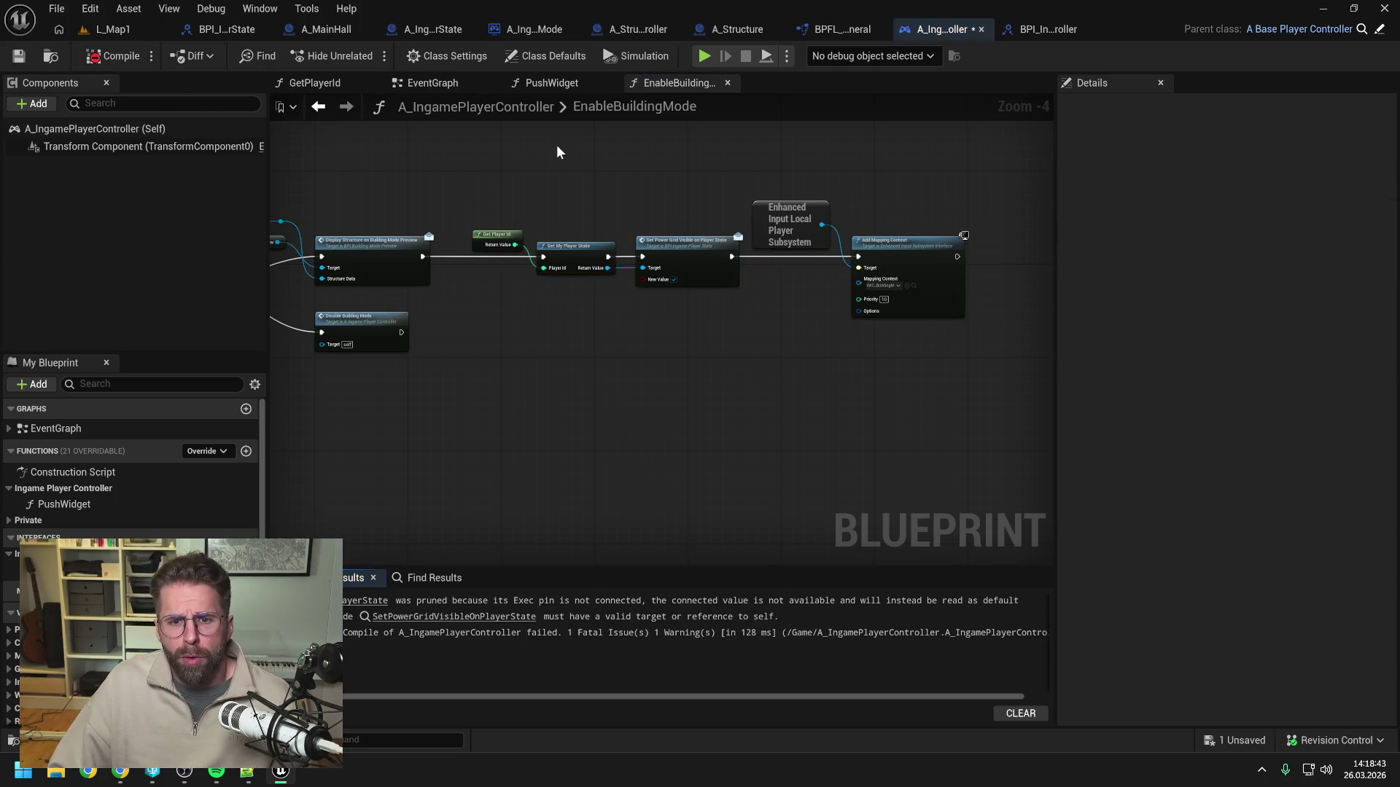
{"action": "left_click_drag", "start_coordinate": [564, 187], "coordinate": [803, 192]}
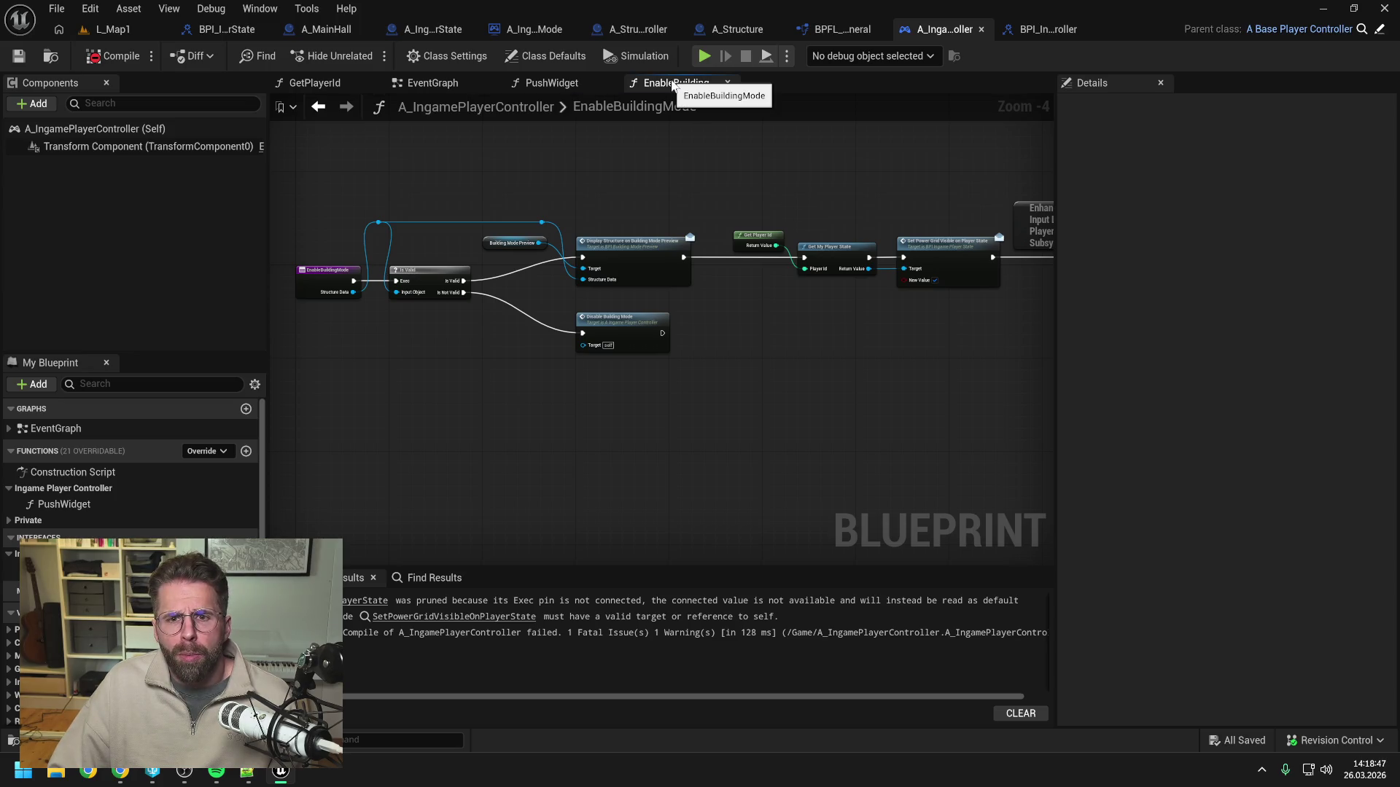
{"action": "left_click_drag", "start_coordinate": [911, 193], "coordinate": [746, 203]}
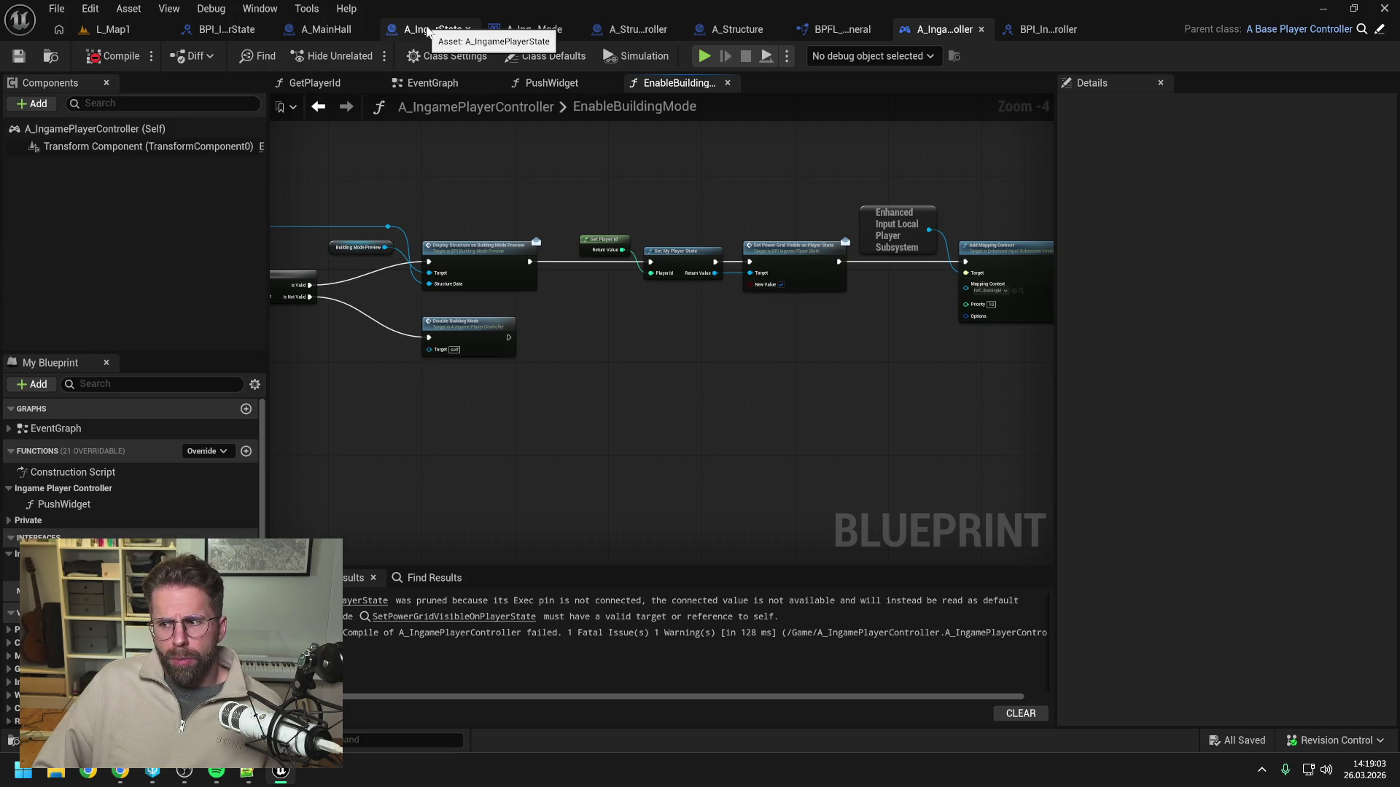
{"action": "left_click", "coordinate": [428, 30]}
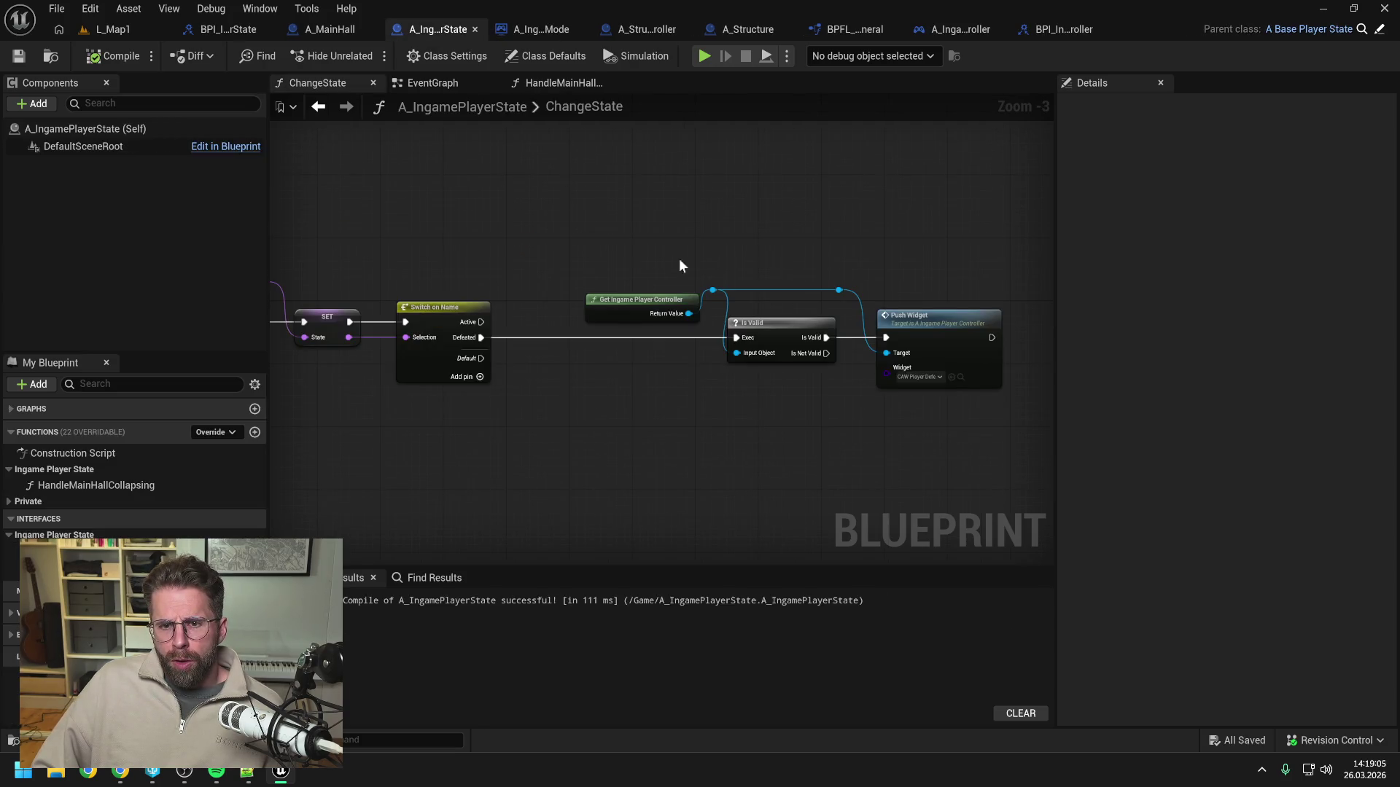
Close every graph tab except EventGraph in A_IngamePlayerState.
{"action": "mouse_move", "coordinate": [693, 220]}
{"action": "left_mouse_down"}
{"action": "mouse_move", "coordinate": [674, 214]}
{"action": "mouse_move", "coordinate": [779, 219]}
{"action": "left_mouse_up"}
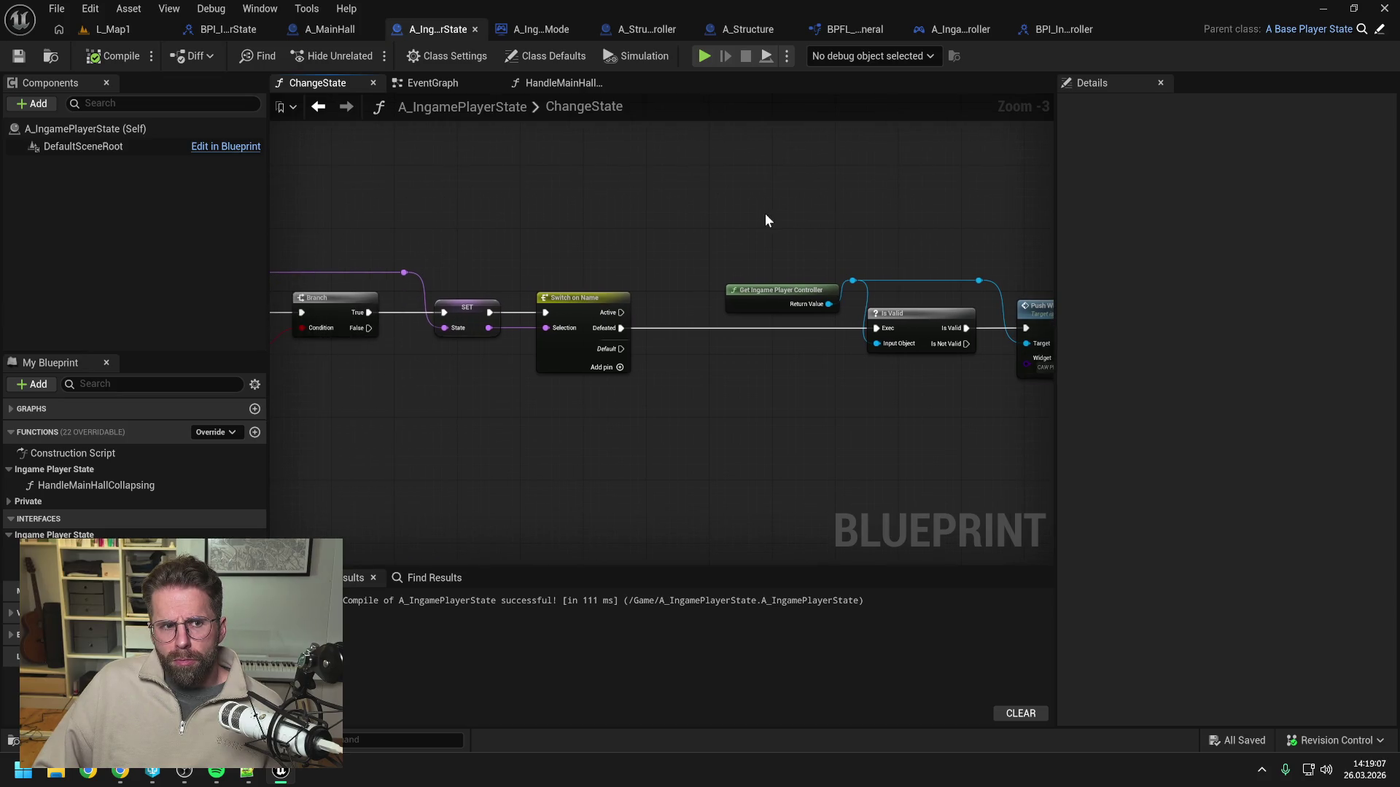
{"action": "left_click", "coordinate": [373, 82]}
{"action": "right_click", "coordinate": [445, 82]}
{"action": "left_click", "coordinate": [497, 175]}
{"action": "left_click_drag", "start_coordinate": [518, 273], "coordinate": [508, 307]}
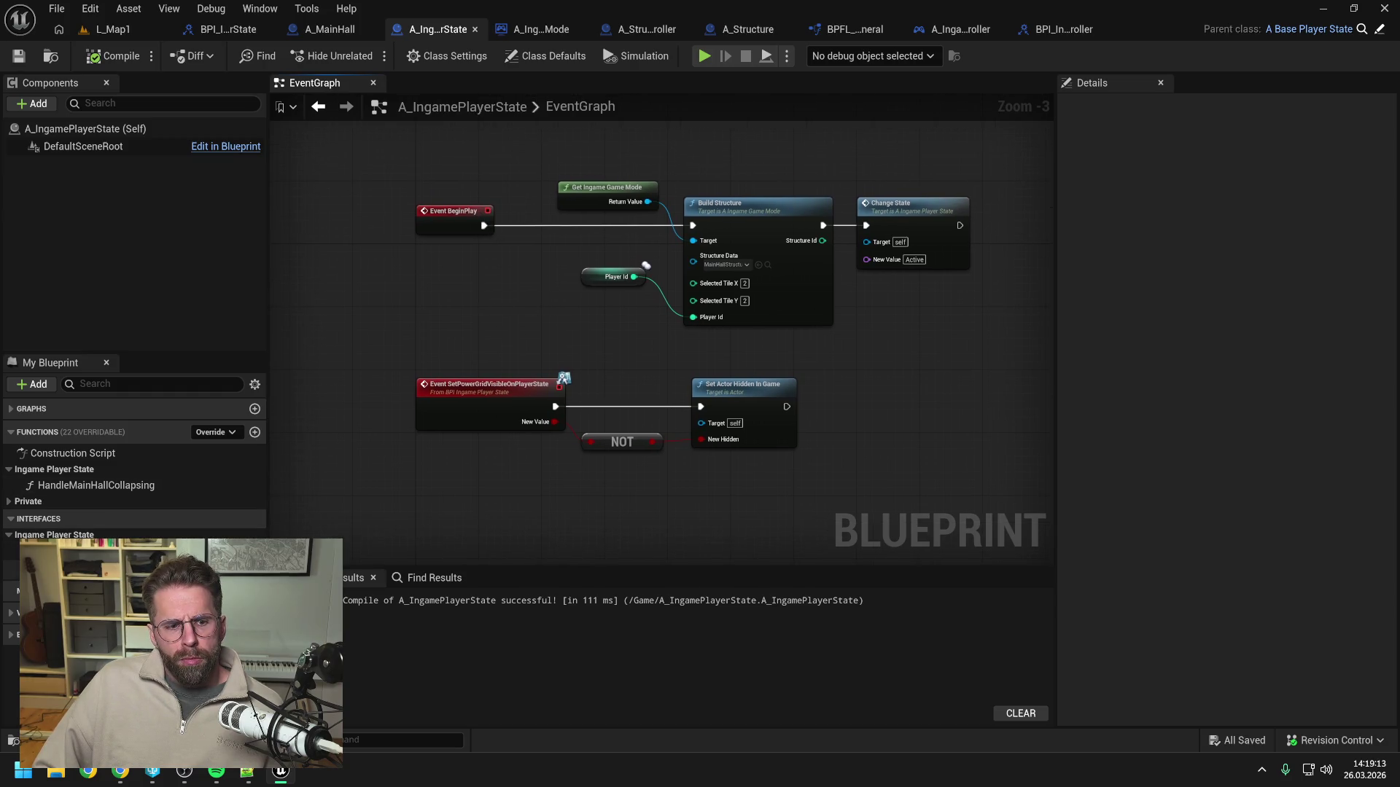
Delete the HandleMainHallCollapsingOnPlayerState event node and compile the player state.
{"action": "double_click", "coordinate": [88, 551]}
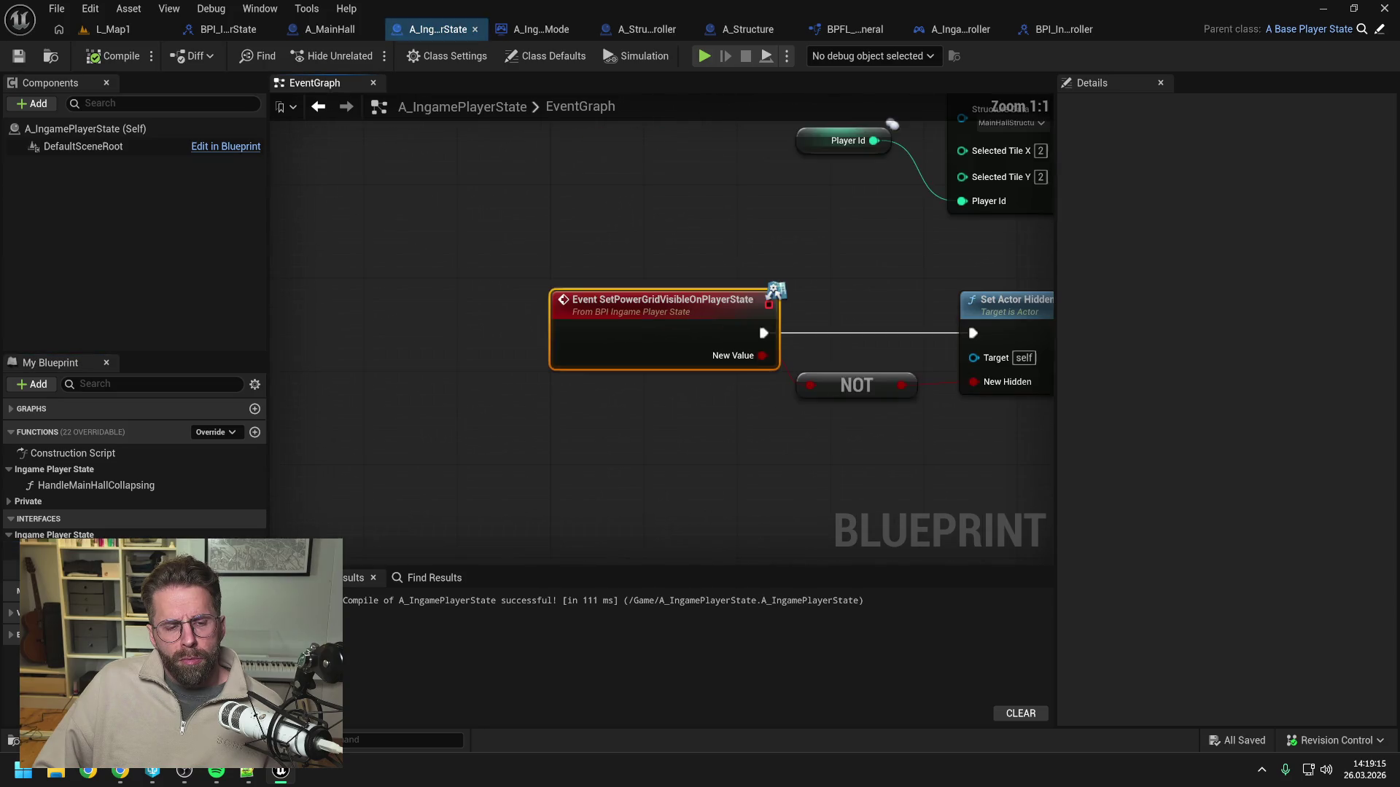
{"action": "scroll", "coordinate": [477, 412], "scroll_direction": "down", "scroll_amount": 2}
{"action": "key", "text": "Delete"}
{"action": "left_click", "coordinate": [111, 56]}
Remove the HandleMainHallCollapsing function from BPI_IngamePlayerState, then compile and save the interface.
{"action": "key", "text": "ctrl+space"}
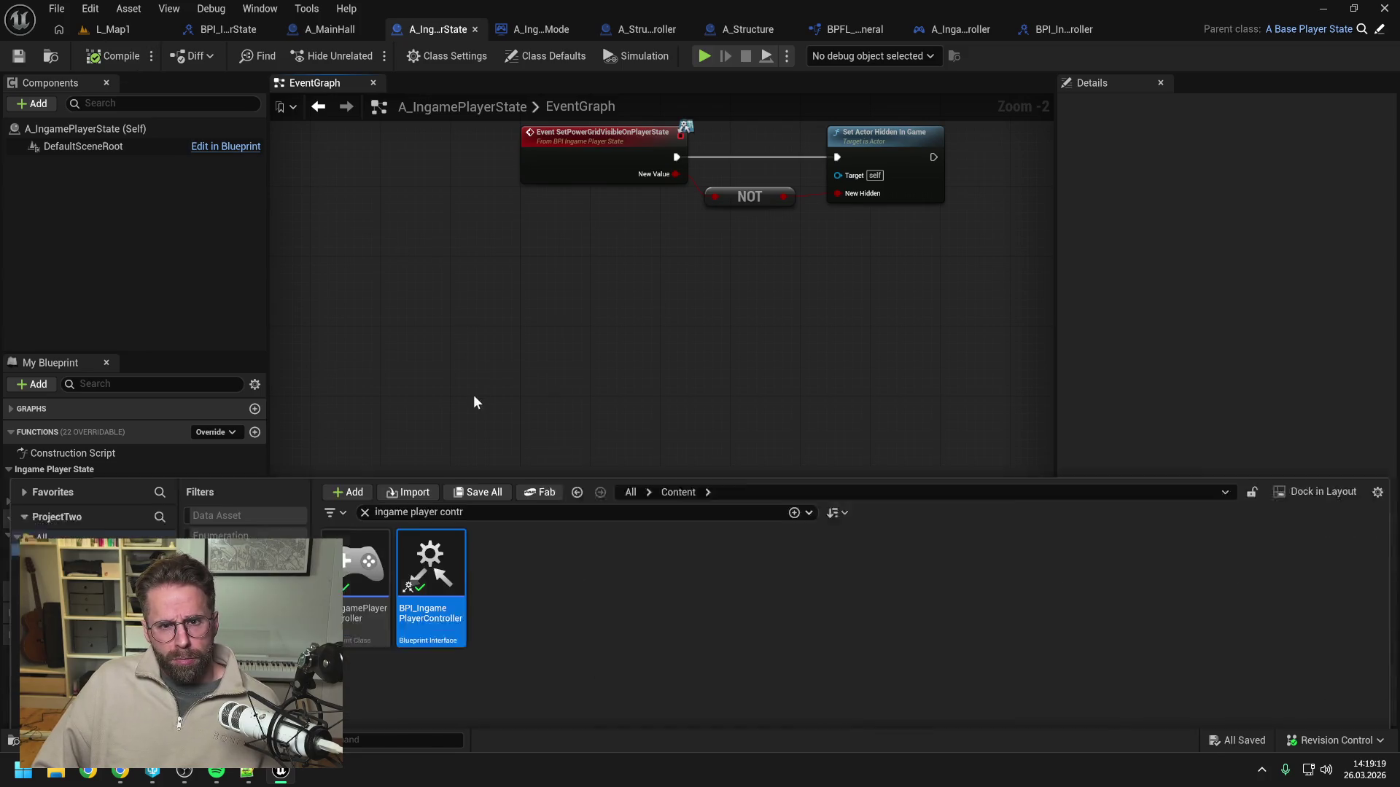
{"action": "type", "text": "inga"}
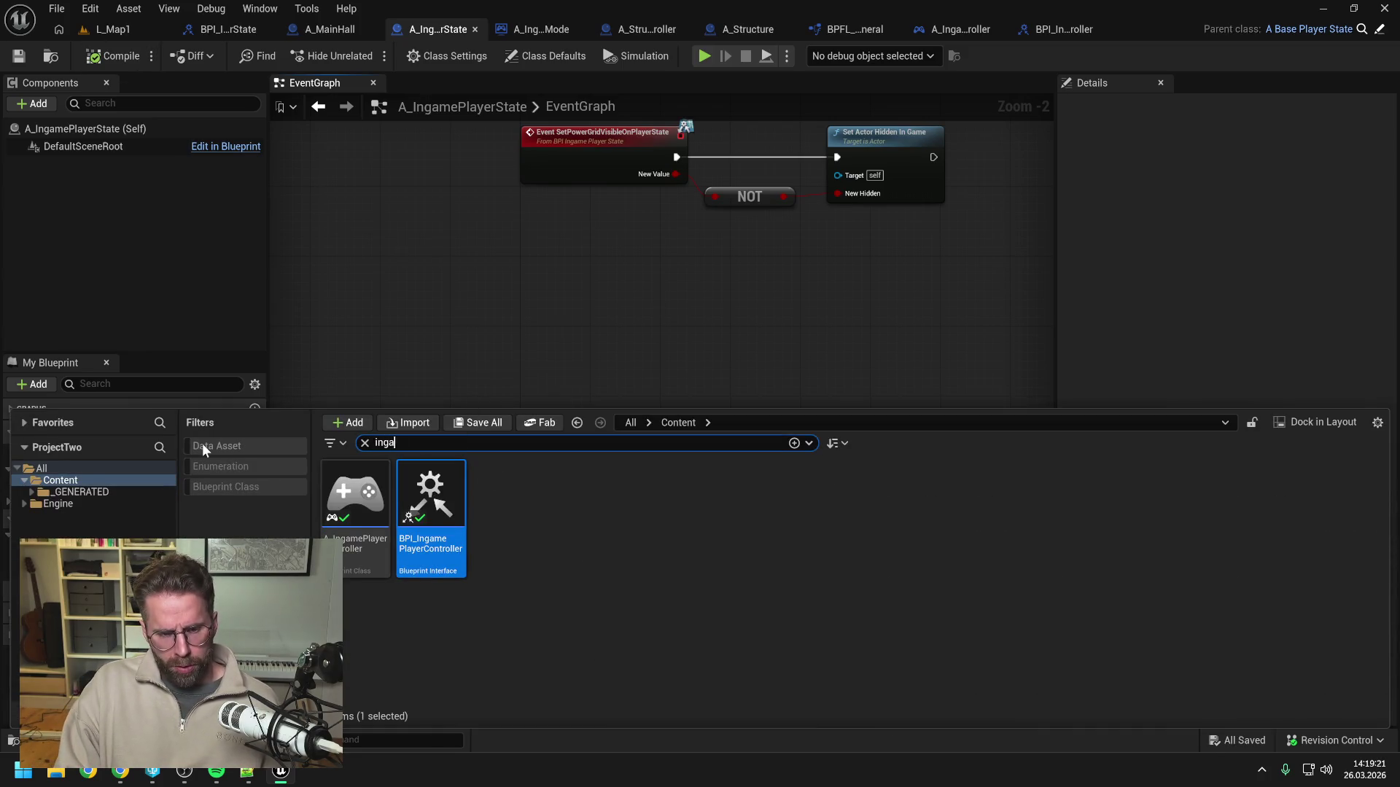
{"action": "type", "text": "me player state"}
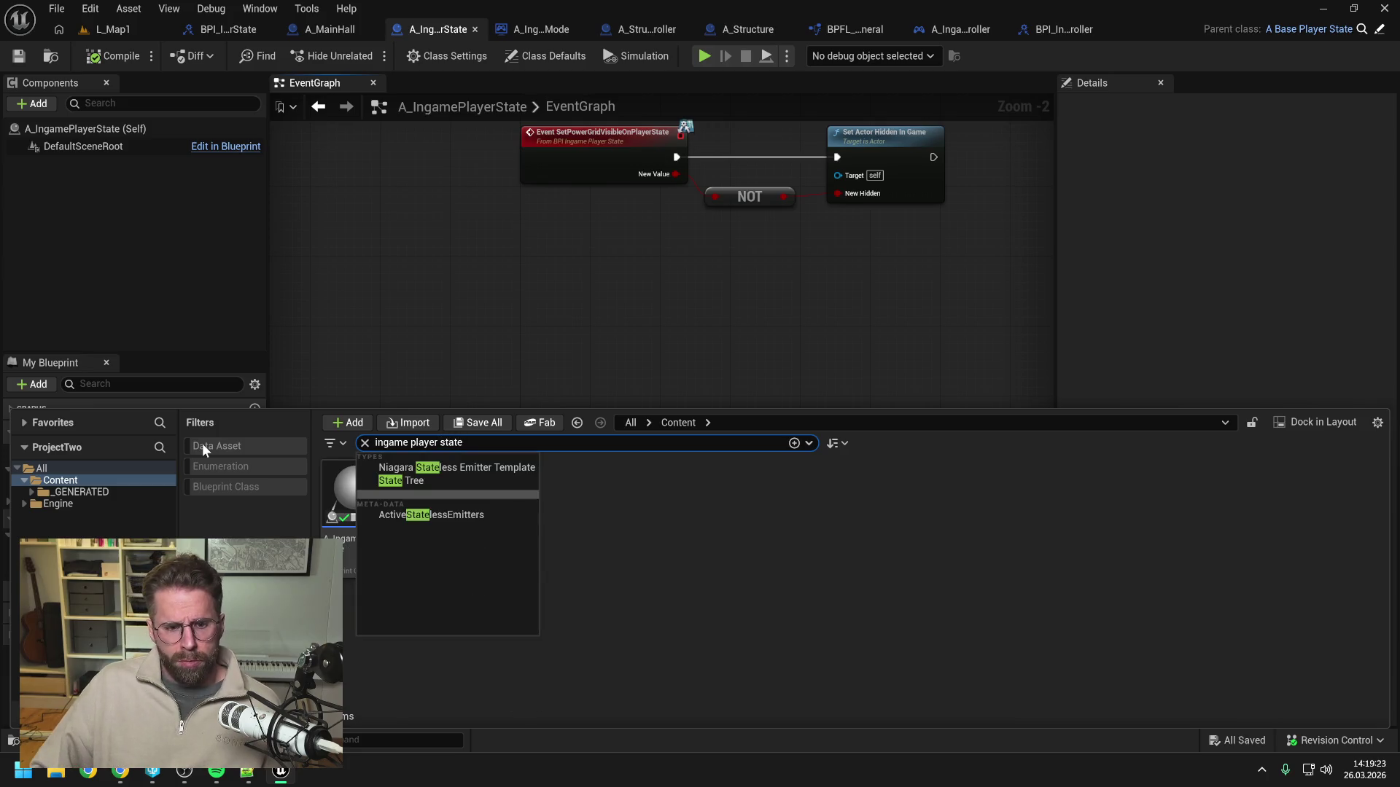
{"action": "double_click", "coordinate": [427, 497]}
{"action": "left_click", "coordinate": [1074, 159]}
{"action": "key", "text": "Delete"}
{"action": "left_click", "coordinate": [113, 56]}
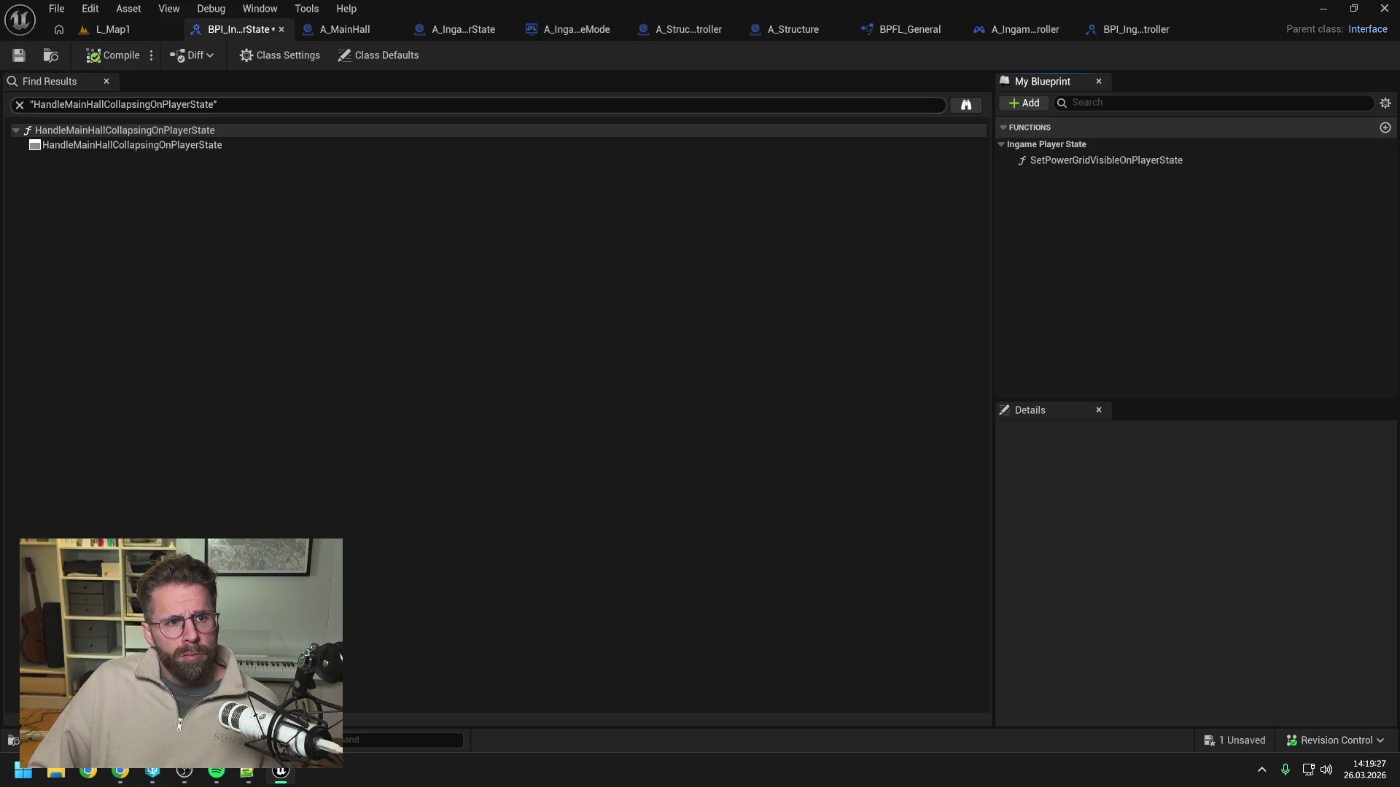
{"action": "key", "text": "ctrl+s"}
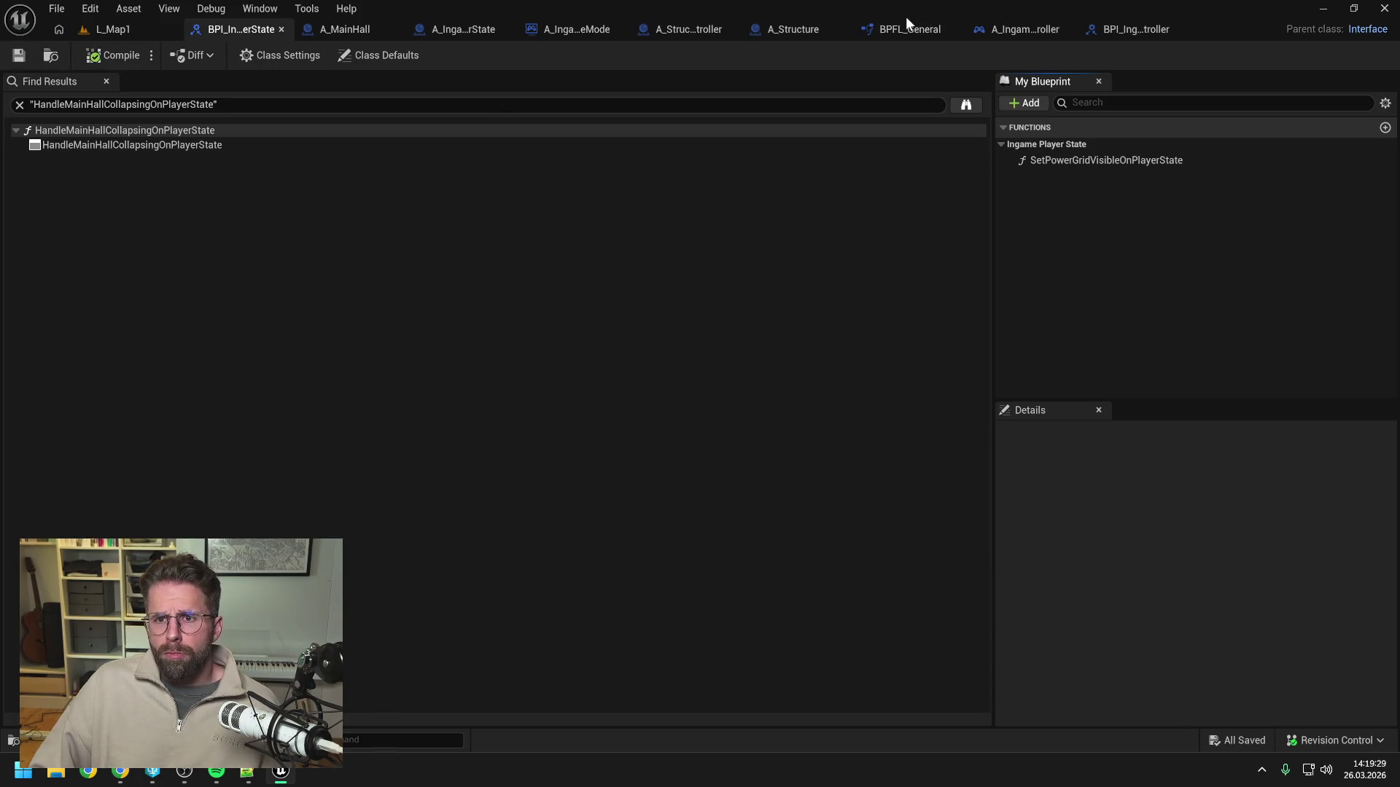
Nudge the Set Actor Hidden In Game and NOT nodes, then save and recompile A_IngamePlayerState.
{"action": "left_click", "coordinate": [1026, 27]}
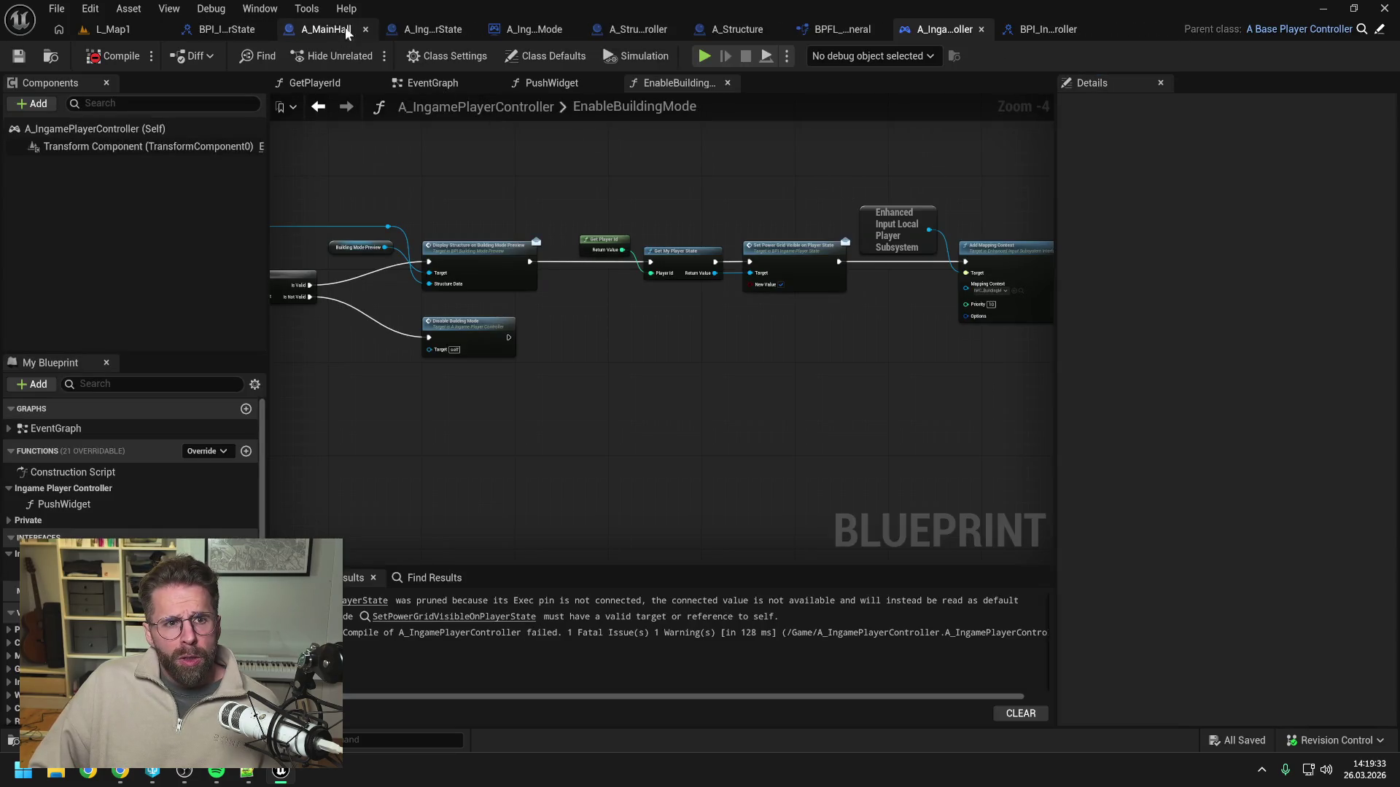
{"action": "left_click", "coordinate": [441, 27]}
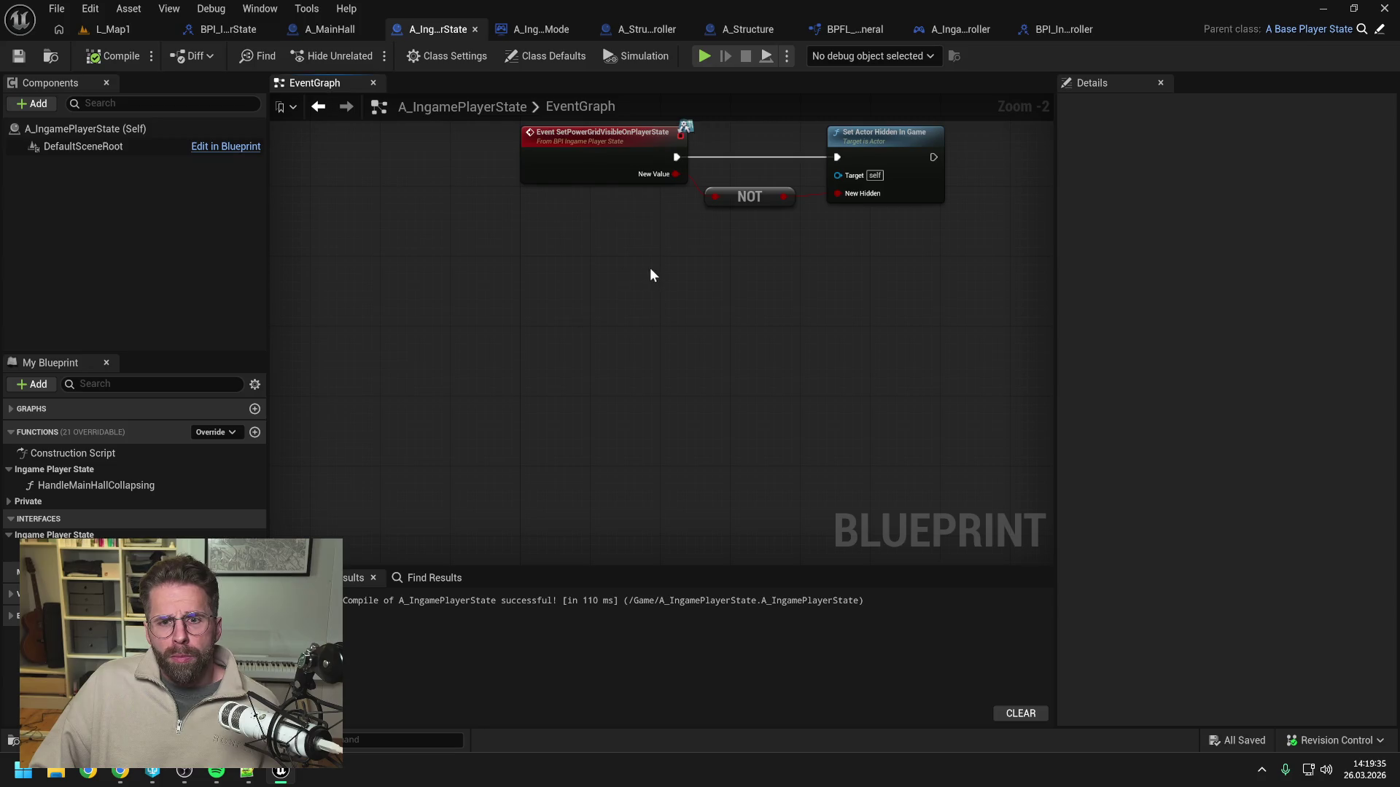
{"action": "left_click_drag", "start_coordinate": [649, 268], "coordinate": [588, 321]}
{"action": "scroll", "coordinate": [588, 321], "scroll_direction": "down", "scroll_amount": 1}
{"action": "scroll", "coordinate": [588, 321], "scroll_direction": "down", "scroll_amount": 2}
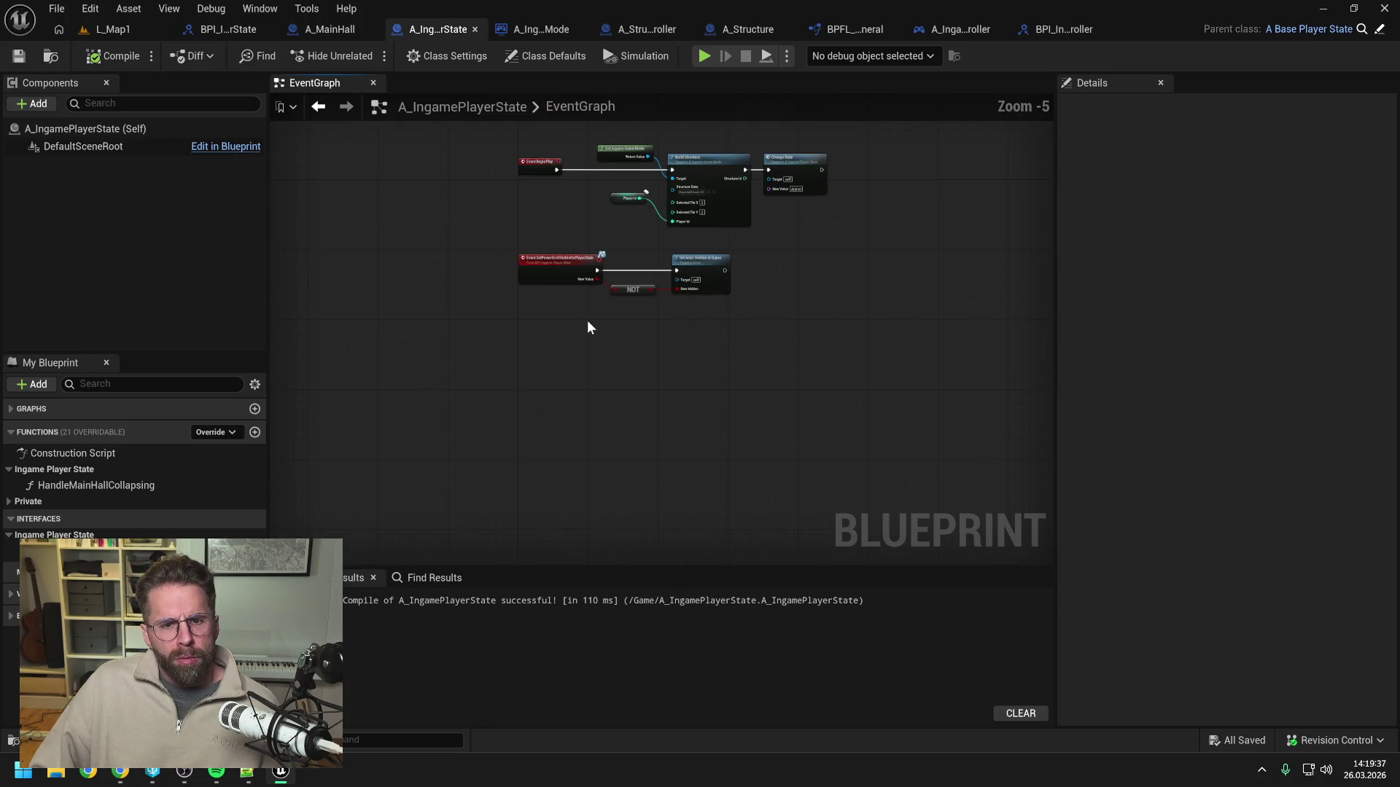
{"action": "scroll", "coordinate": [639, 236], "scroll_direction": "up", "scroll_amount": 1}
{"action": "scroll", "coordinate": [596, 292], "scroll_direction": "up", "scroll_amount": 2}
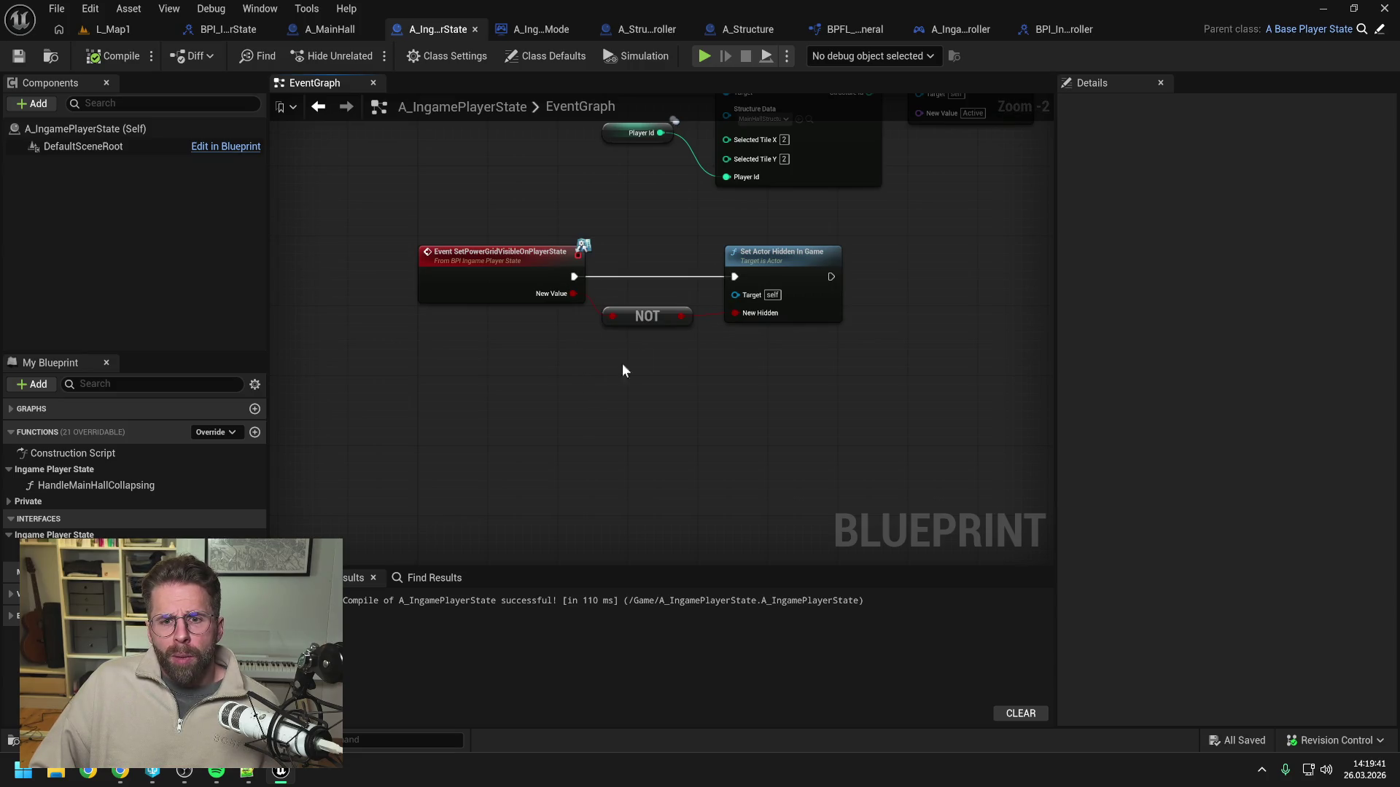
{"action": "left_click_drag", "start_coordinate": [781, 266], "coordinate": [798, 266]}
{"action": "left_click_drag", "start_coordinate": [634, 324], "coordinate": [651, 315]}
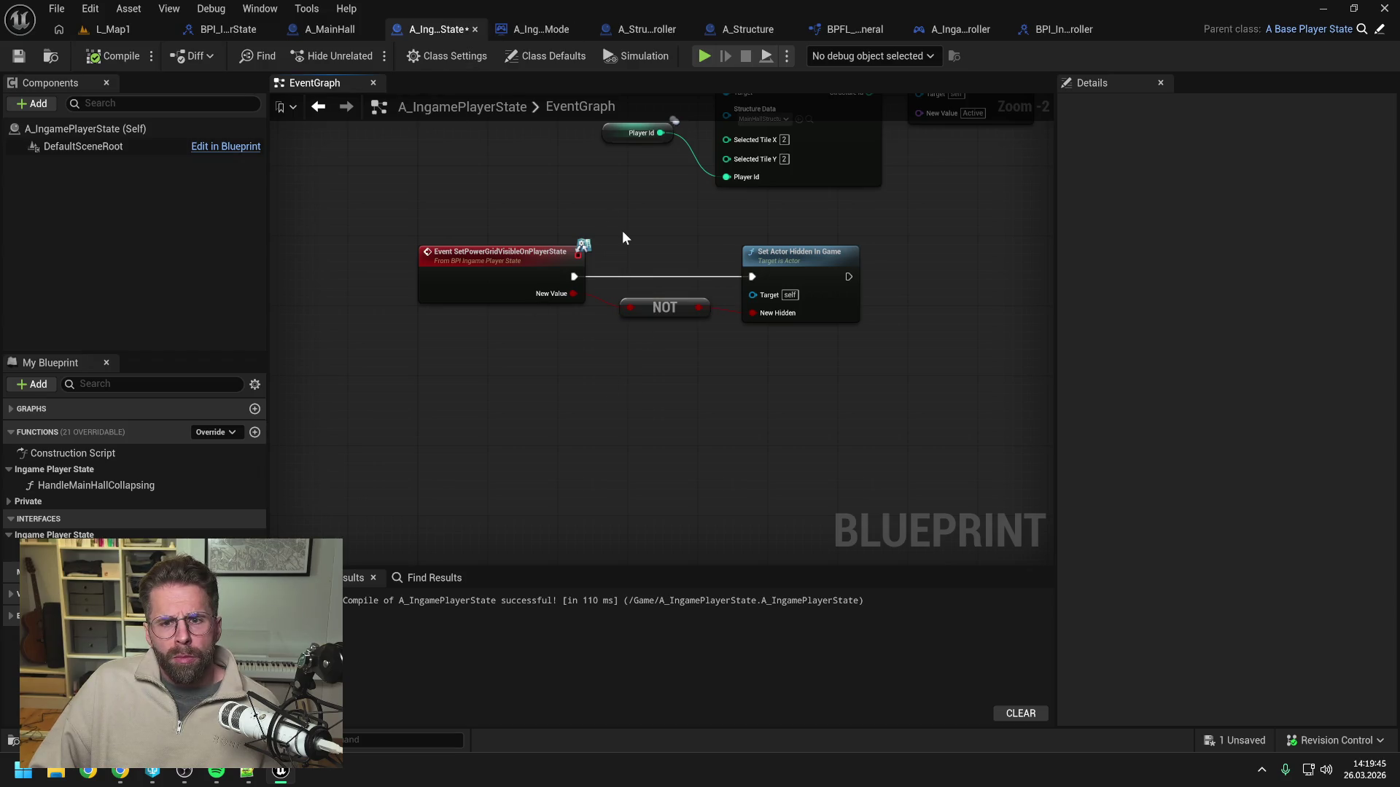
{"action": "key", "text": "ctrl+s"}
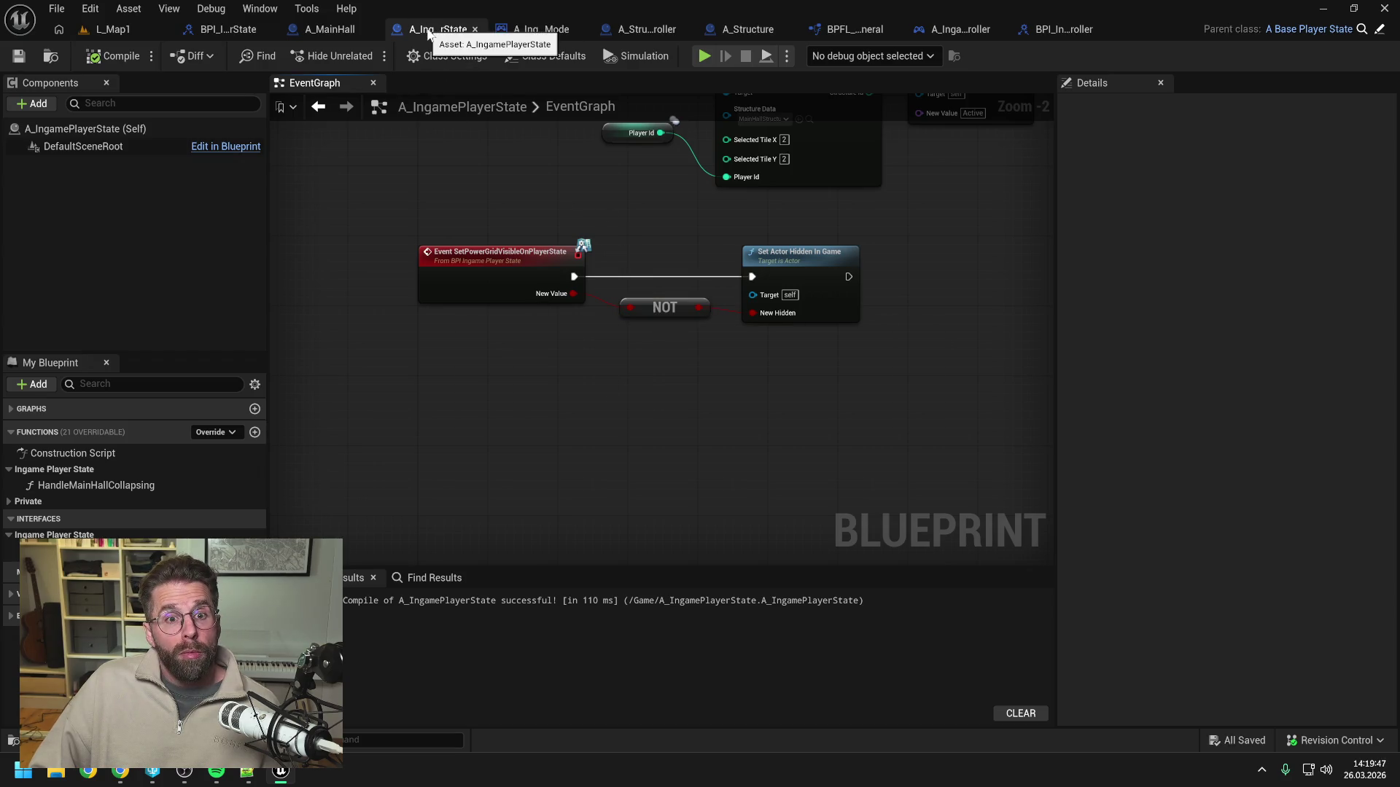
{"action": "left_click", "coordinate": [113, 56]}
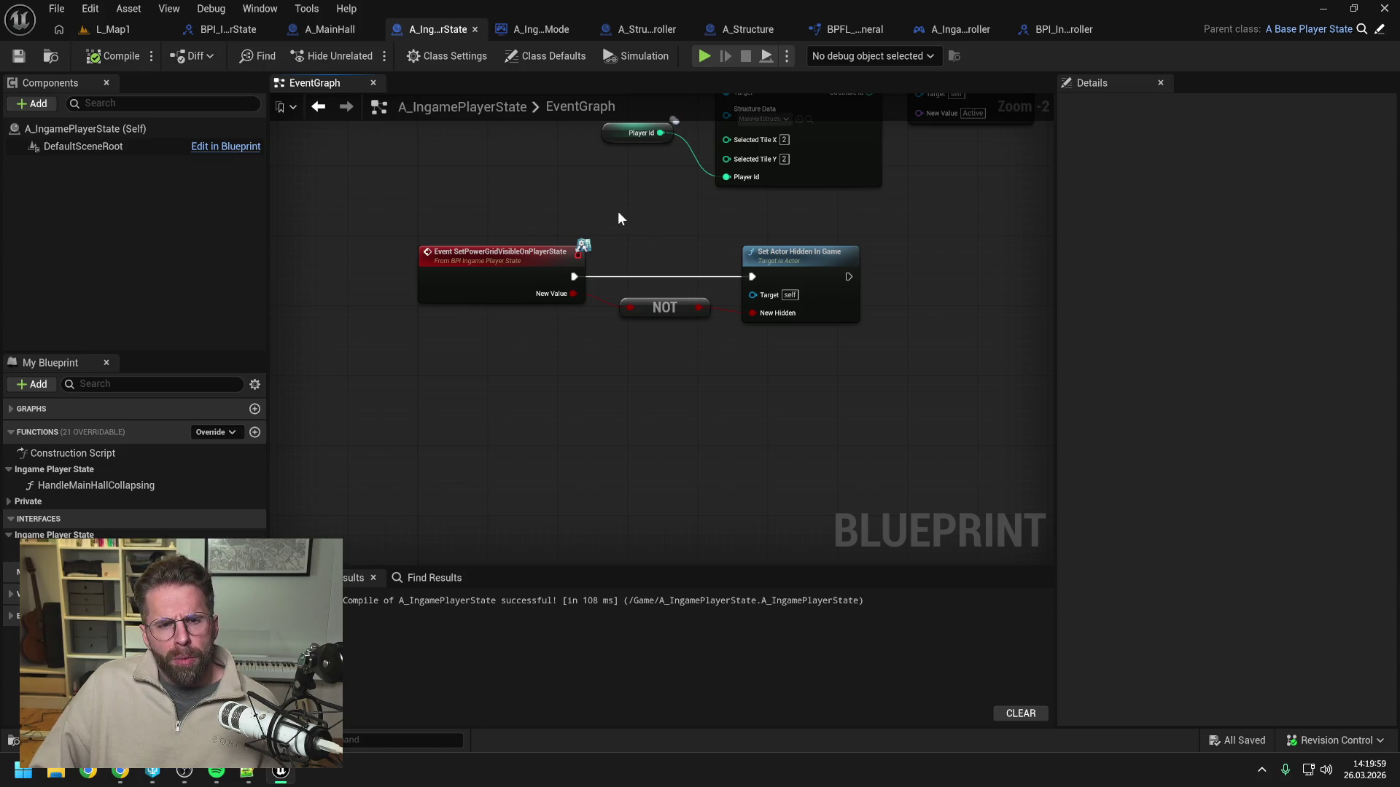
Find references to SetPowerGridVisibleOnPlayerState by name and jump to the result.
{"action": "left_click_drag", "start_coordinate": [618, 219], "coordinate": [622, 270]}
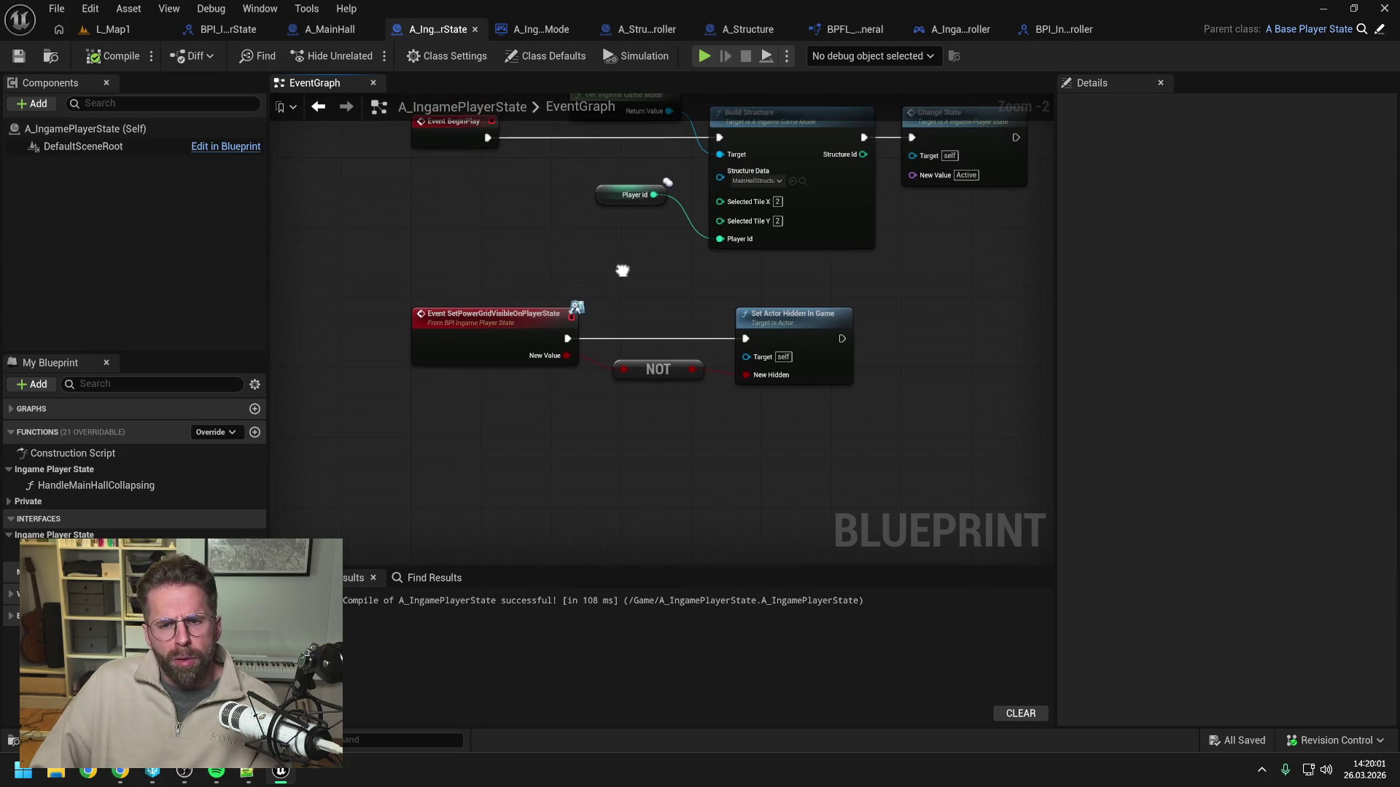
{"action": "left_click", "coordinate": [497, 338]}
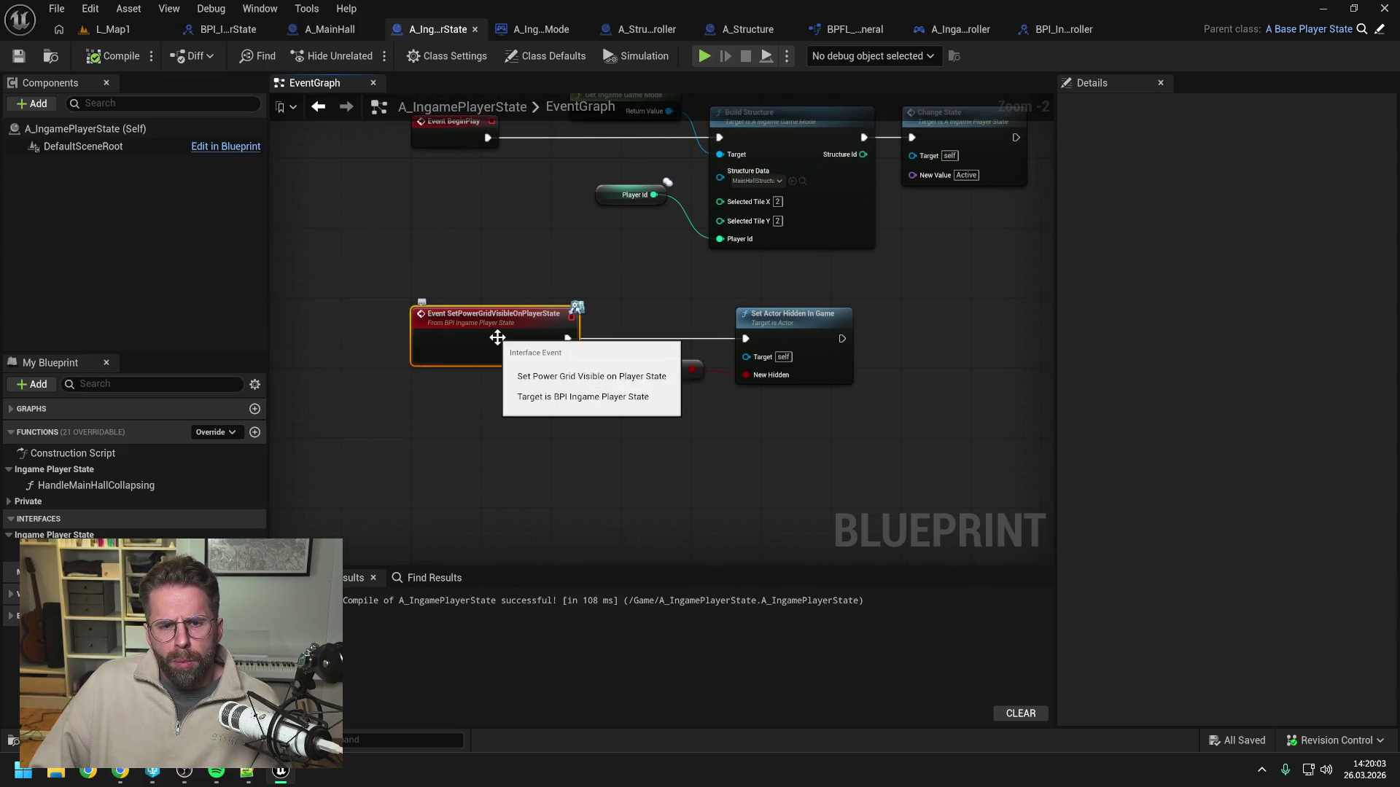
{"action": "right_click", "coordinate": [497, 338]}
{"action": "mouse_move", "coordinate": [547, 474]}
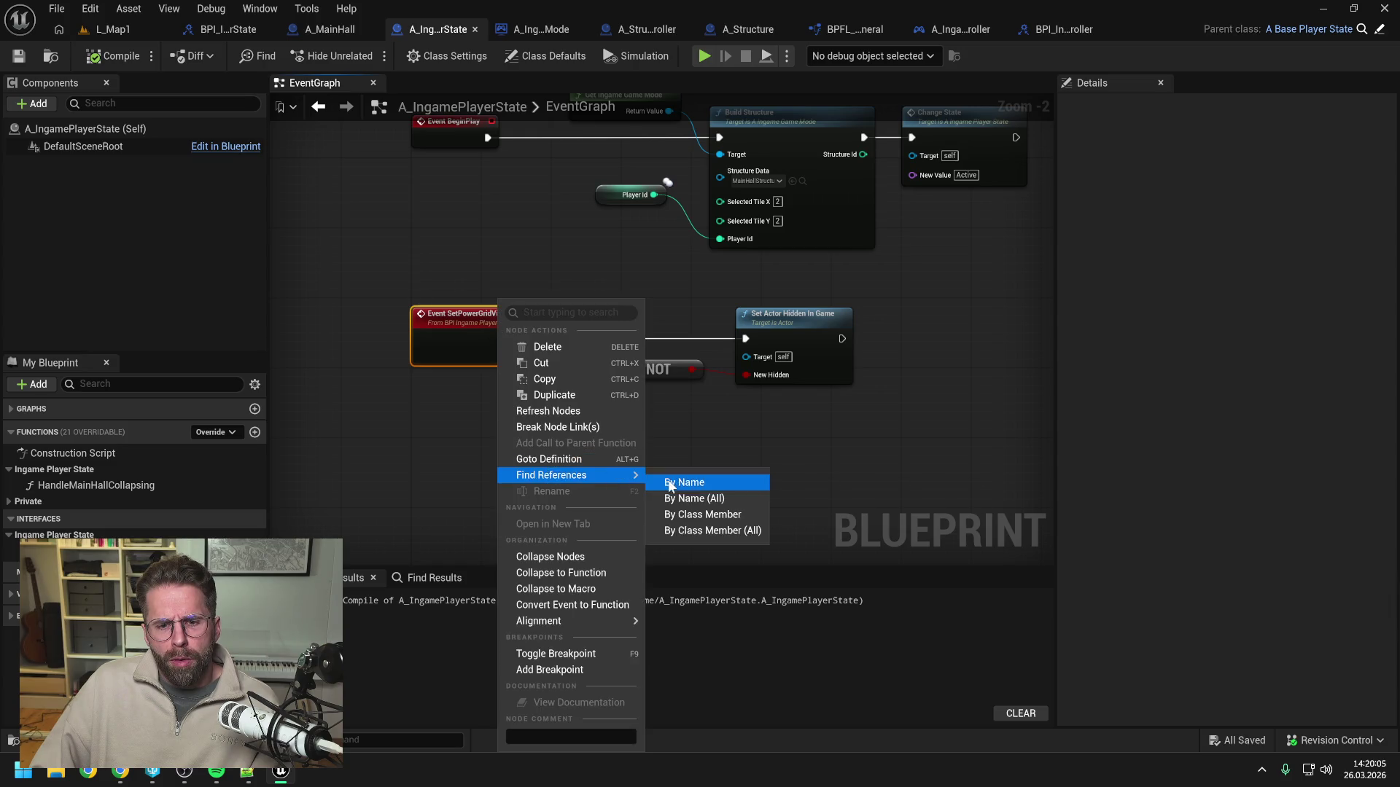
{"action": "left_click", "coordinate": [672, 485]}
{"action": "left_click", "coordinate": [1023, 608]}
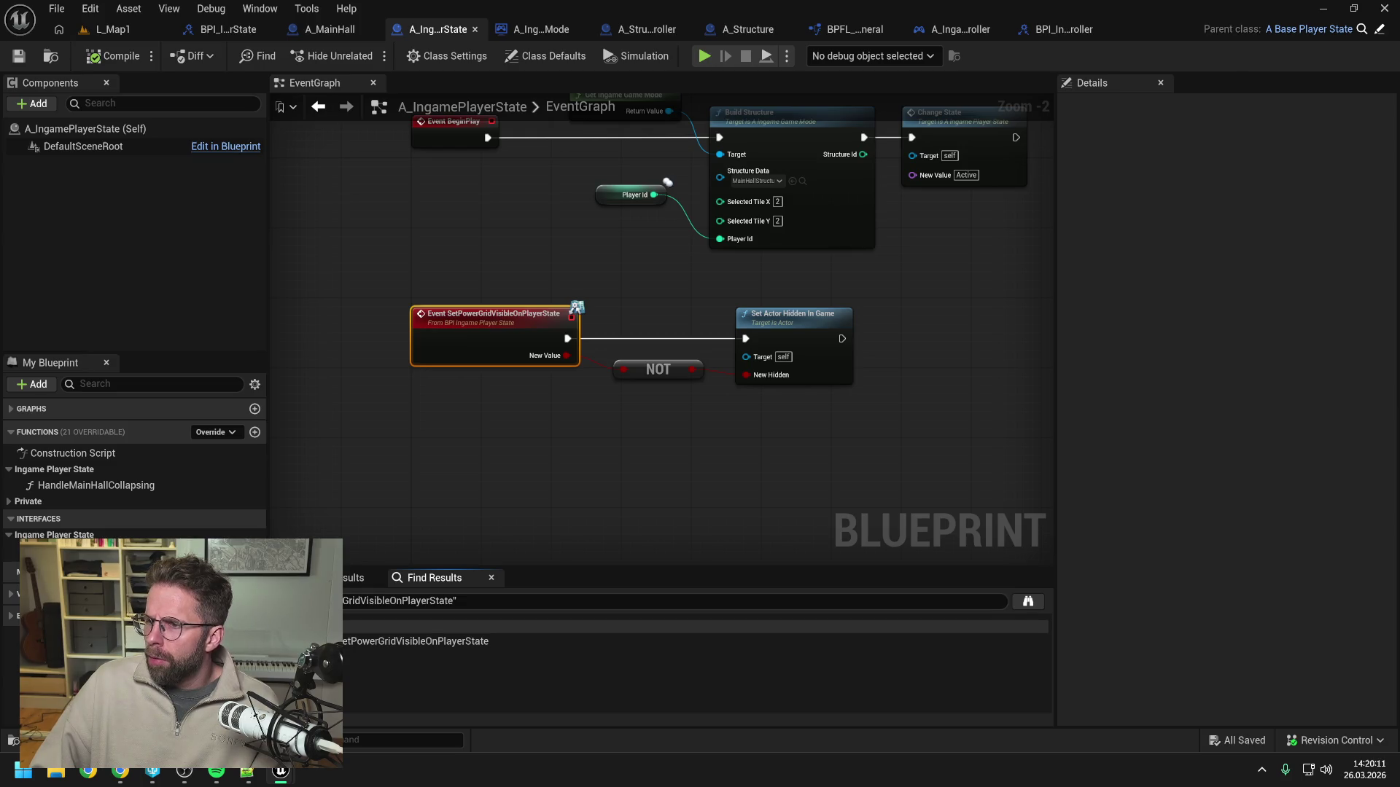
{"action": "double_click", "coordinate": [314, 641]}
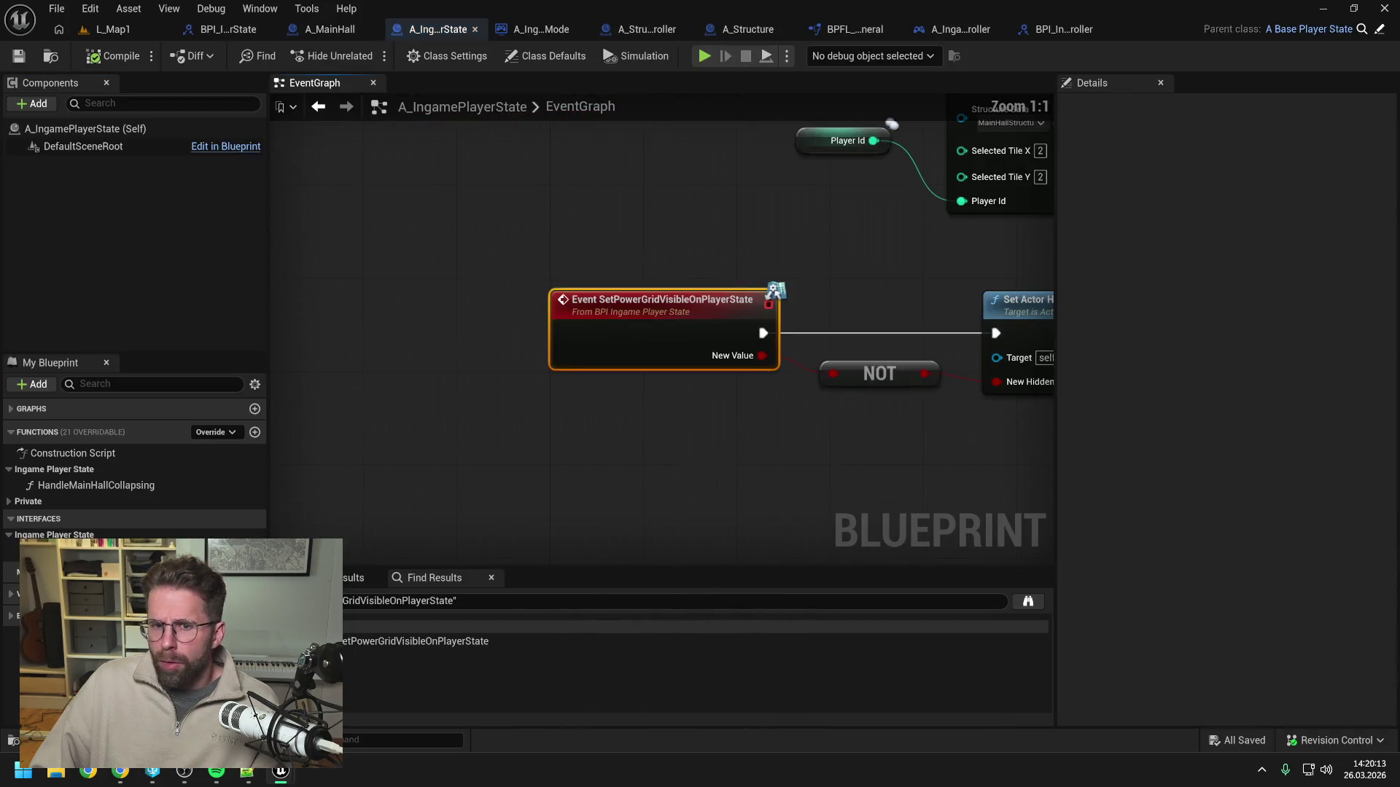
{"action": "left_click", "coordinate": [944, 29]}
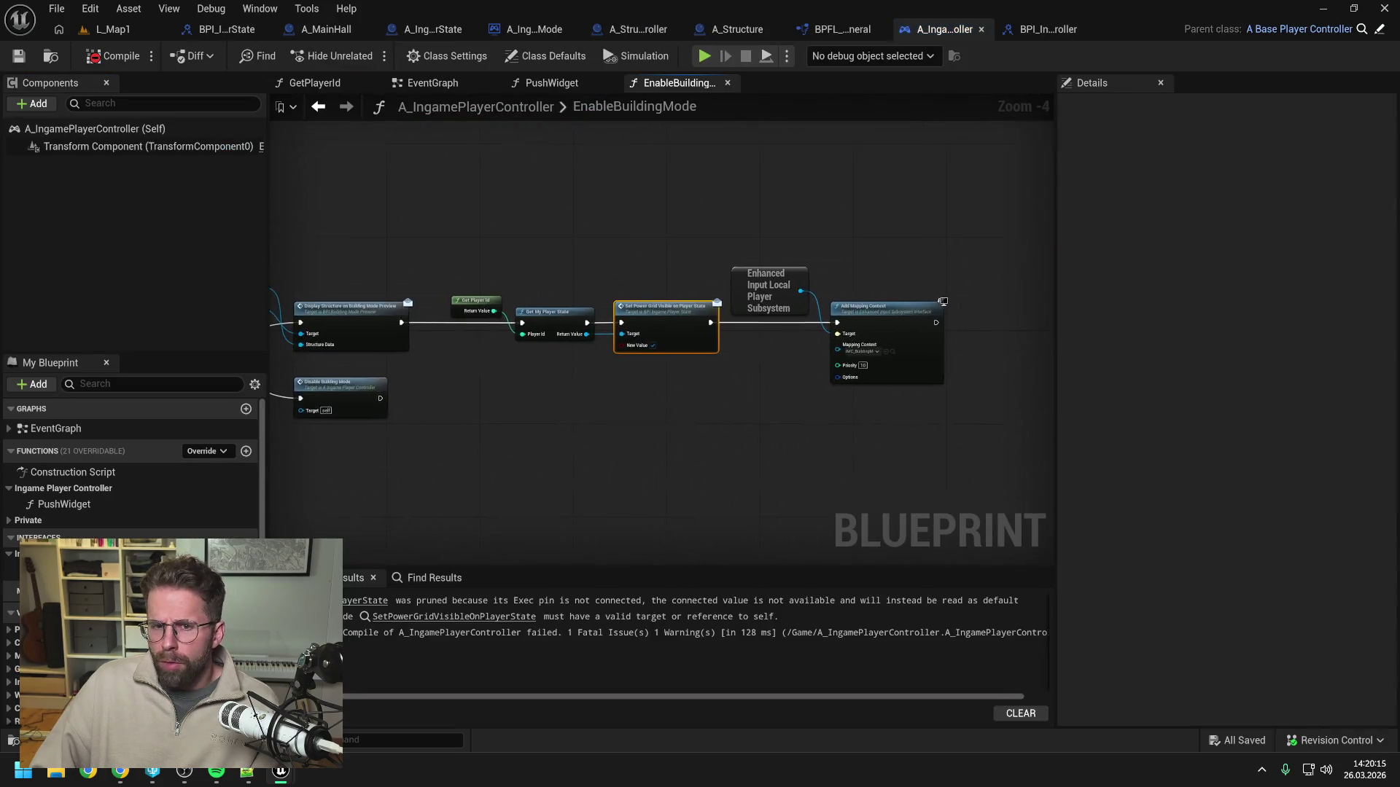
Delete the Get My Player State and Set Power Grid Visible nodes from DisableBuildingMode.
{"action": "scroll", "coordinate": [776, 394], "scroll_direction": "down", "scroll_amount": 2}
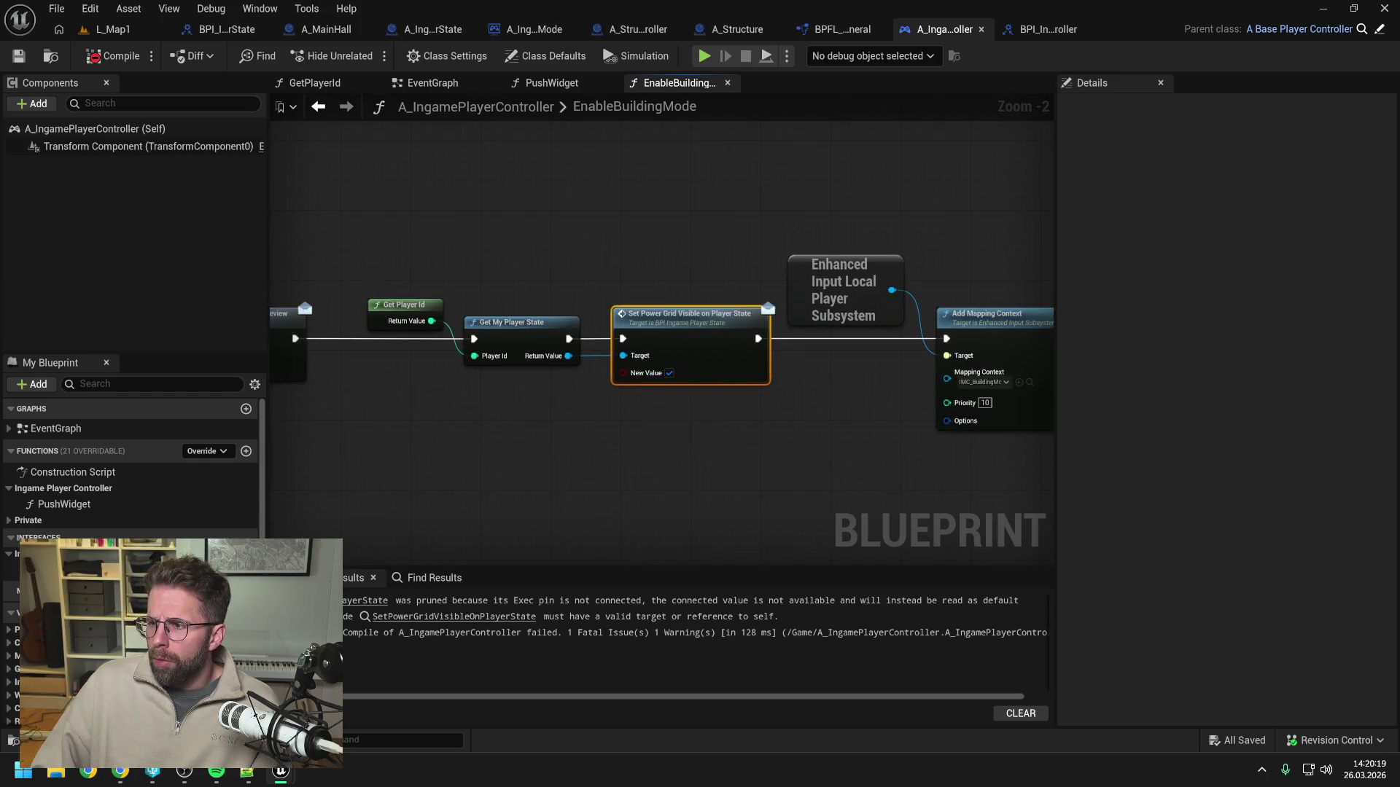
{"action": "left_click", "coordinate": [452, 616]}
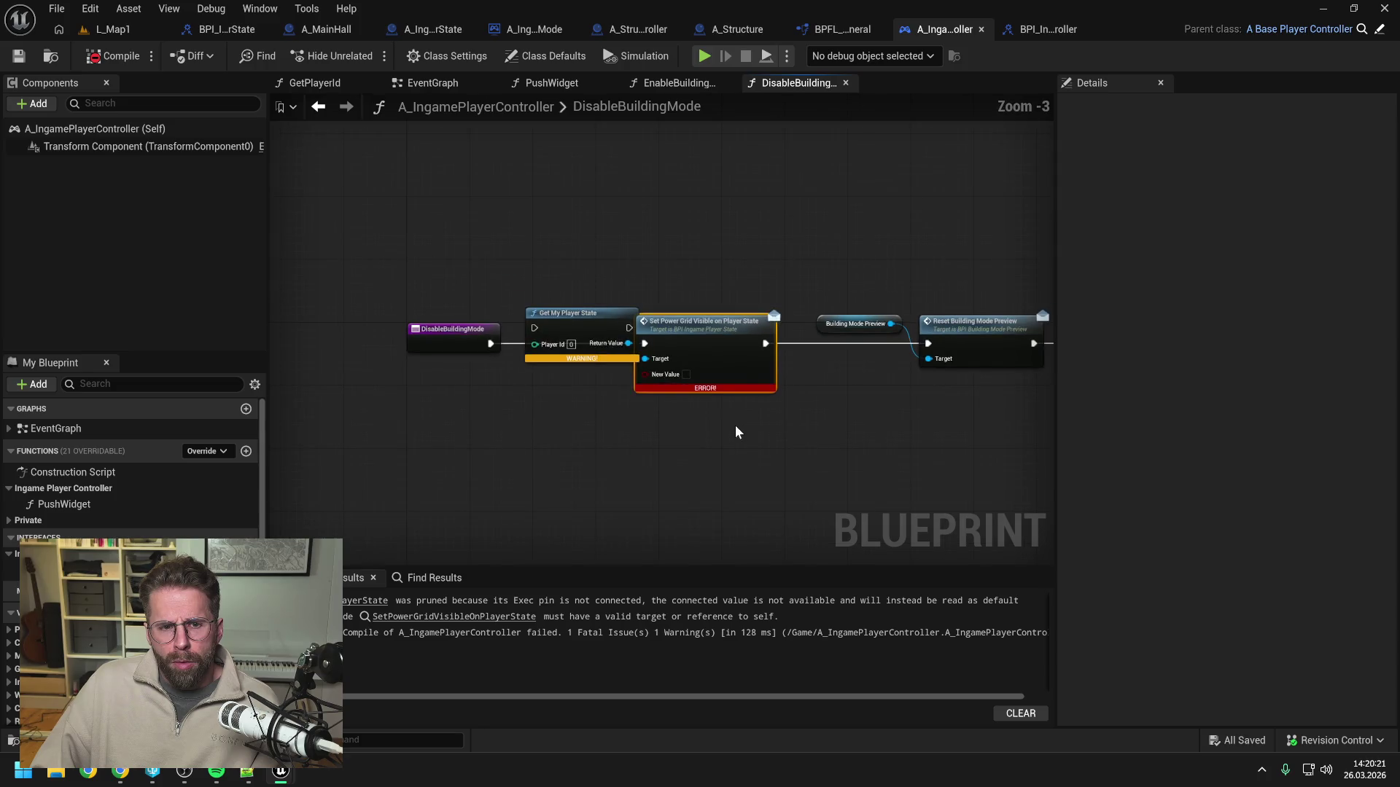
{"action": "left_click_drag", "start_coordinate": [724, 346], "coordinate": [748, 346]}
{"action": "left_click", "coordinate": [635, 444]}
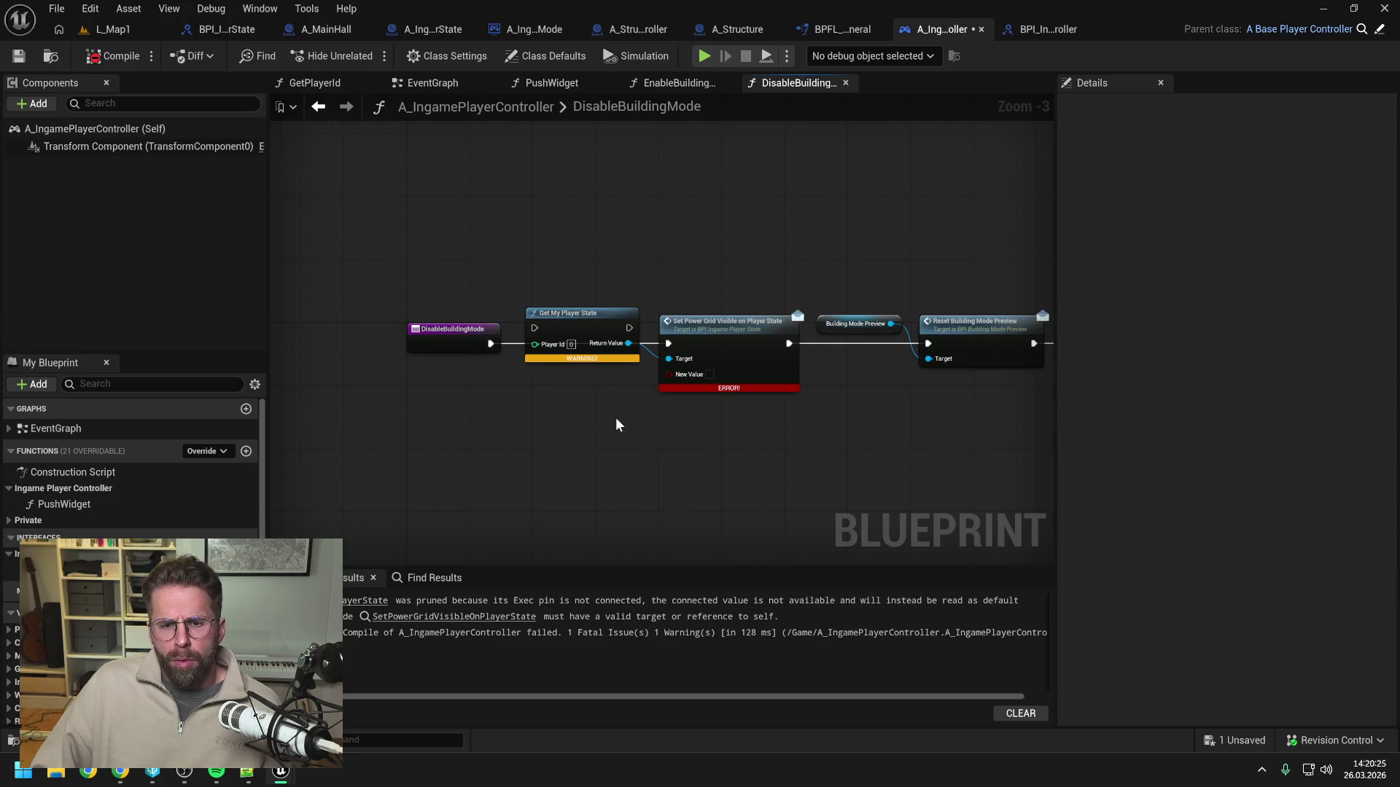
{"action": "left_click_drag", "start_coordinate": [603, 406], "coordinate": [504, 395]}
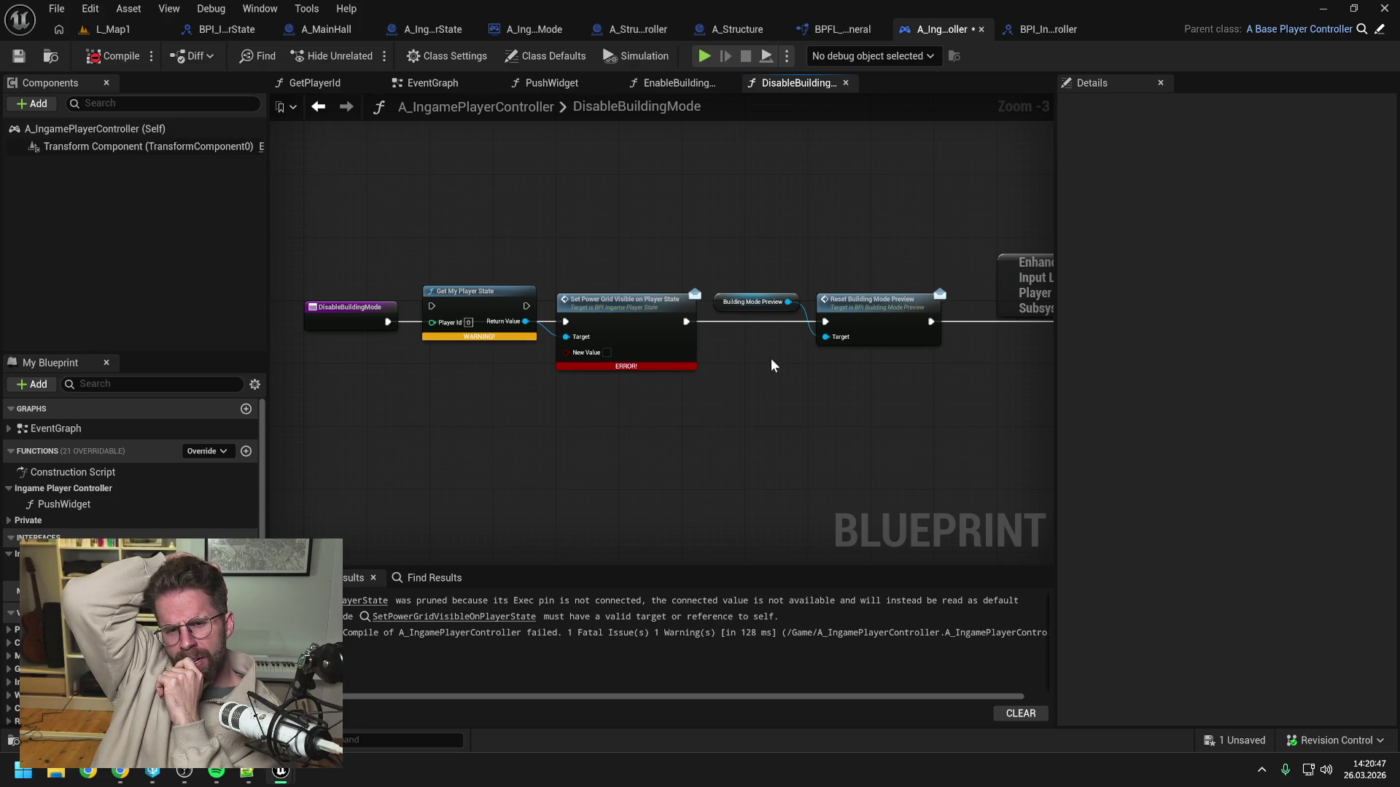
{"action": "left_click_drag", "start_coordinate": [502, 282], "coordinate": [602, 378]}
{"action": "key", "text": "Delete"}
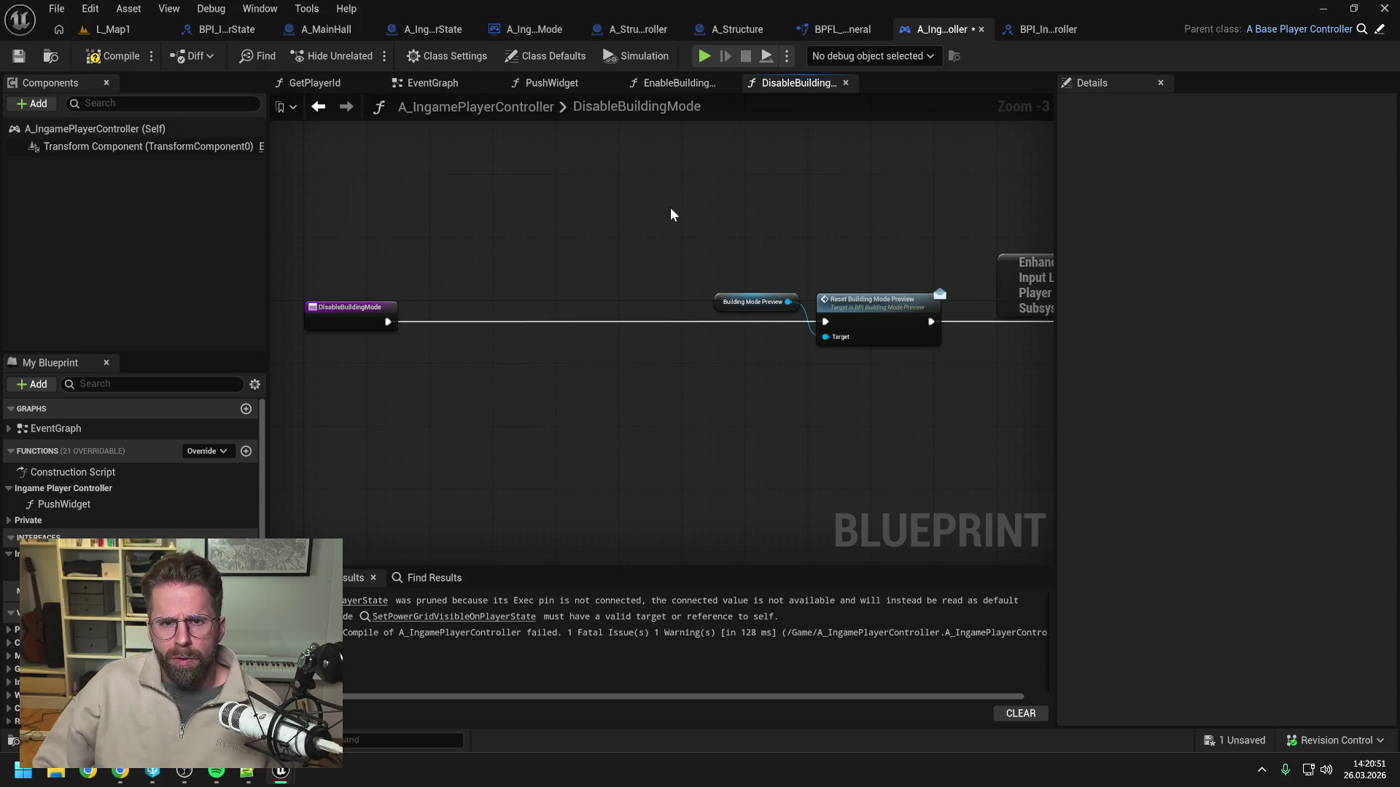
Delete Get Player Id, Get My Player State and Set Power Grid Visible from EnableBuildingMode, then compile.
{"action": "left_click", "coordinate": [680, 82]}
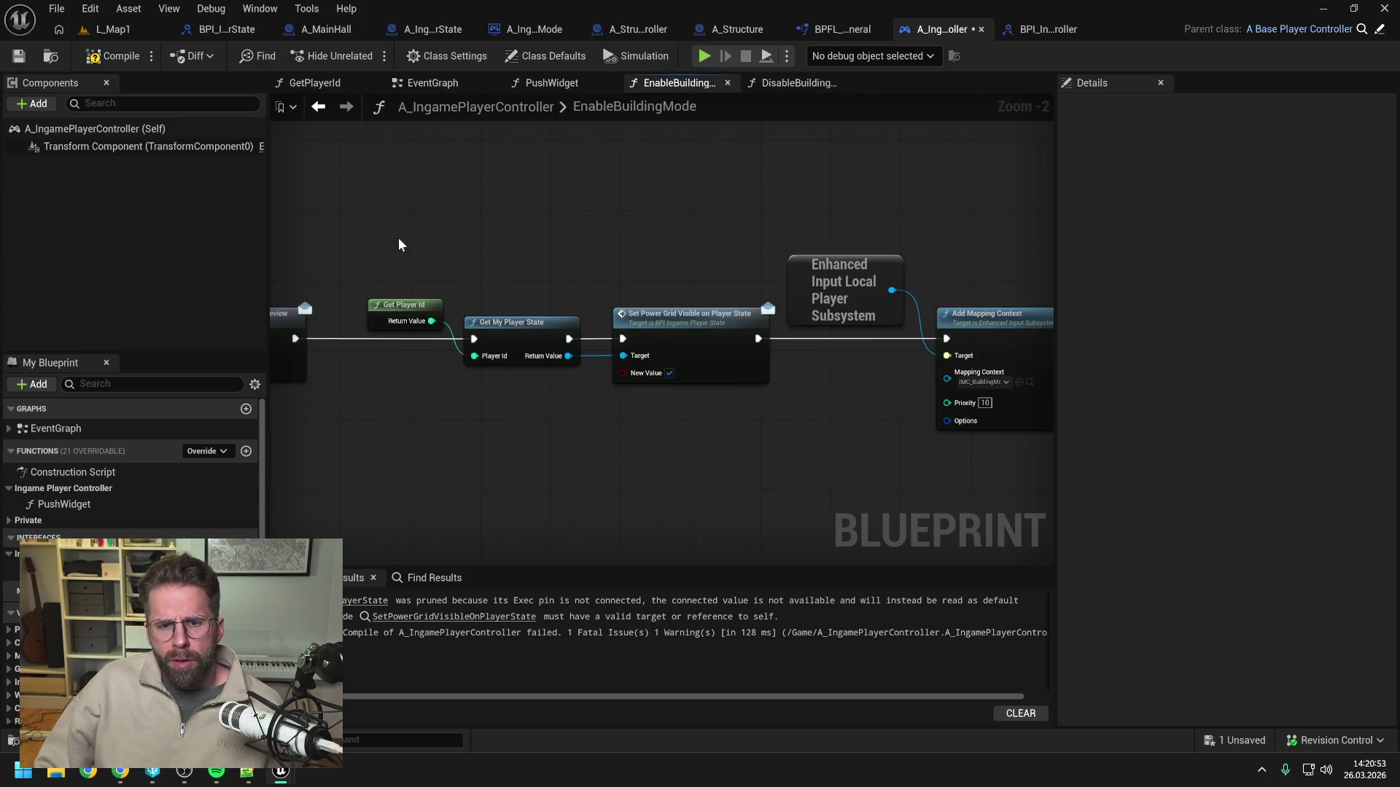
{"action": "left_click_drag", "start_coordinate": [396, 241], "coordinate": [685, 404]}
{"action": "key", "text": "Delete"}
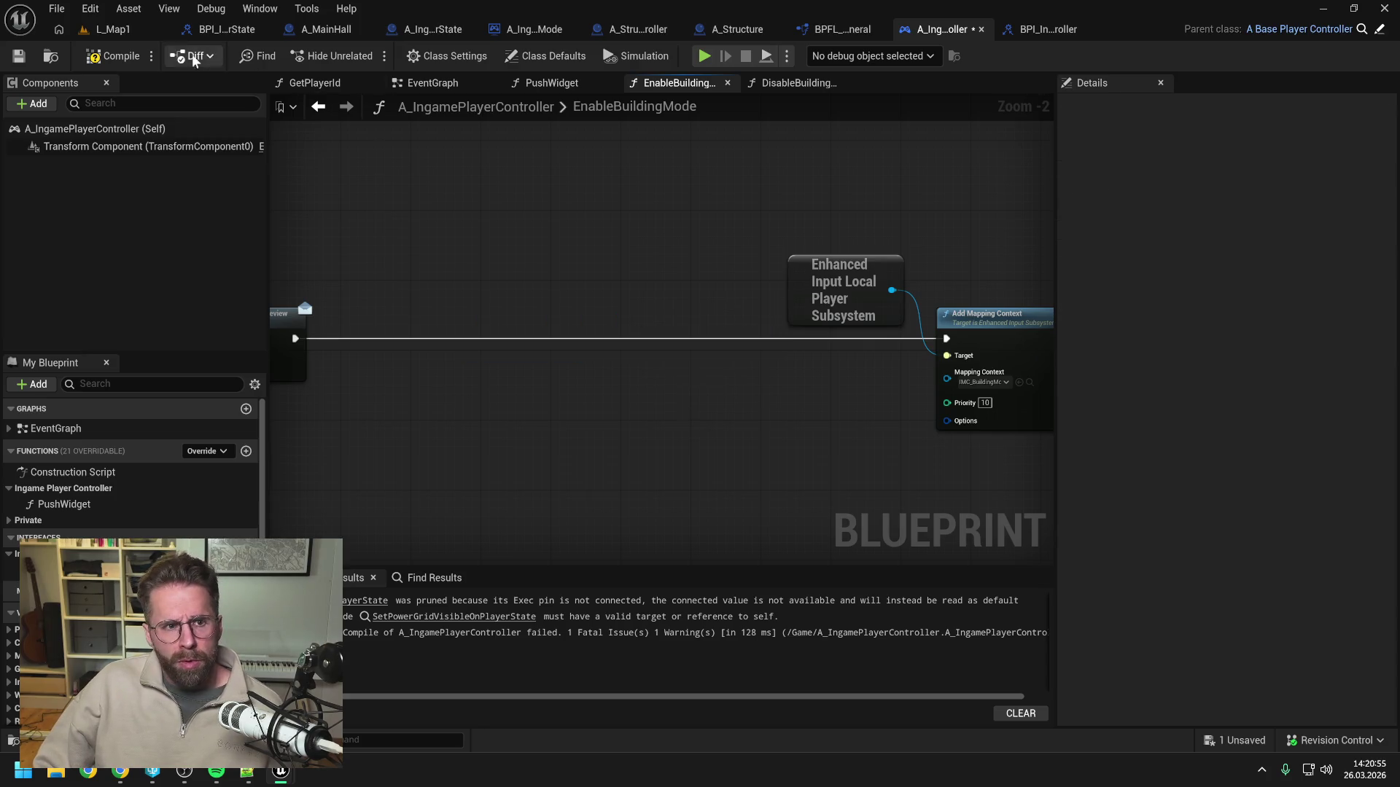
{"action": "left_click", "coordinate": [113, 56]}
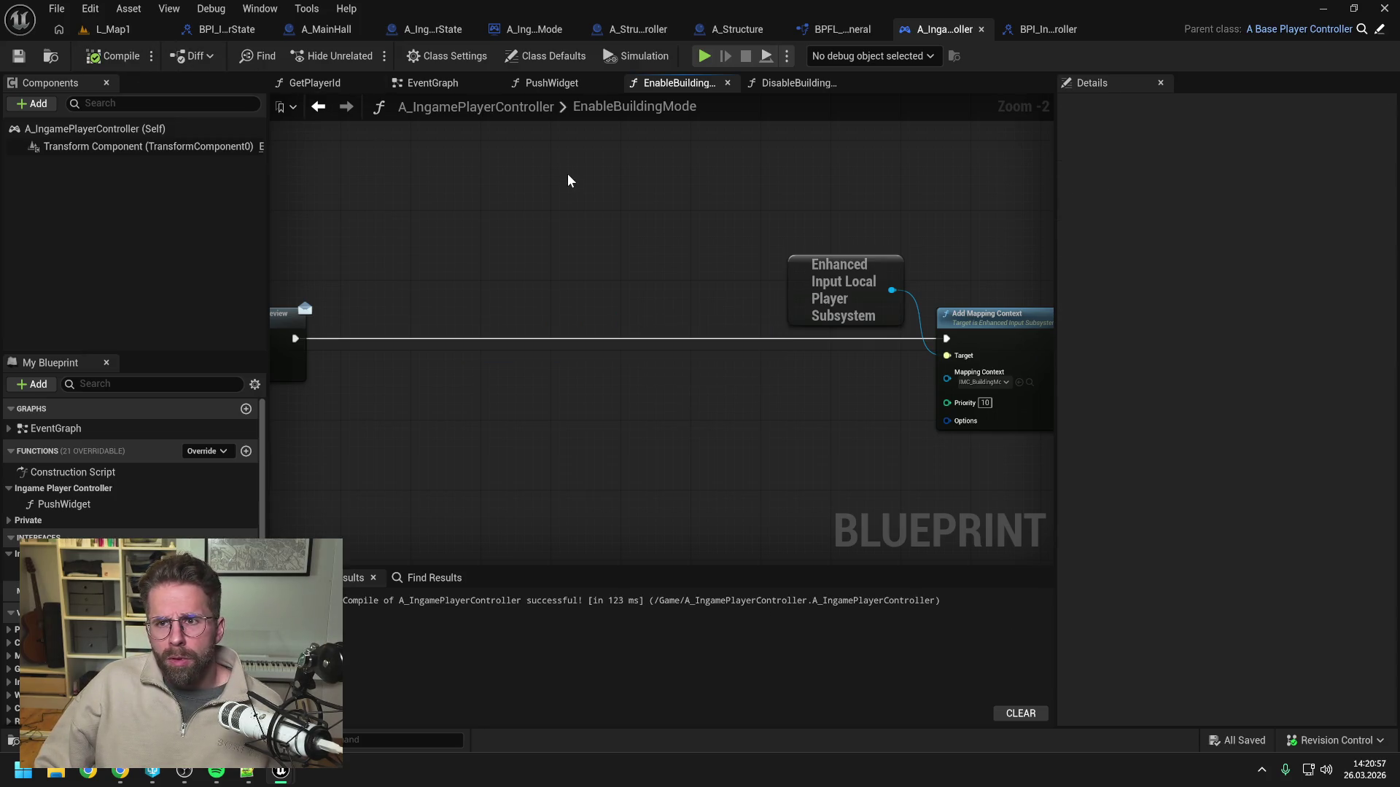
{"action": "left_click", "coordinate": [1048, 29]}
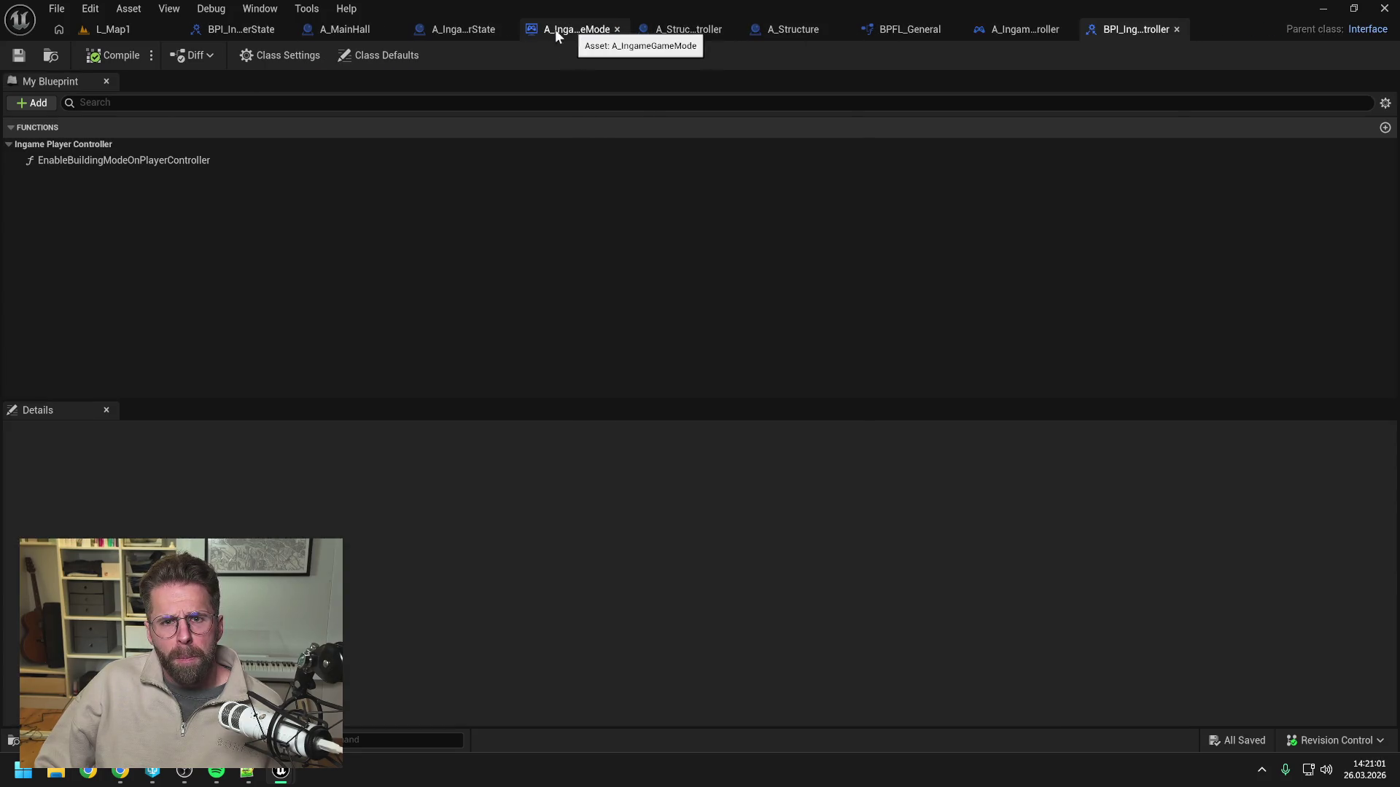
Delete the SetPowerGridVisibleOnPlayerState function from the player state interface and compile.
{"action": "left_click", "coordinate": [241, 30]}
{"action": "left_click", "coordinate": [1078, 157]}
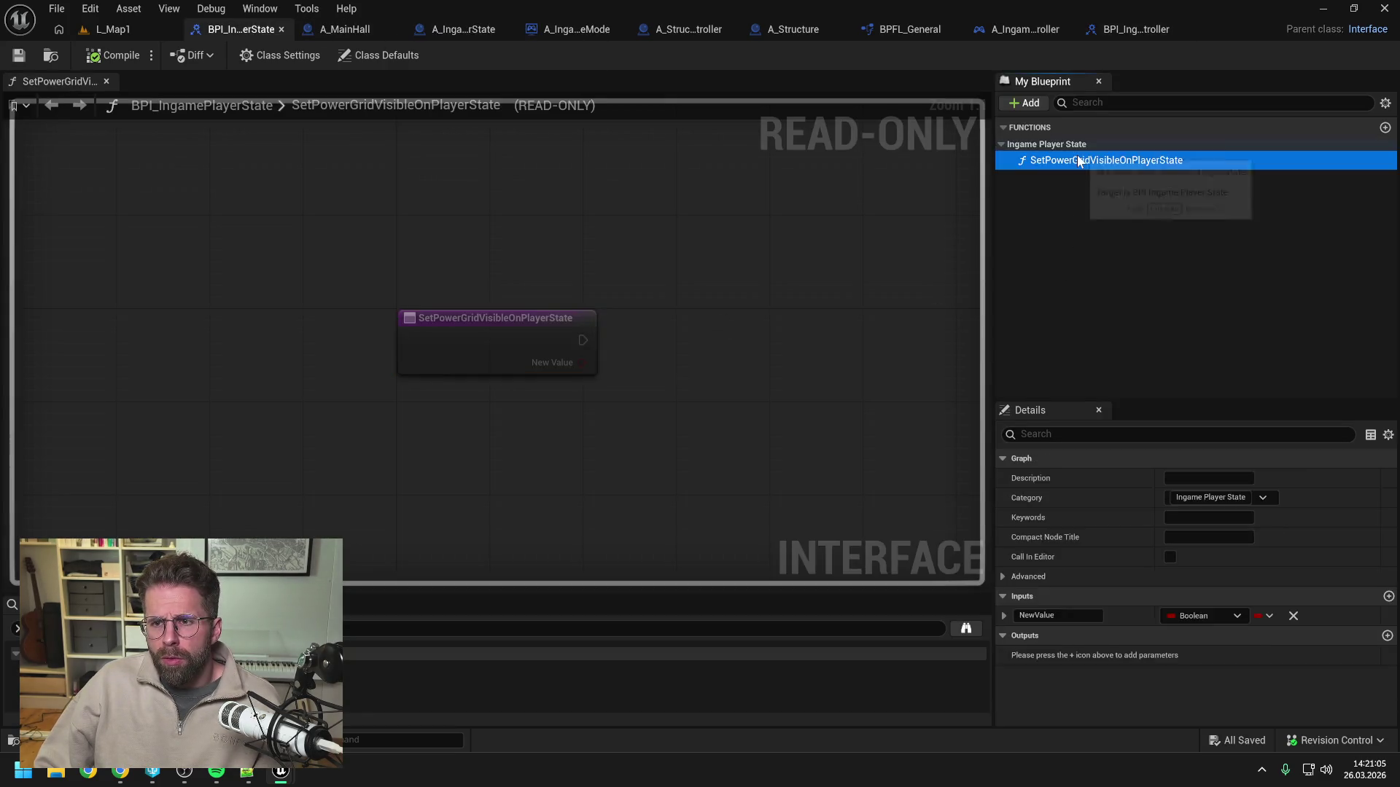
{"action": "key", "text": "Delete"}
{"action": "left_click", "coordinate": [106, 57]}
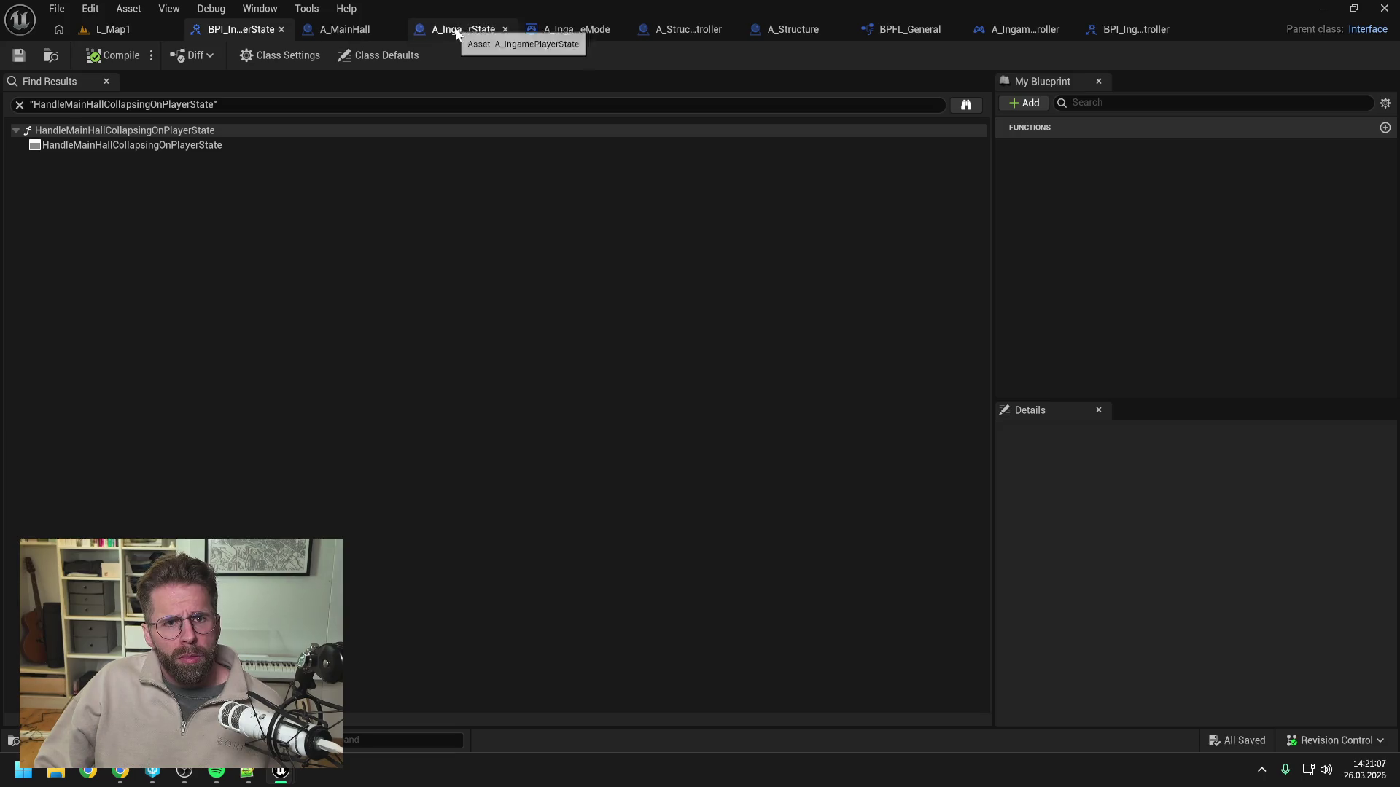
Remove the leftover custom event, NOT and Set Actor Hidden nodes from A_IngamePlayerState and compile.
{"action": "left_click", "coordinate": [459, 29]}
{"action": "scroll", "coordinate": [572, 241], "scroll_direction": "down", "scroll_amount": 2}
{"action": "left_click_drag", "start_coordinate": [413, 233], "coordinate": [725, 354]}
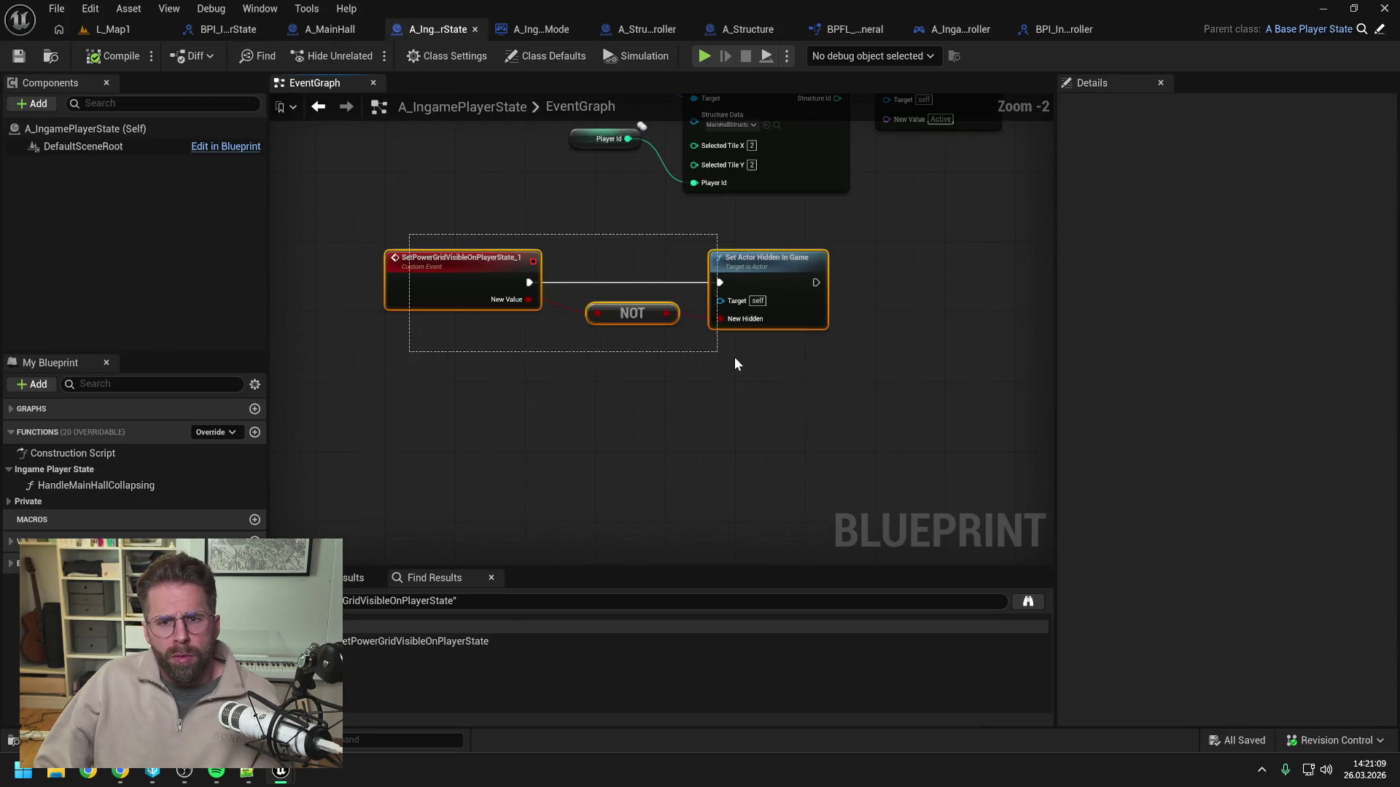
{"action": "key", "text": "Delete"}
{"action": "left_click", "coordinate": [85, 60]}
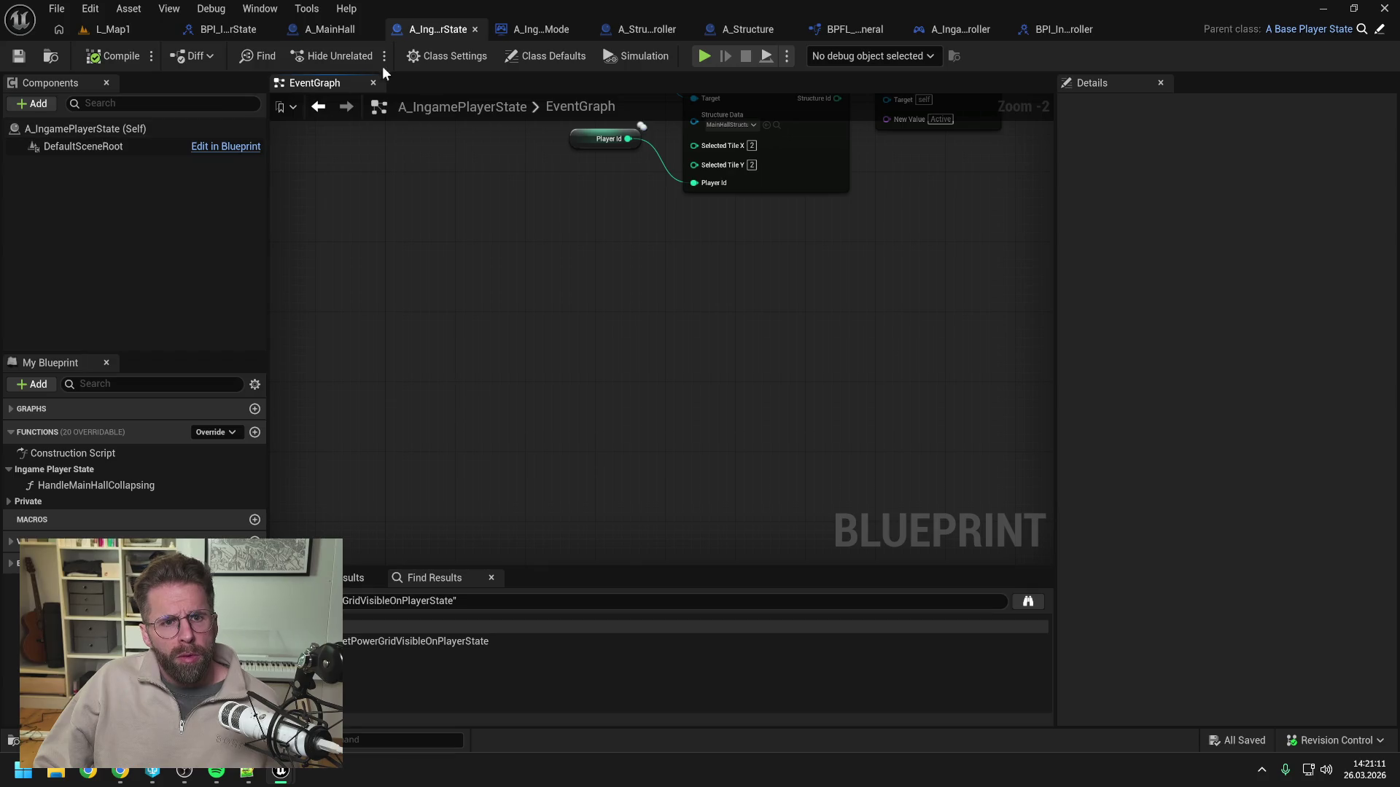
Remove the BPI Ingame Player State interface from the player state's class settings and save.
{"action": "left_click", "coordinate": [447, 56]}
{"action": "left_click", "coordinate": [1370, 466]}
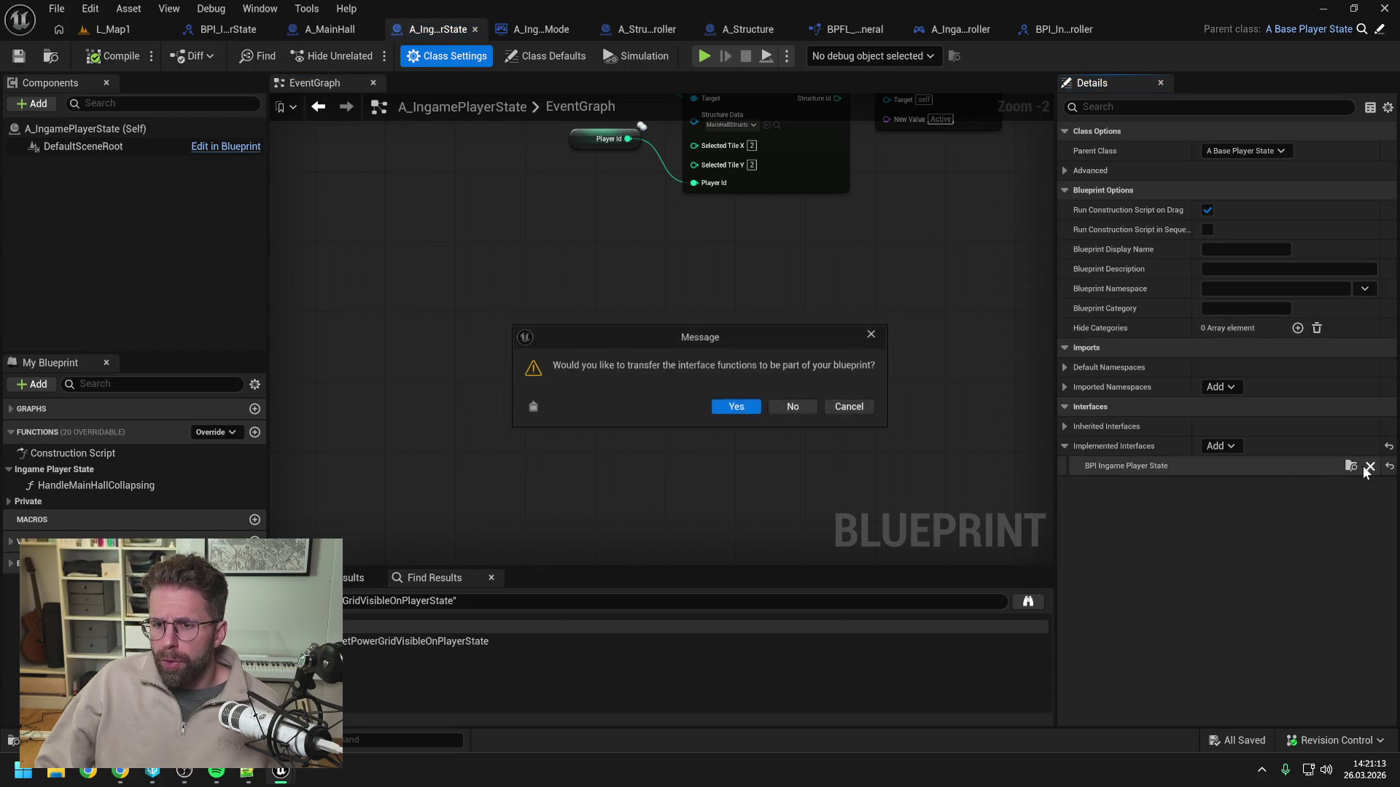
{"action": "left_click", "coordinate": [795, 409]}
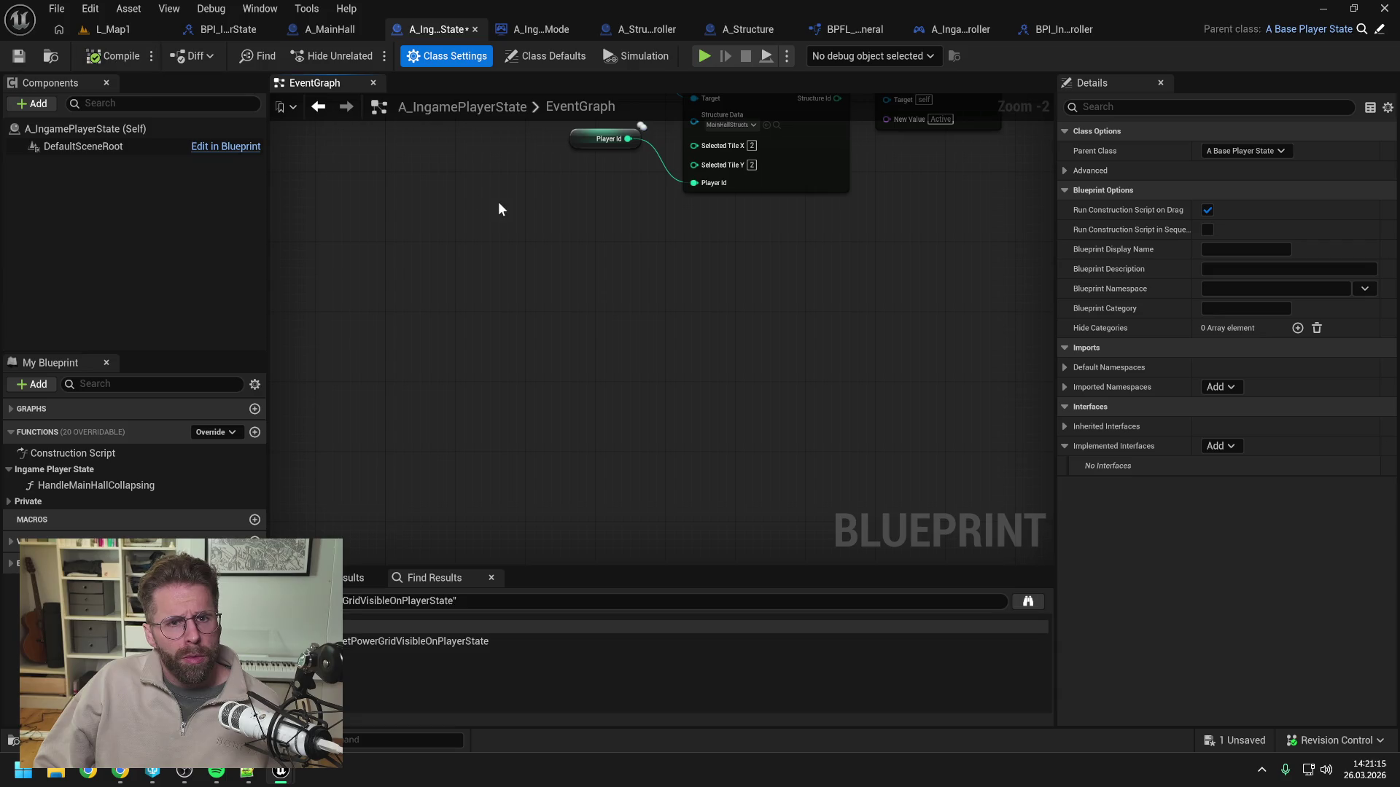
{"action": "key", "text": "ctrl+s"}
Force-delete the BPI_IngamePlayerState asset, fix up redirectors in Content, and save all.
{"action": "key", "text": "ctrl+space"}
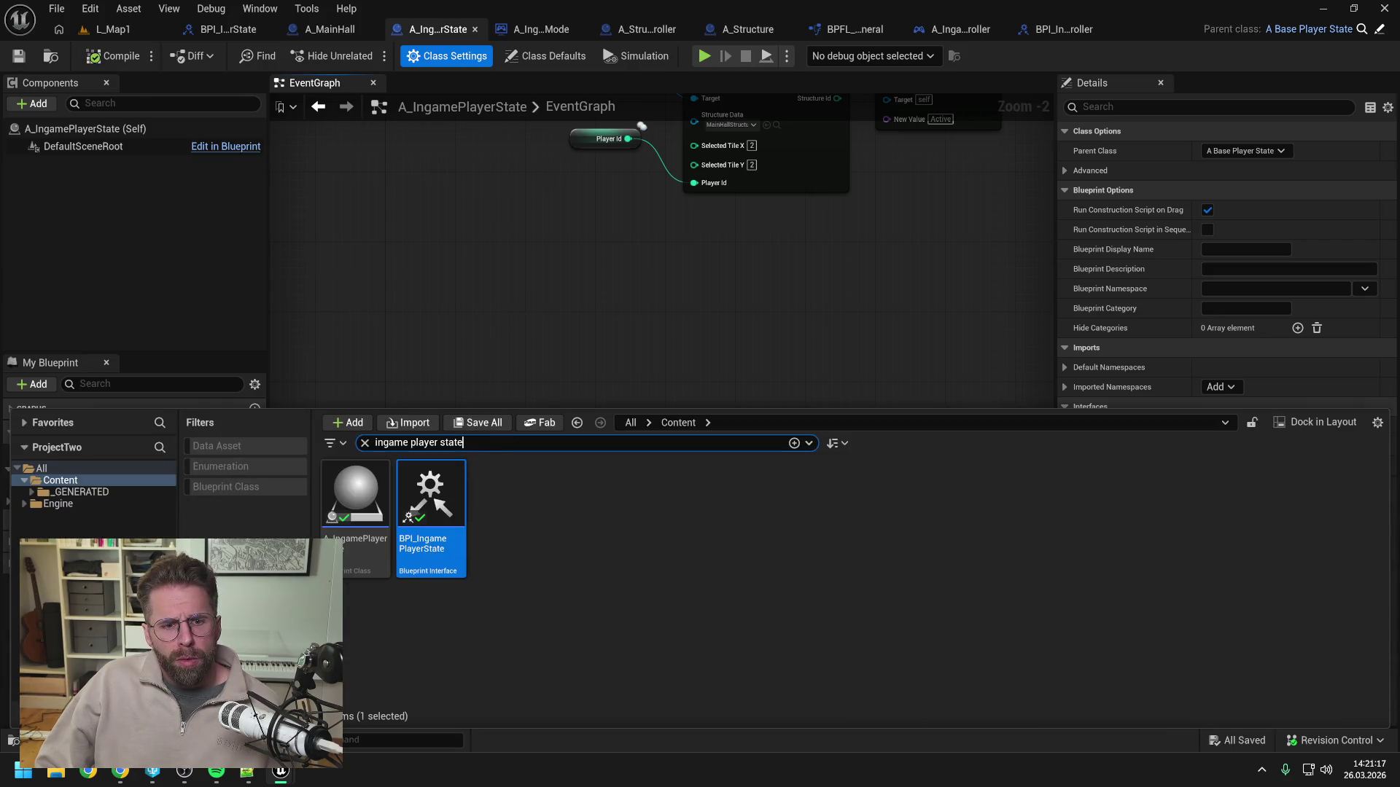
{"action": "left_click", "coordinate": [436, 510]}
{"action": "key", "text": "Delete"}
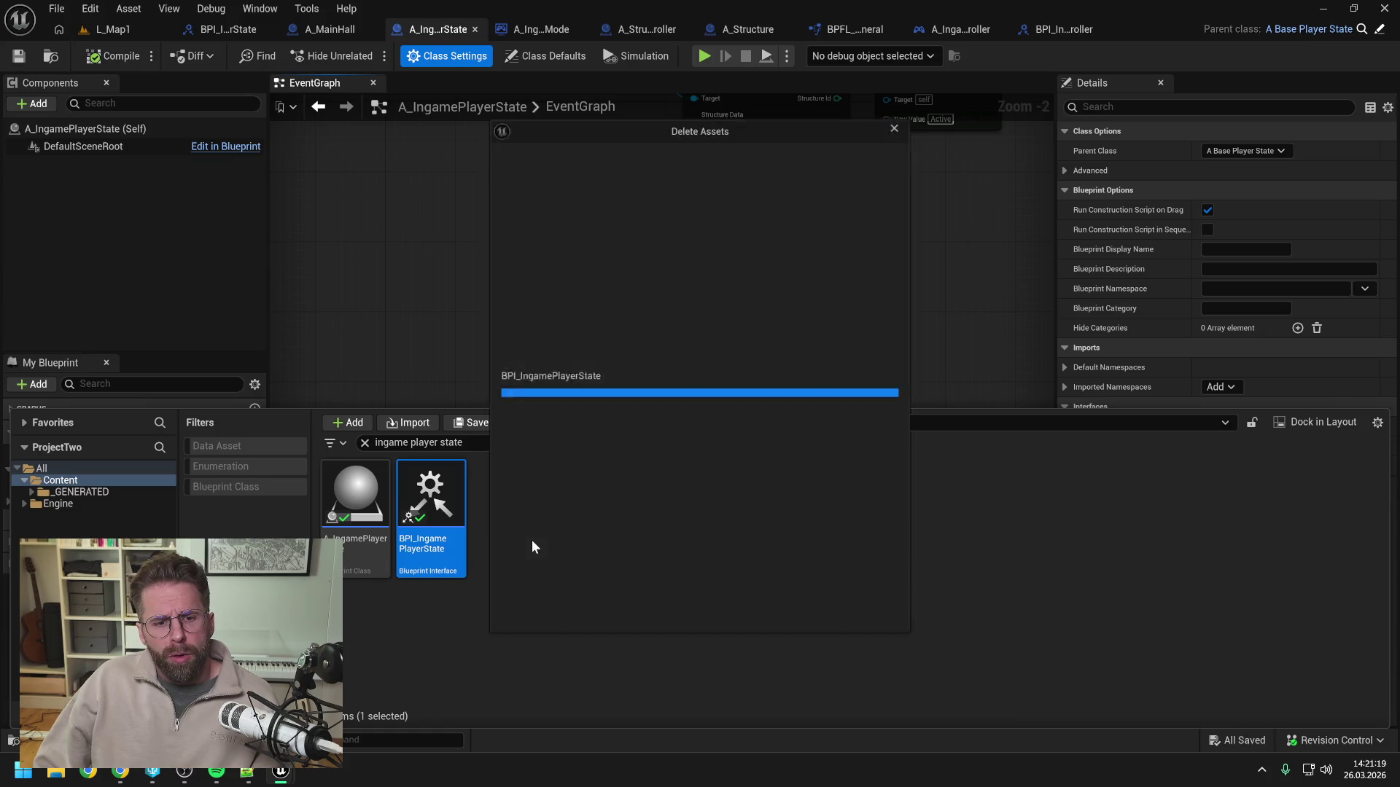
{"action": "left_click", "coordinate": [567, 621]}
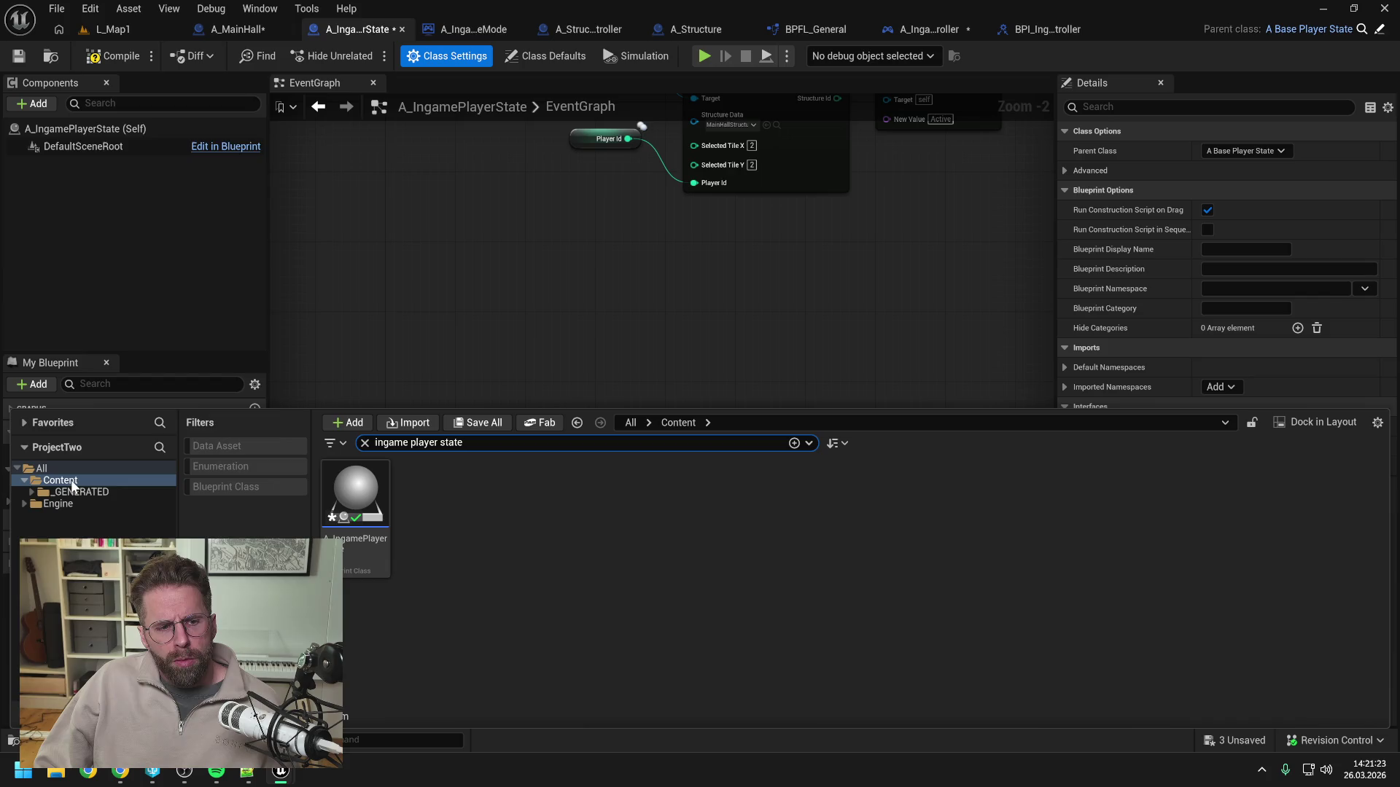
{"action": "right_click", "coordinate": [70, 483]}
{"action": "left_click", "coordinate": [172, 336]}
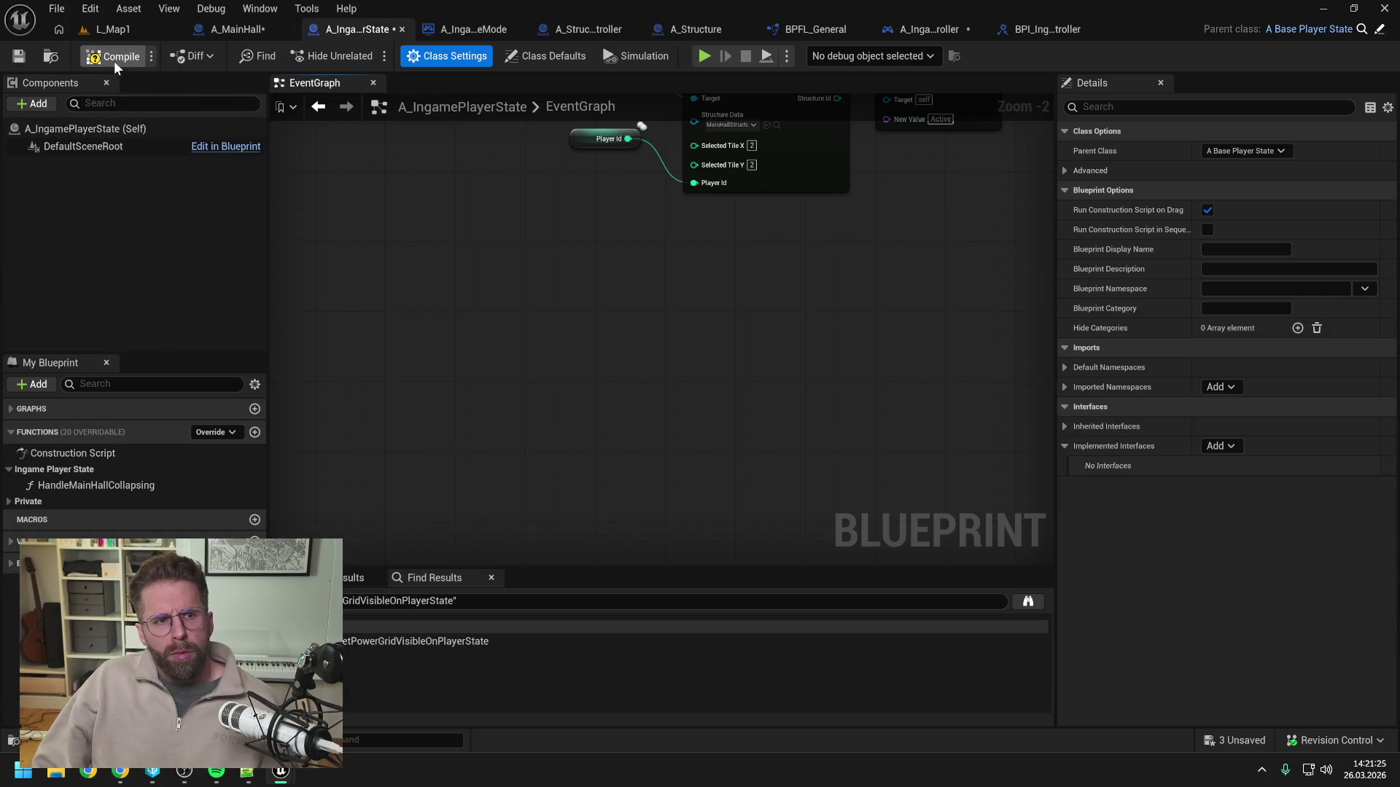
{"action": "key", "text": "ctrl+shift+s"}
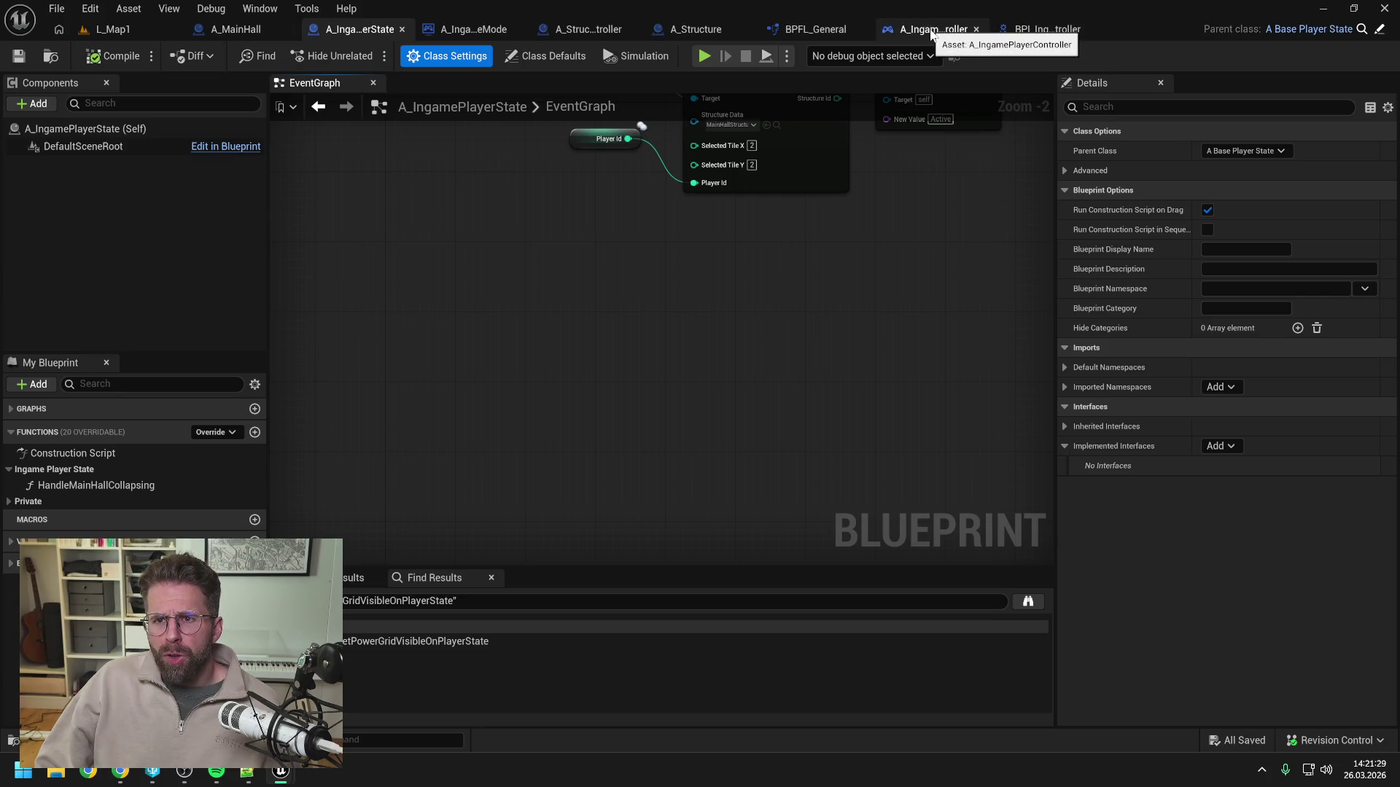
Return to A_IngamePlayerController with its Display Structure and Disable Building Mode nodes in view.
{"action": "left_click", "coordinate": [931, 30]}
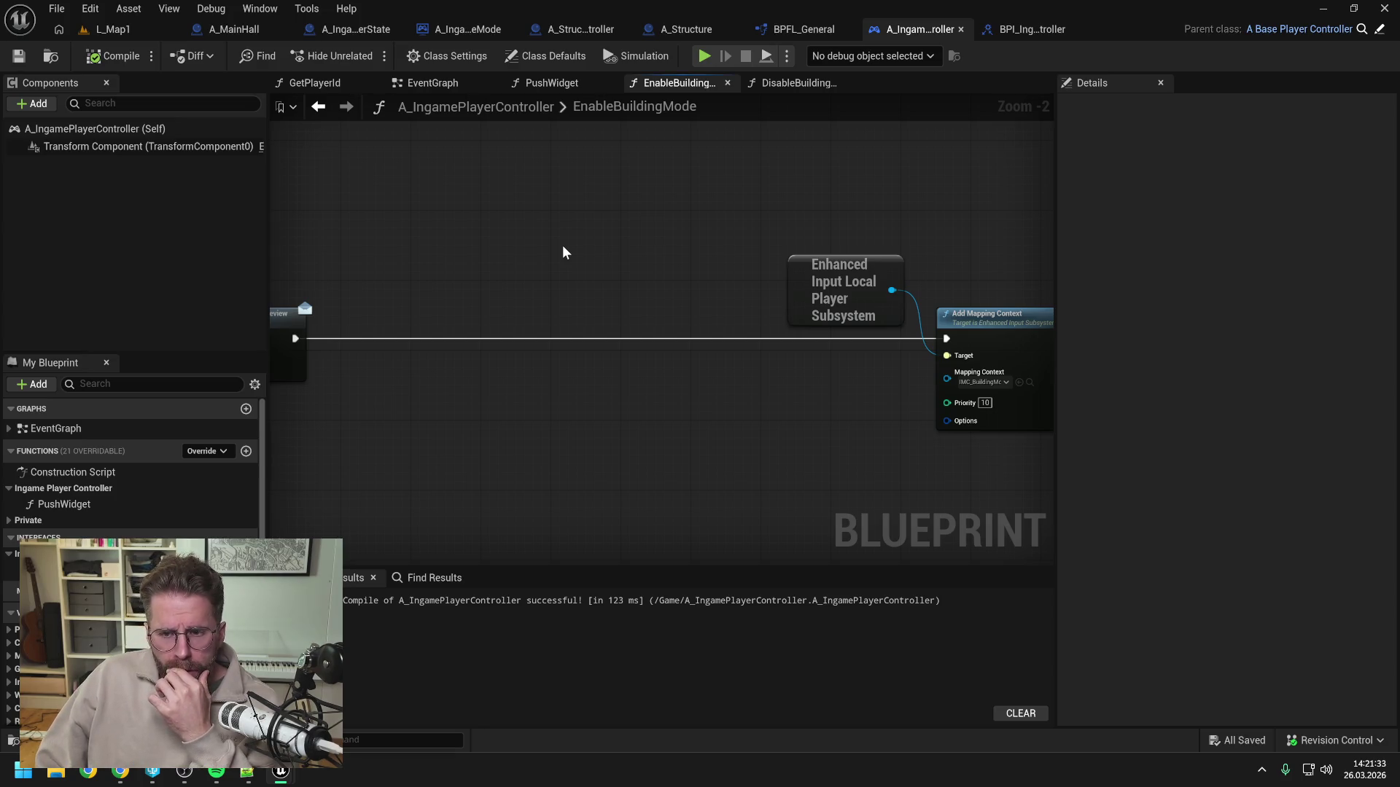
{"action": "scroll", "coordinate": [562, 245], "scroll_direction": "down", "scroll_amount": 1}
{"action": "left_click_drag", "start_coordinate": [547, 248], "coordinate": [728, 251]}
{"action": "scroll", "coordinate": [706, 246], "scroll_direction": "down", "scroll_amount": 2}
{"action": "scroll", "coordinate": [444, 306], "scroll_direction": "up", "scroll_amount": 2}
{"action": "mouse_move", "coordinate": [443, 380]}
{"action": "left_mouse_down"}
{"action": "mouse_move", "coordinate": [676, 357]}
{"action": "mouse_move", "coordinate": [642, 327]}
{"action": "left_mouse_up"}
{"action": "mouse_move", "coordinate": [738, 340]}
{"action": "left_mouse_down"}
{"action": "mouse_move", "coordinate": [760, 322]}
{"action": "mouse_move", "coordinate": [944, 326]}
{"action": "left_mouse_up"}
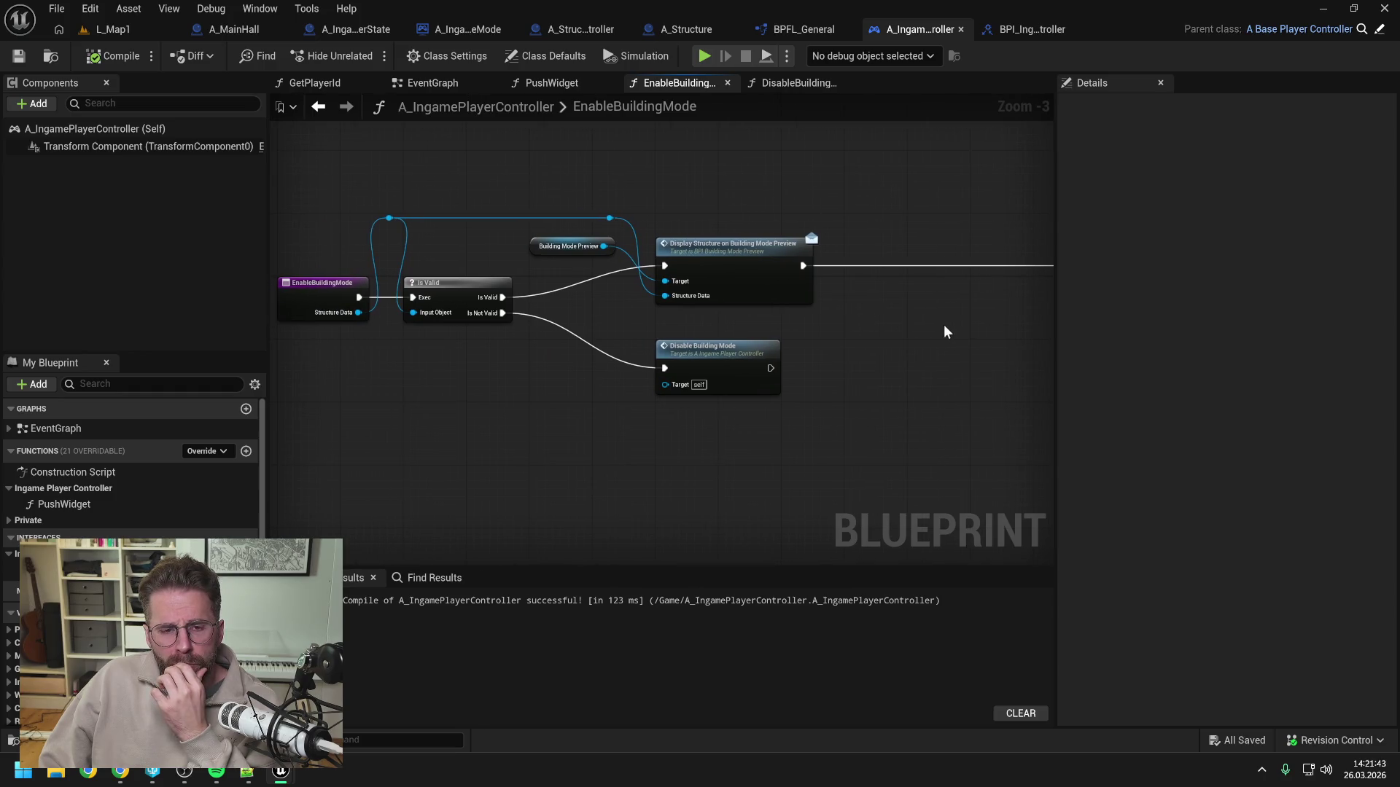
{"action": "left_click_drag", "start_coordinate": [961, 325], "coordinate": [610, 322]}
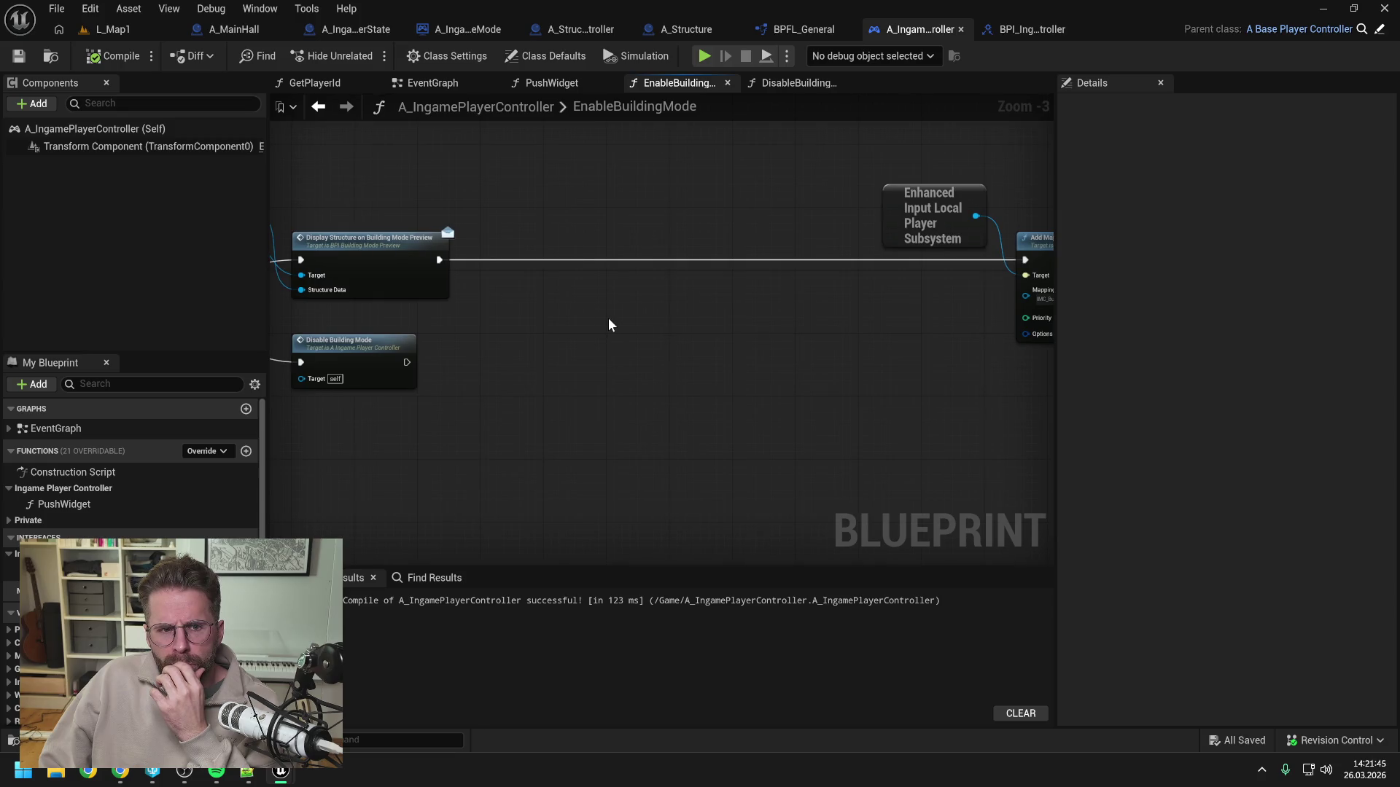
{"action": "scroll", "coordinate": [609, 320], "scroll_direction": "down", "scroll_amount": 1}
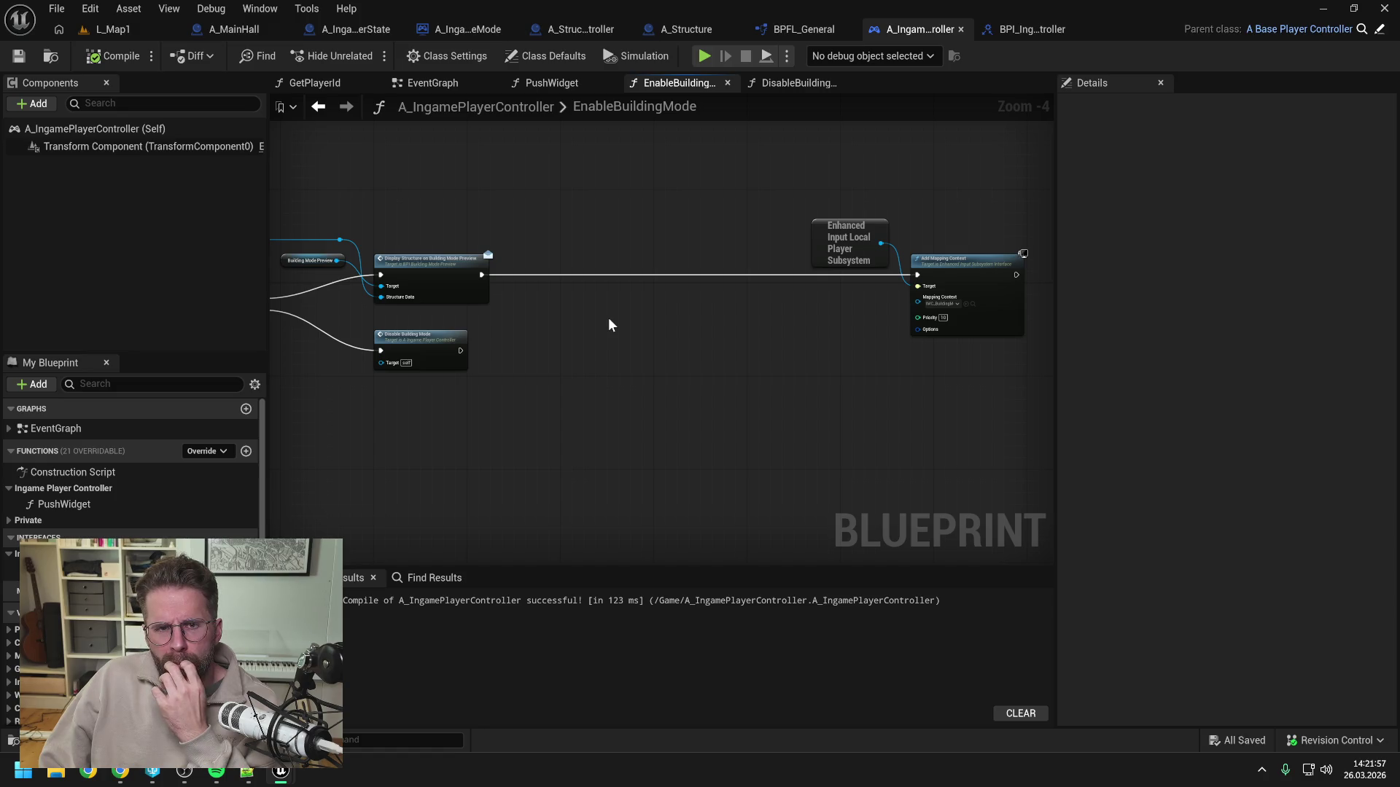
{"action": "left_click", "coordinate": [462, 26]}
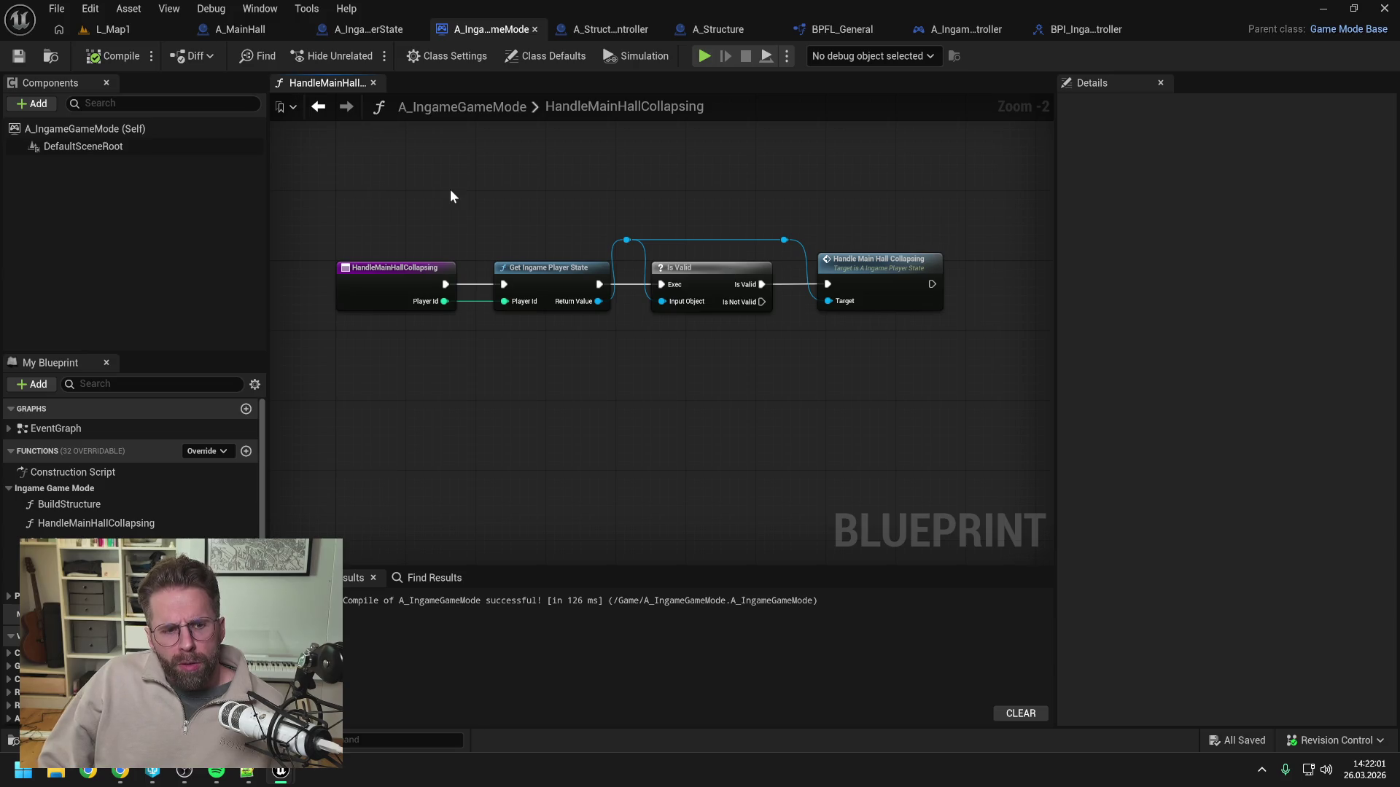
Search 'grid sys', open A_GridSystem, and inspect its HierarchicalInstancedStaticMesh component settings.
{"action": "key", "text": "ctrl+space"}
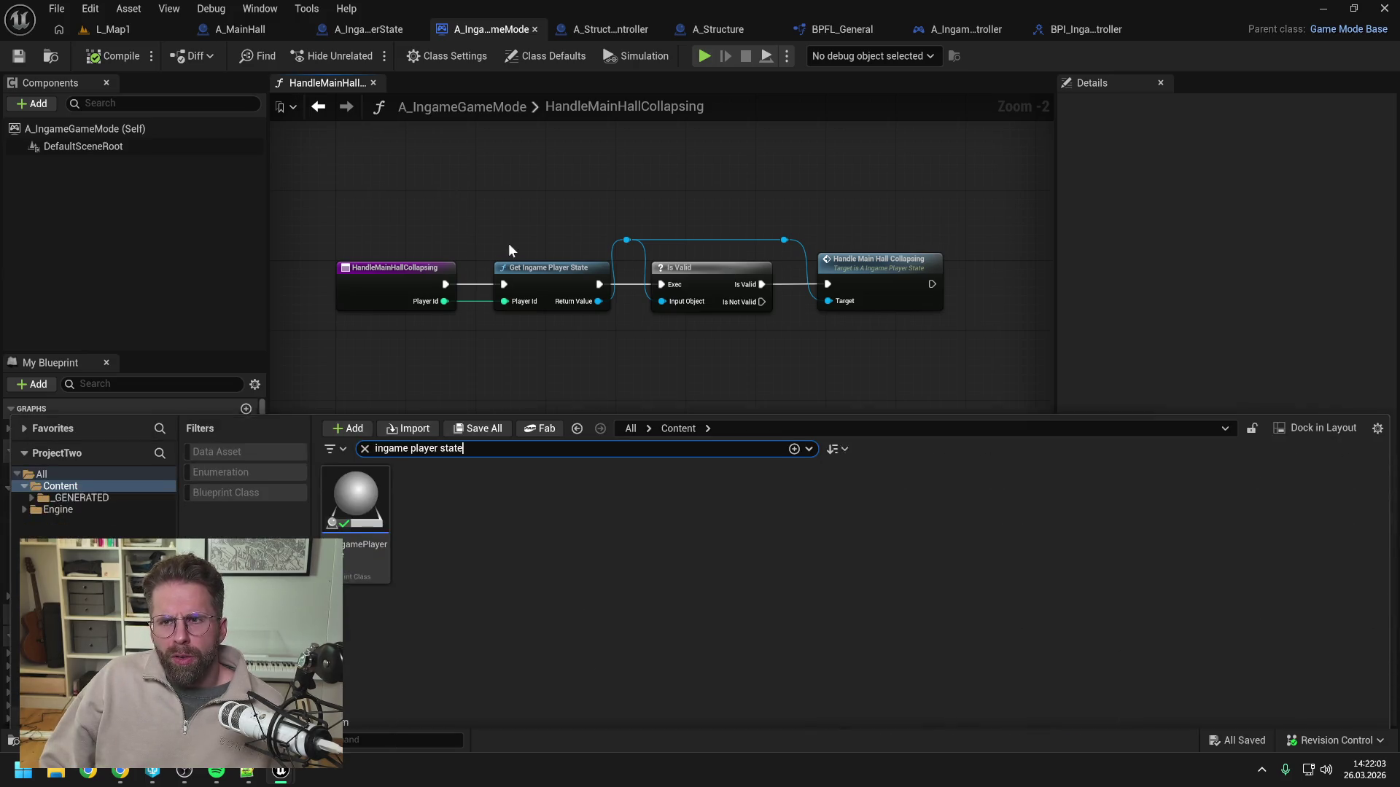
{"action": "type", "text": "grid sys"}
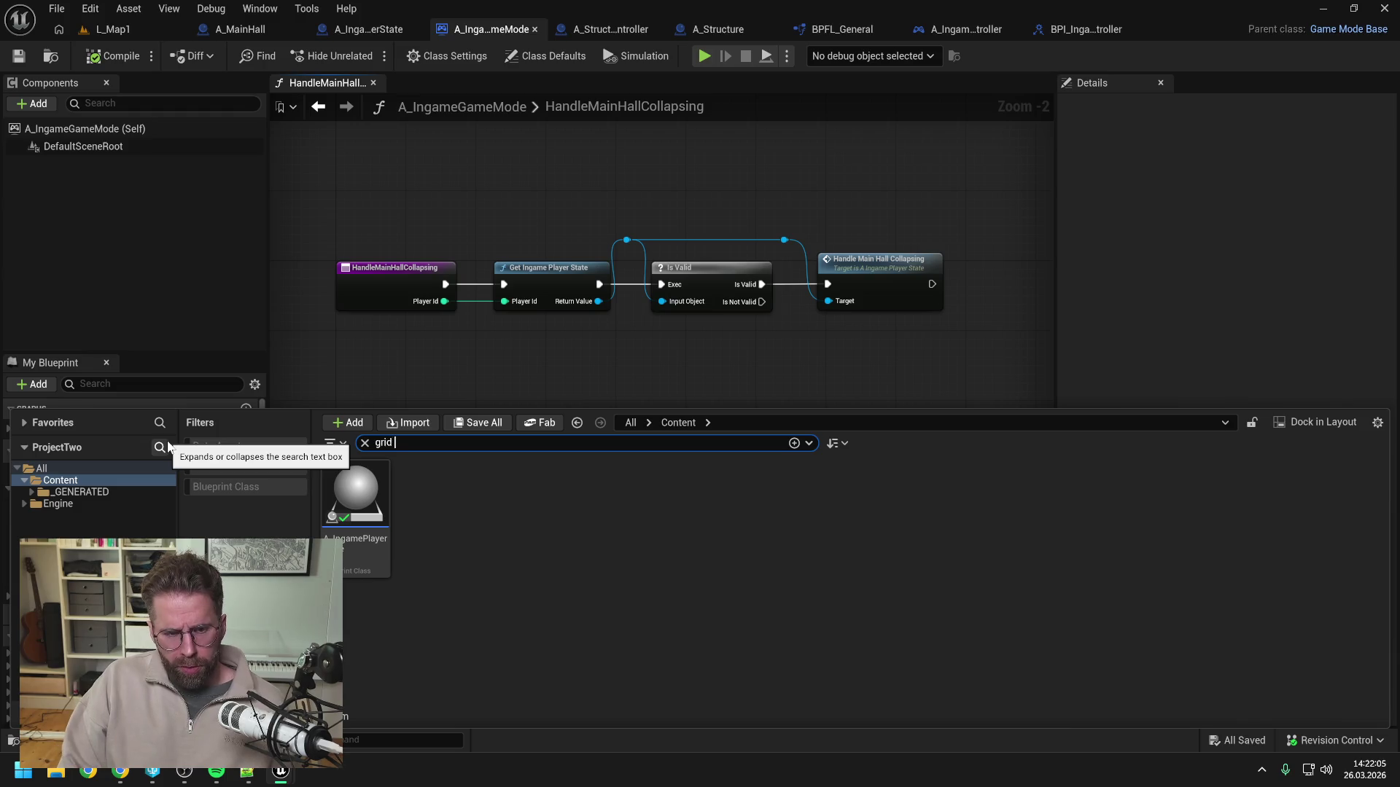
{"action": "double_click", "coordinate": [348, 483]}
{"action": "left_click", "coordinate": [109, 162]}
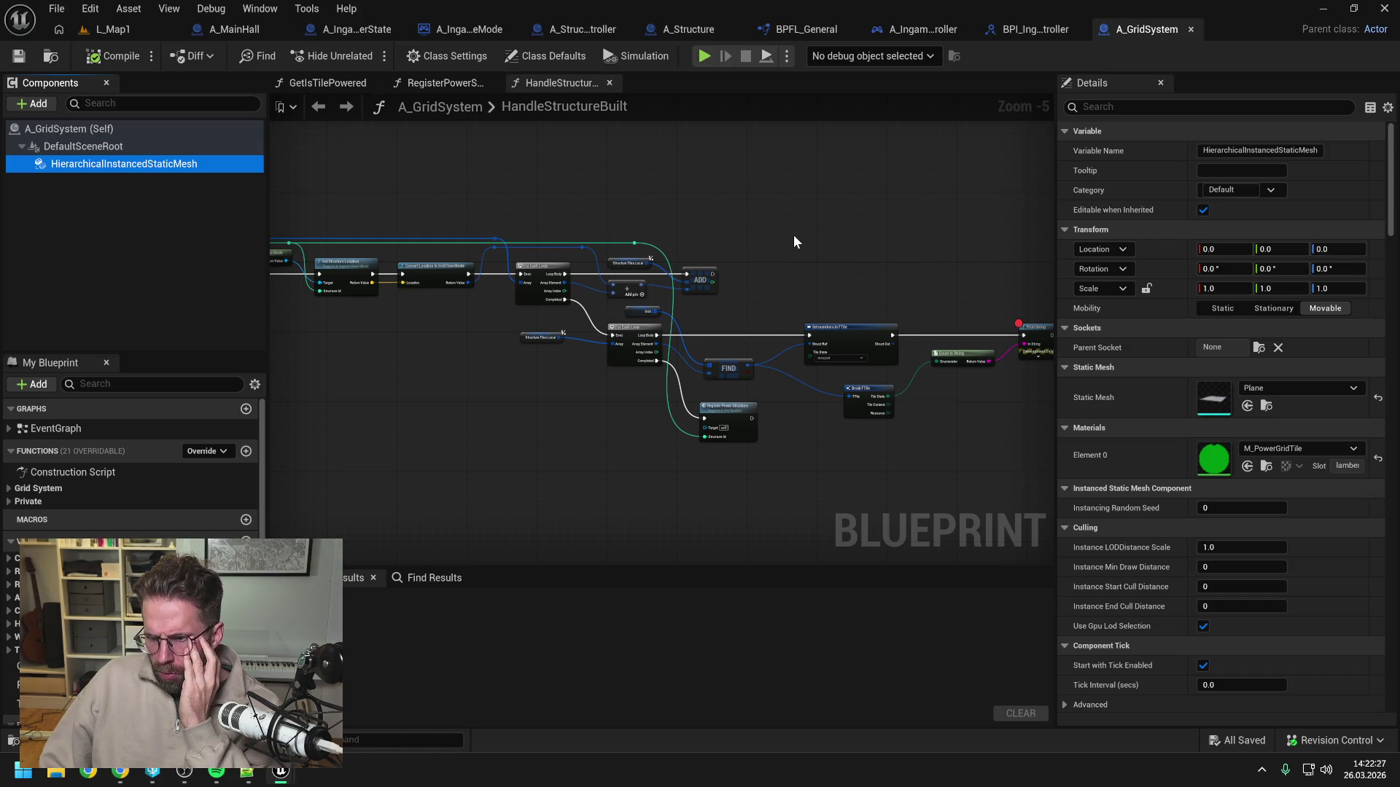
{"action": "left_click", "coordinate": [793, 234]}
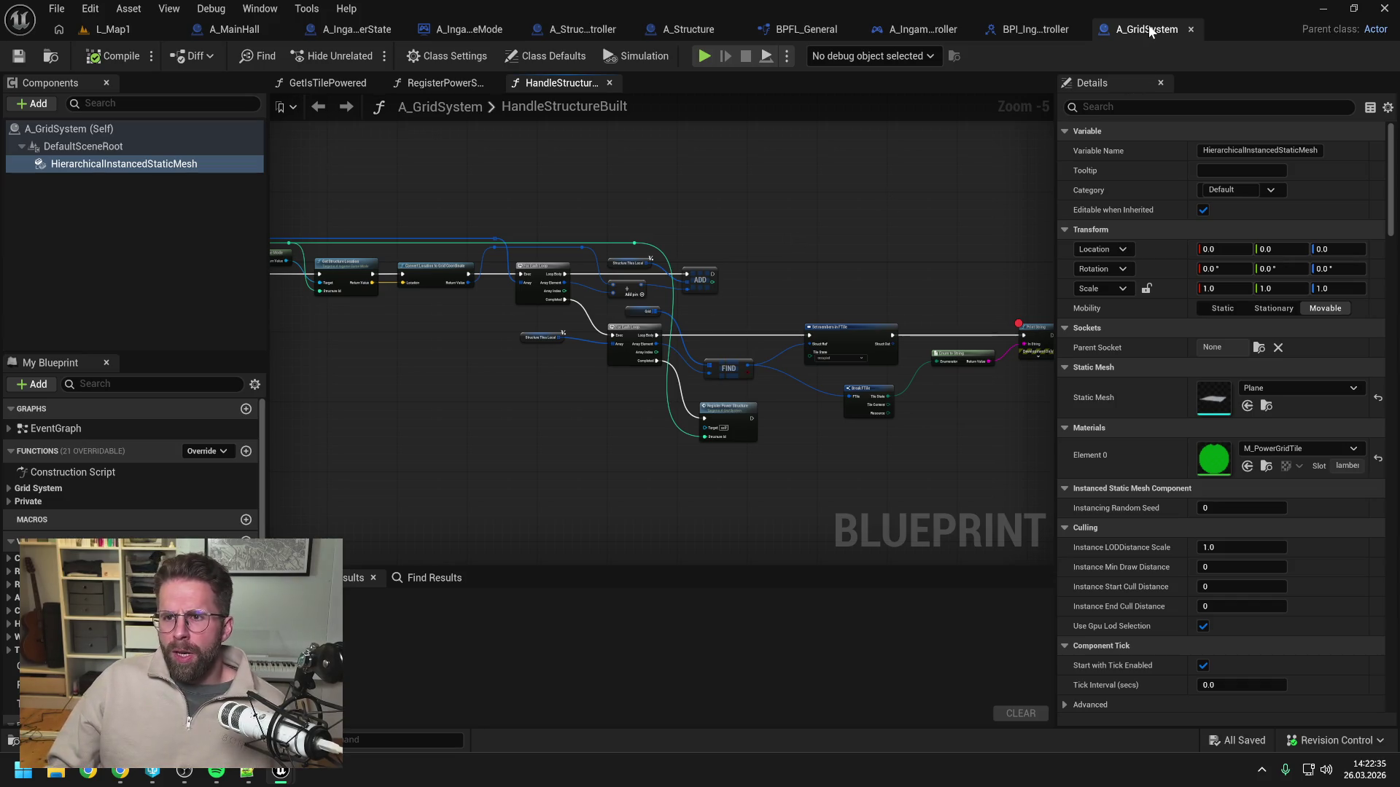
Search the assets for 'game state' and open the A_IngameGameState blueprint.
{"action": "key", "text": "ctrl+space"}
{"action": "type", "text": "grid sys"}
{"action": "key", "text": "ctrl+a"}
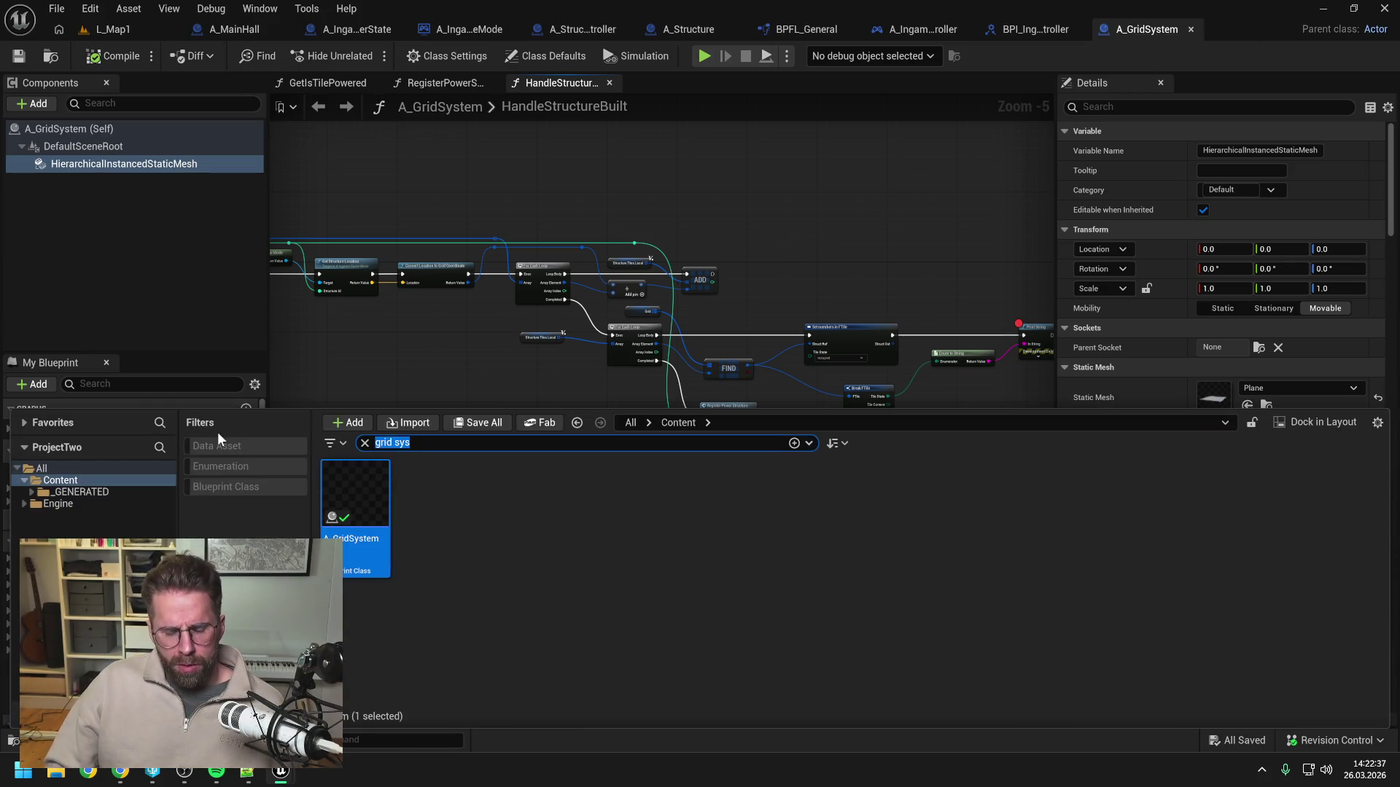
{"action": "type", "text": "game state"}
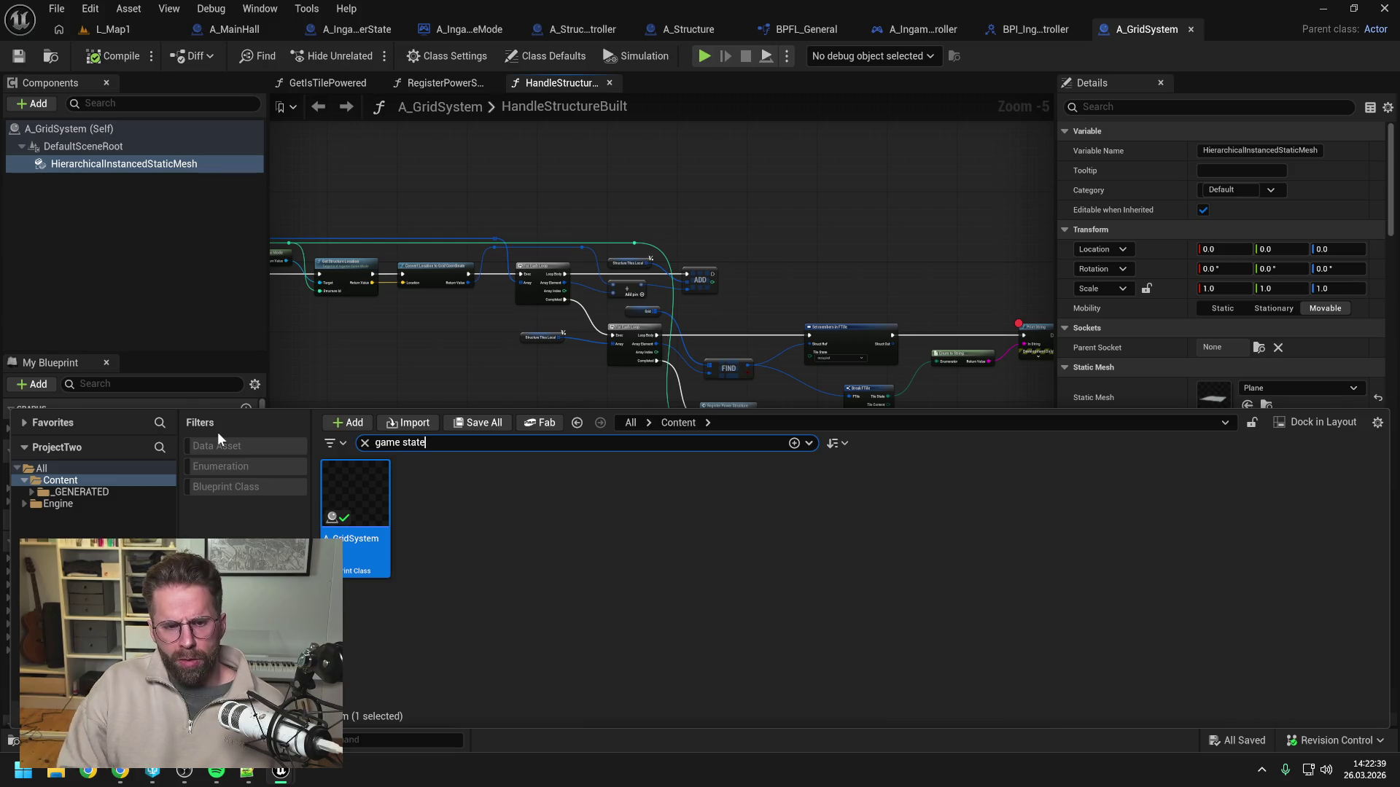
{"action": "left_click", "coordinate": [510, 494]}
{"action": "double_click", "coordinate": [511, 495]}
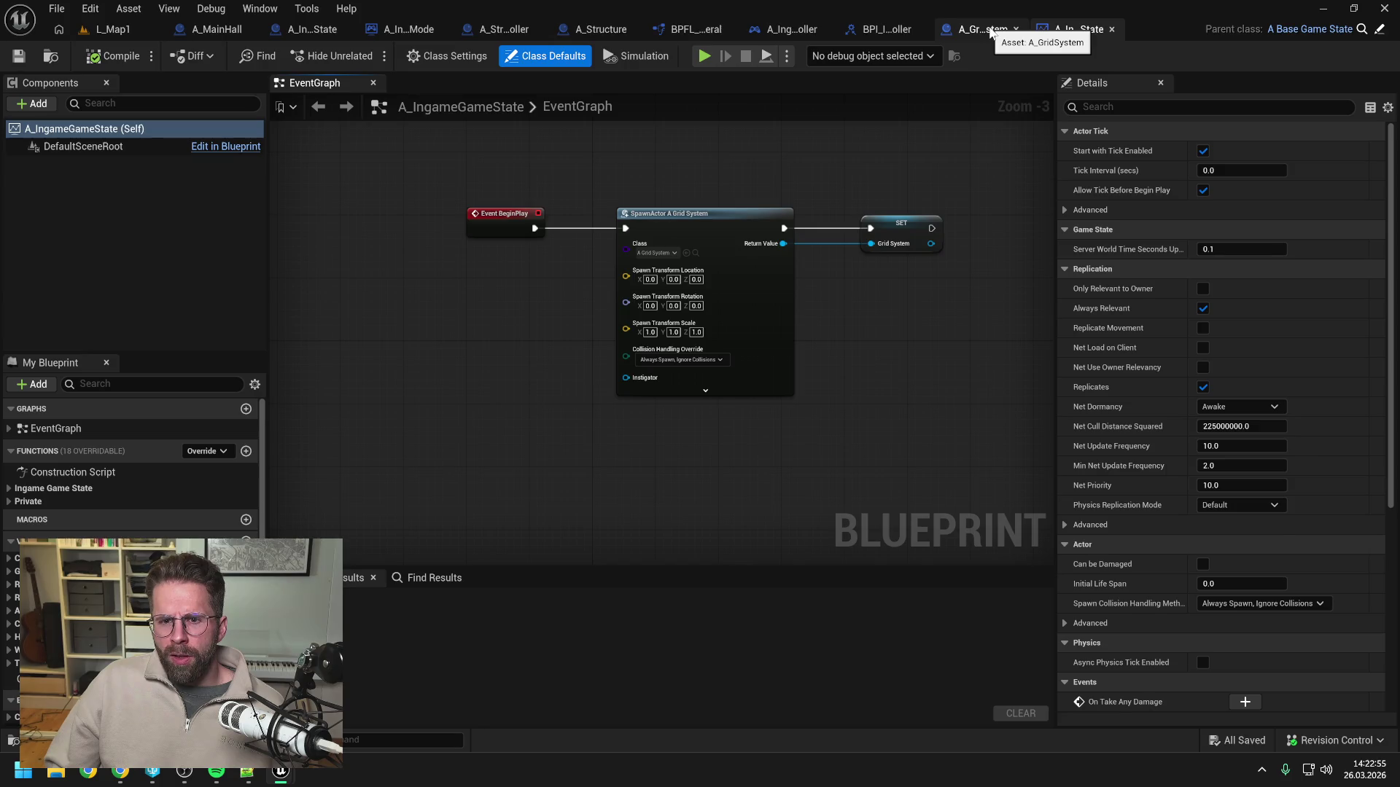
Go back to A_GridSystem's Print String and Enum to String nodes, then bring up the notes editor.
{"action": "left_click", "coordinate": [990, 32]}
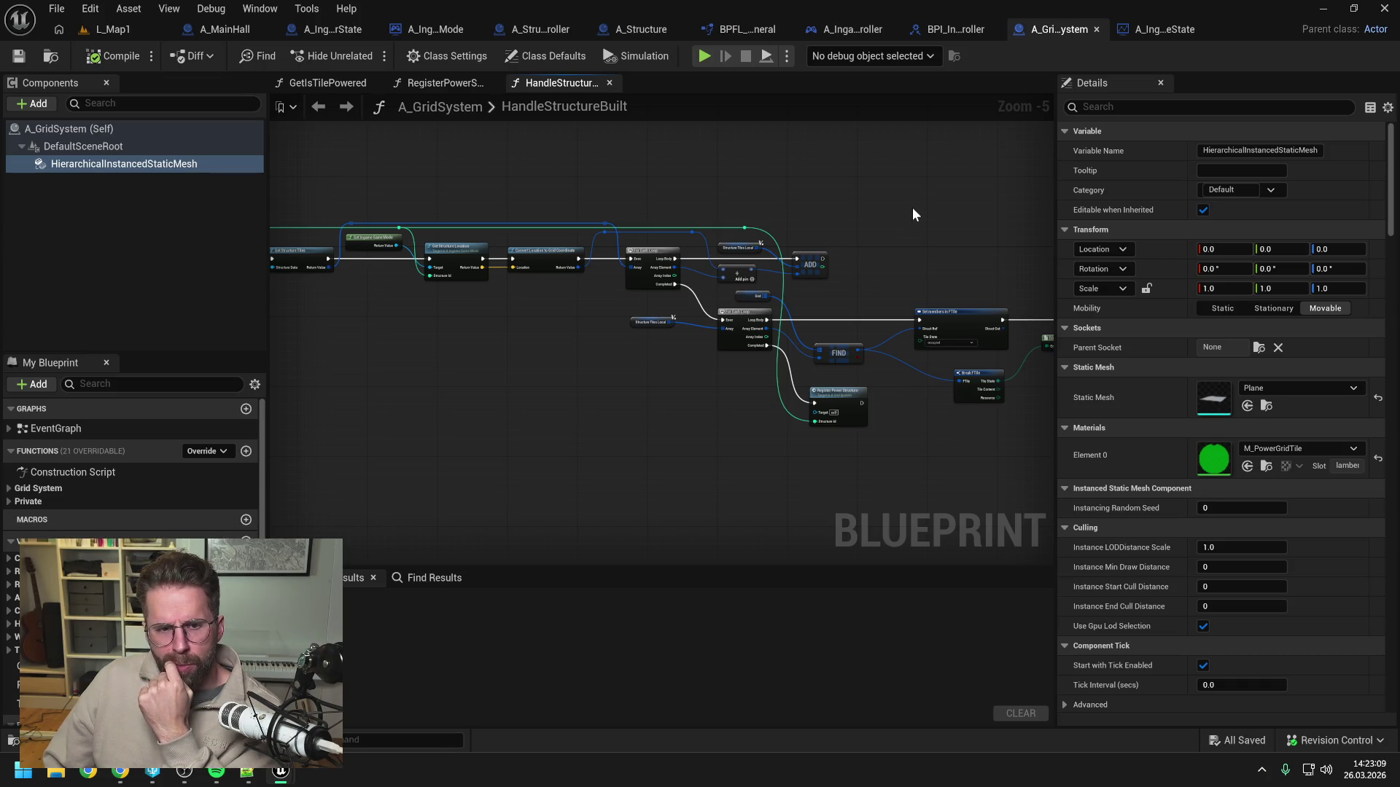
{"action": "left_click_drag", "start_coordinate": [912, 207], "coordinate": [763, 194]}
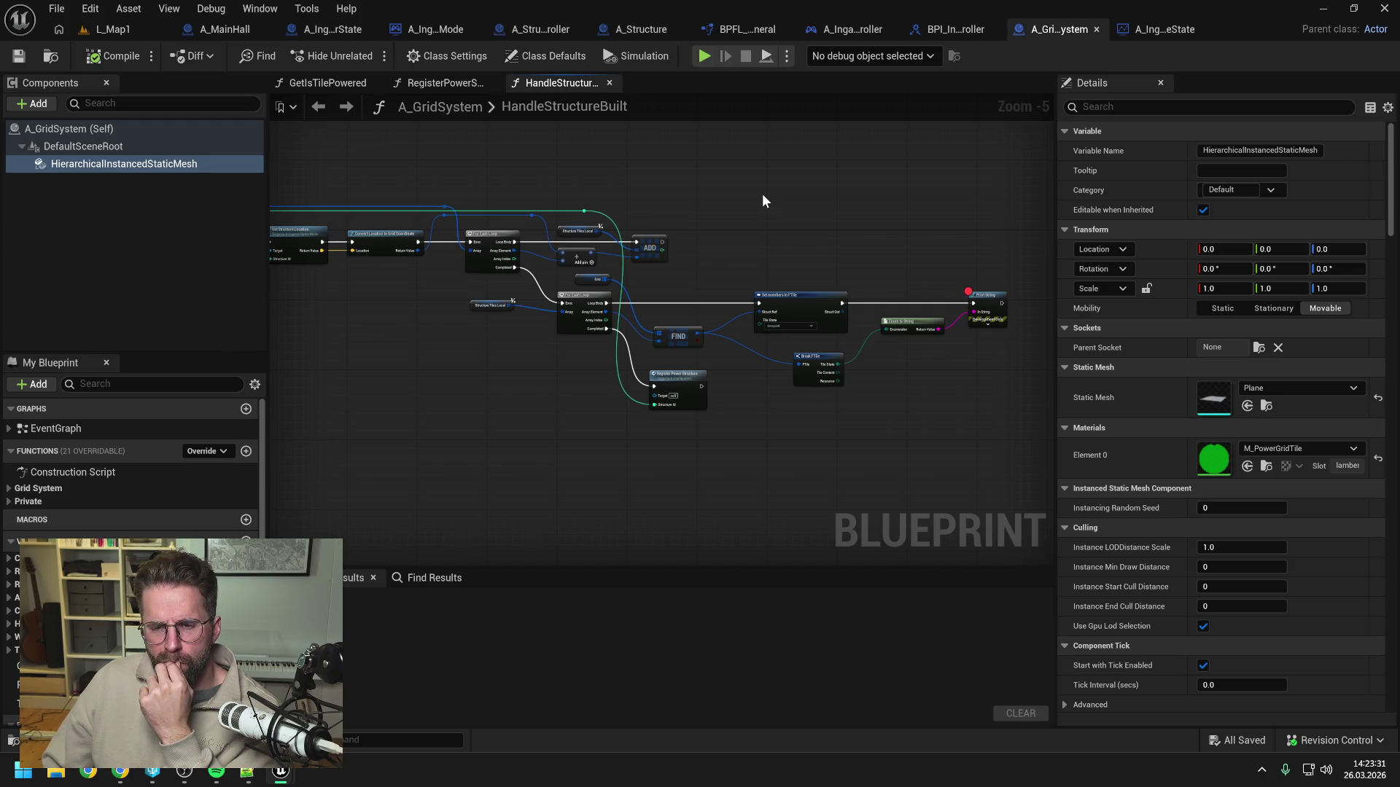
{"action": "left_click", "coordinate": [120, 771]}
{"action": "left_click", "coordinate": [246, 770]}
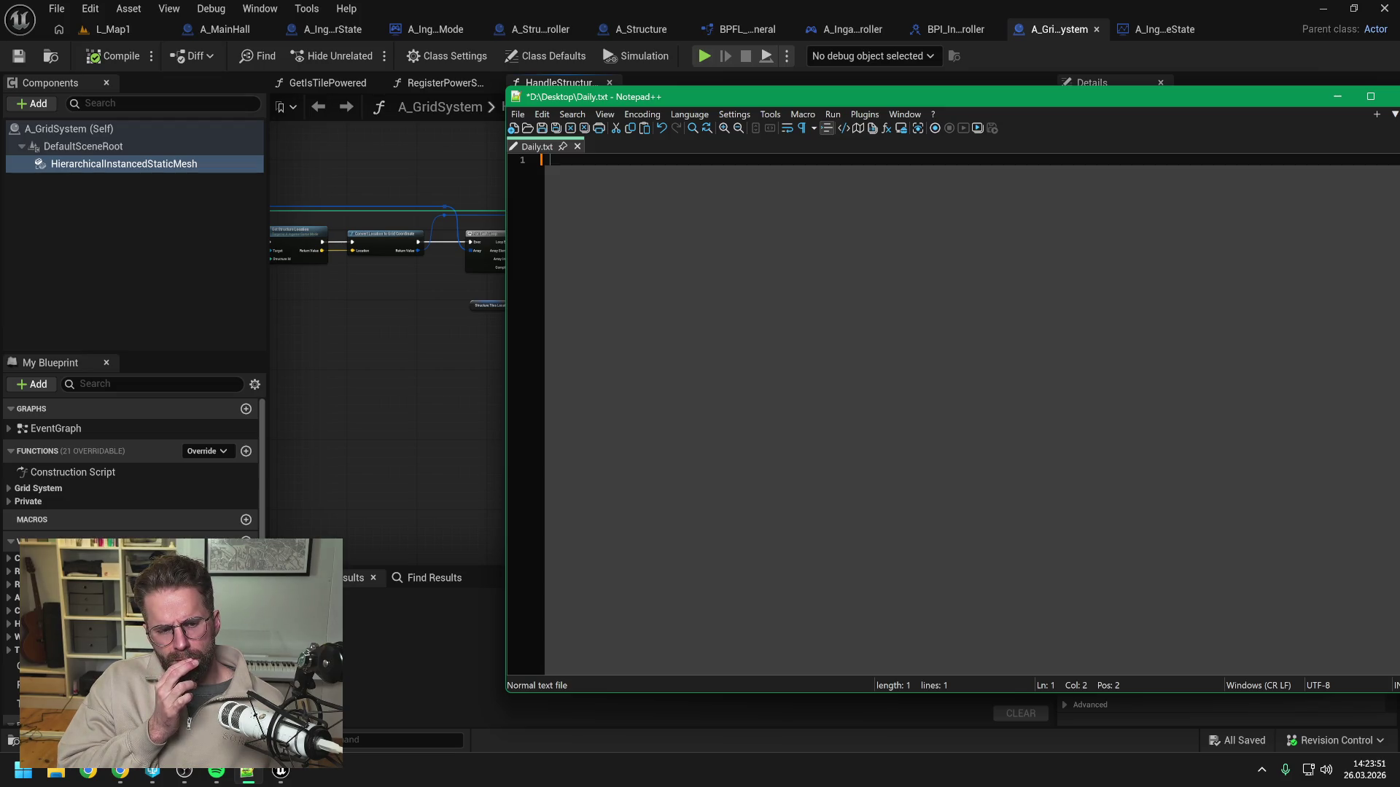
Add three Daily.txt note lines, including 'Wo lebt der BuildingModePreview?', and save.
{"action": "type", "text": "Wo 1ohnt die V"}
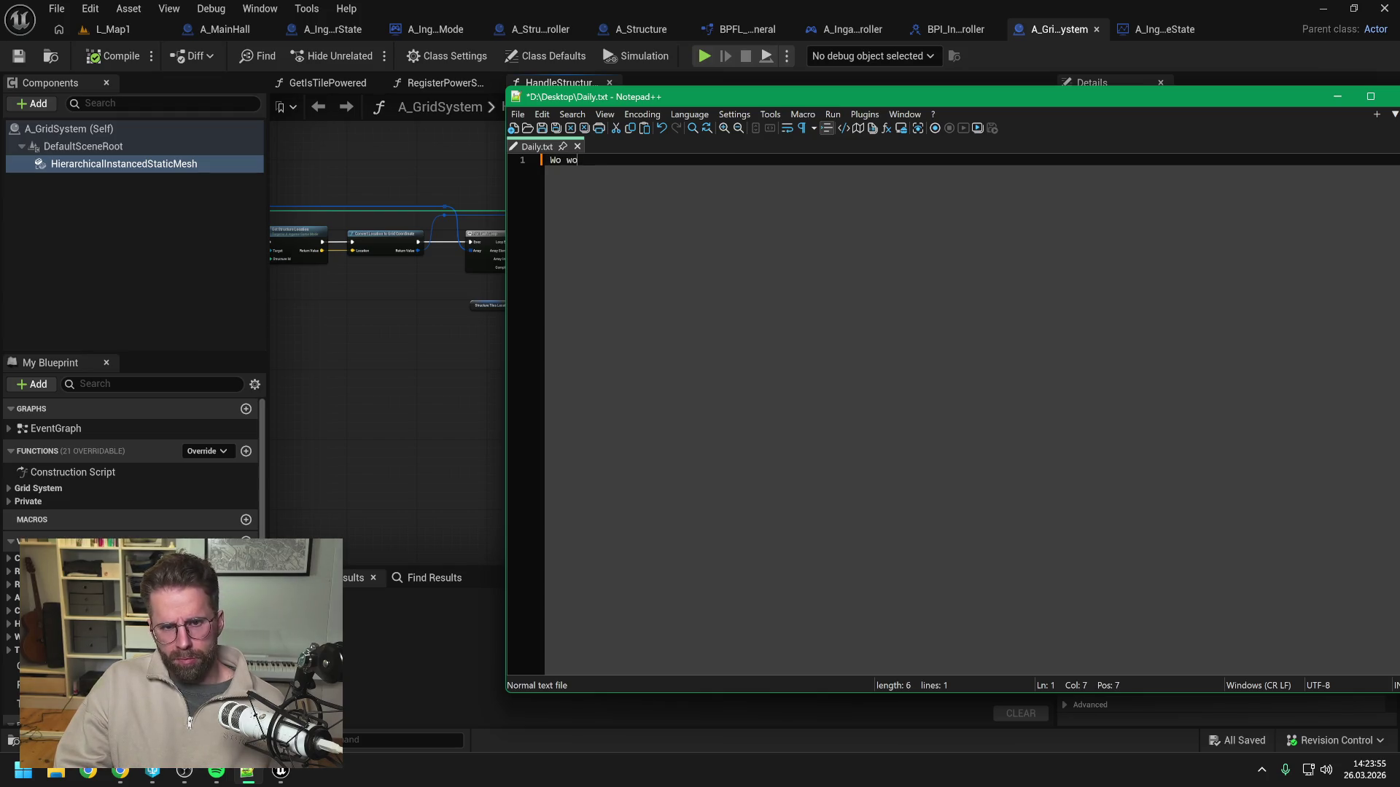
{"action": "type", "text": "isua"}
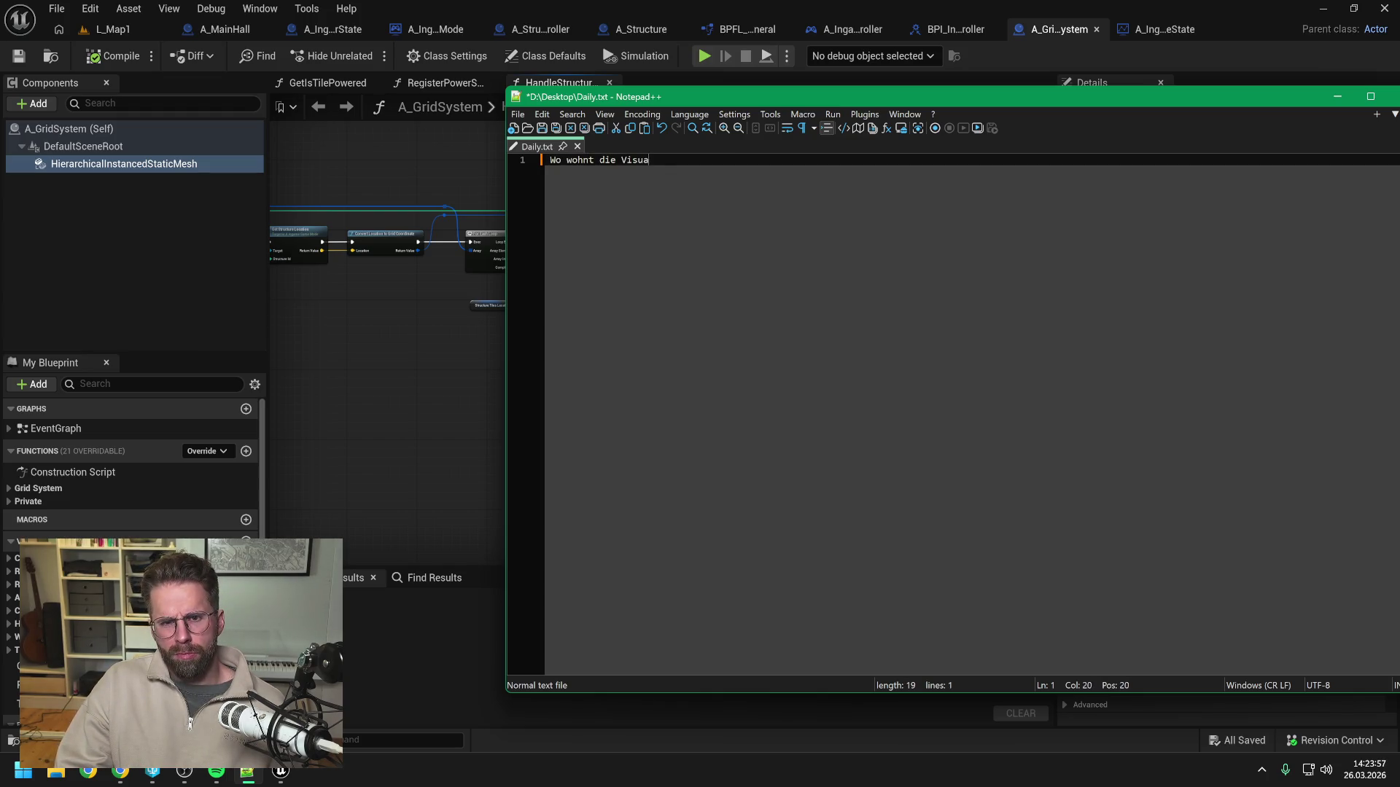
{"action": "type", "text": "lisierung vom"}
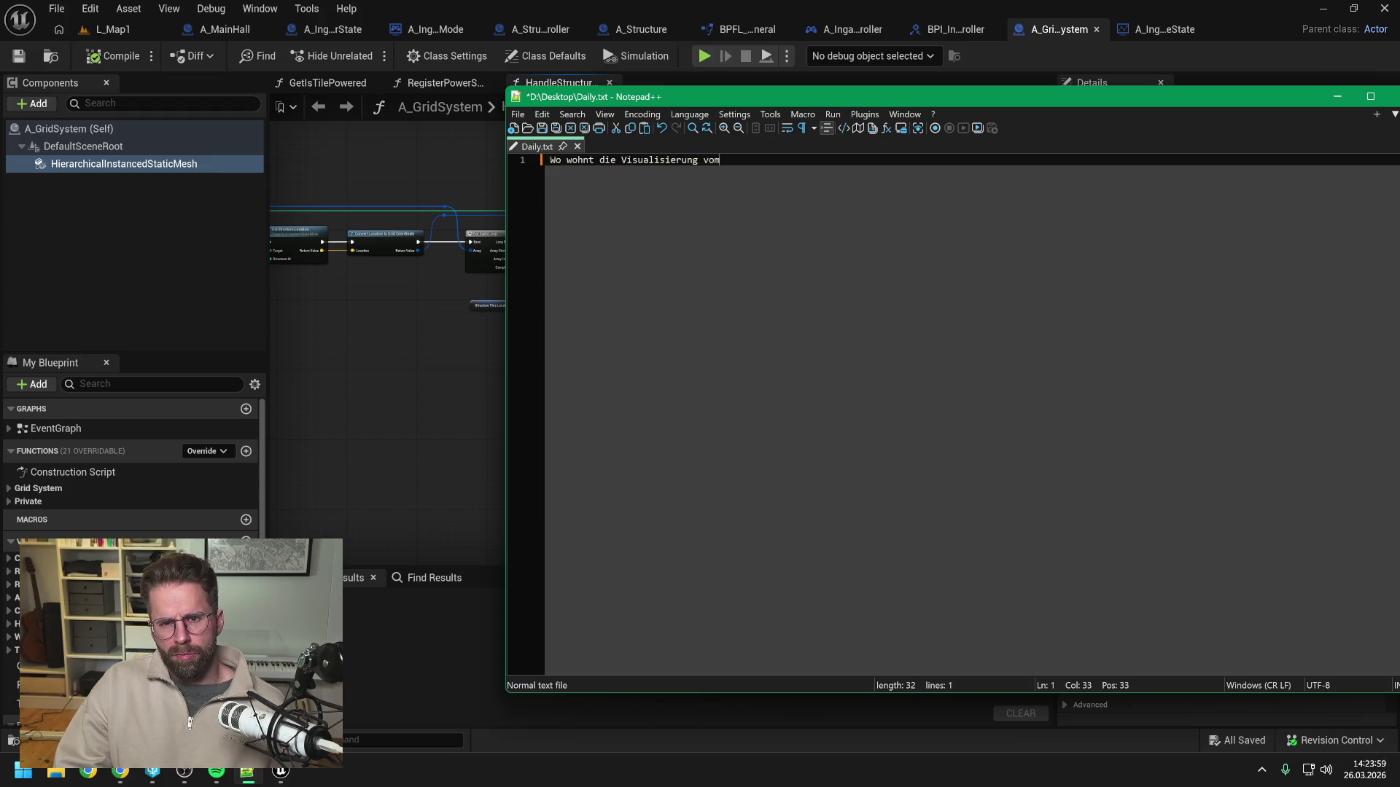
{"action": "type", "text": " PowerGrid"}
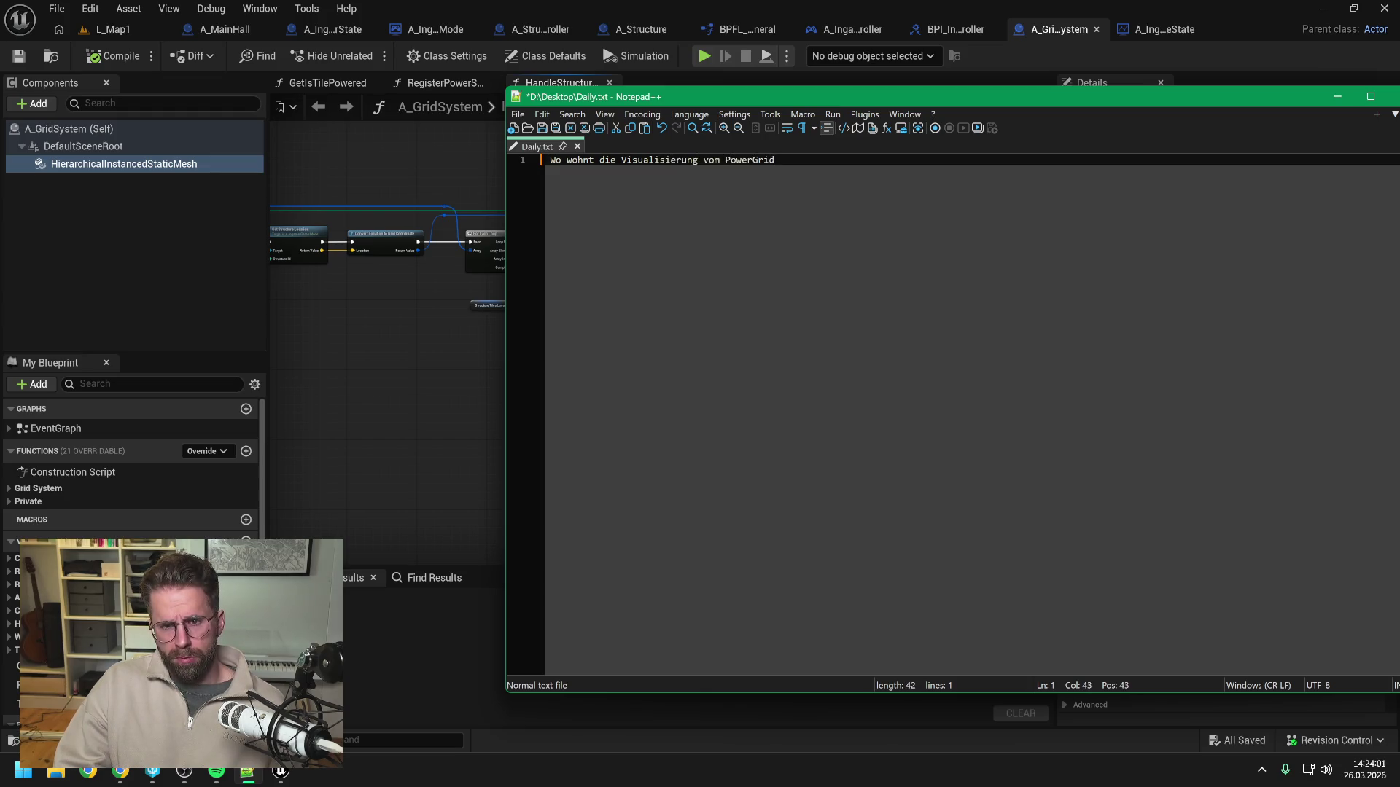
{"action": "key", "text": "Return"}
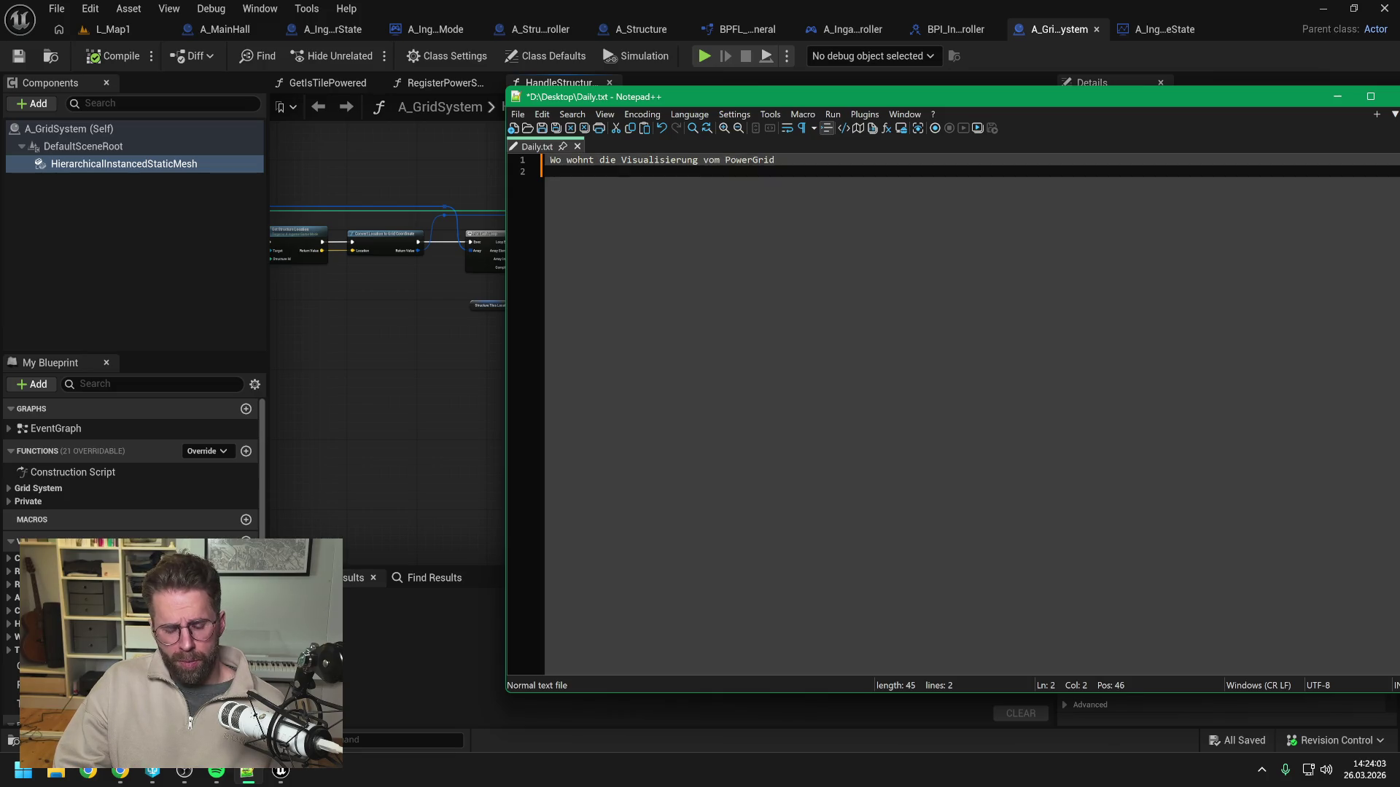
{"action": "type", "text": "BuildingMode"}
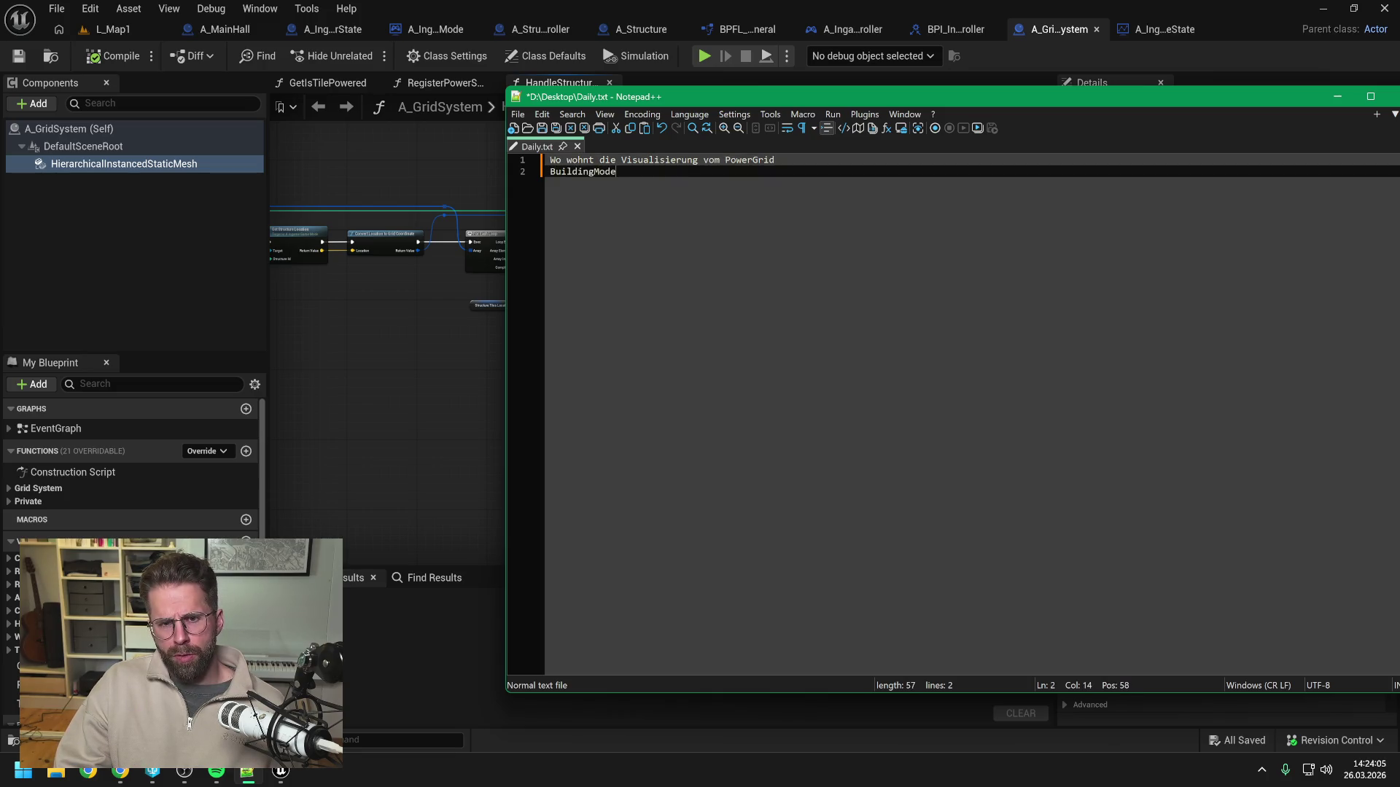
{"action": "type", "text": "Preview"}
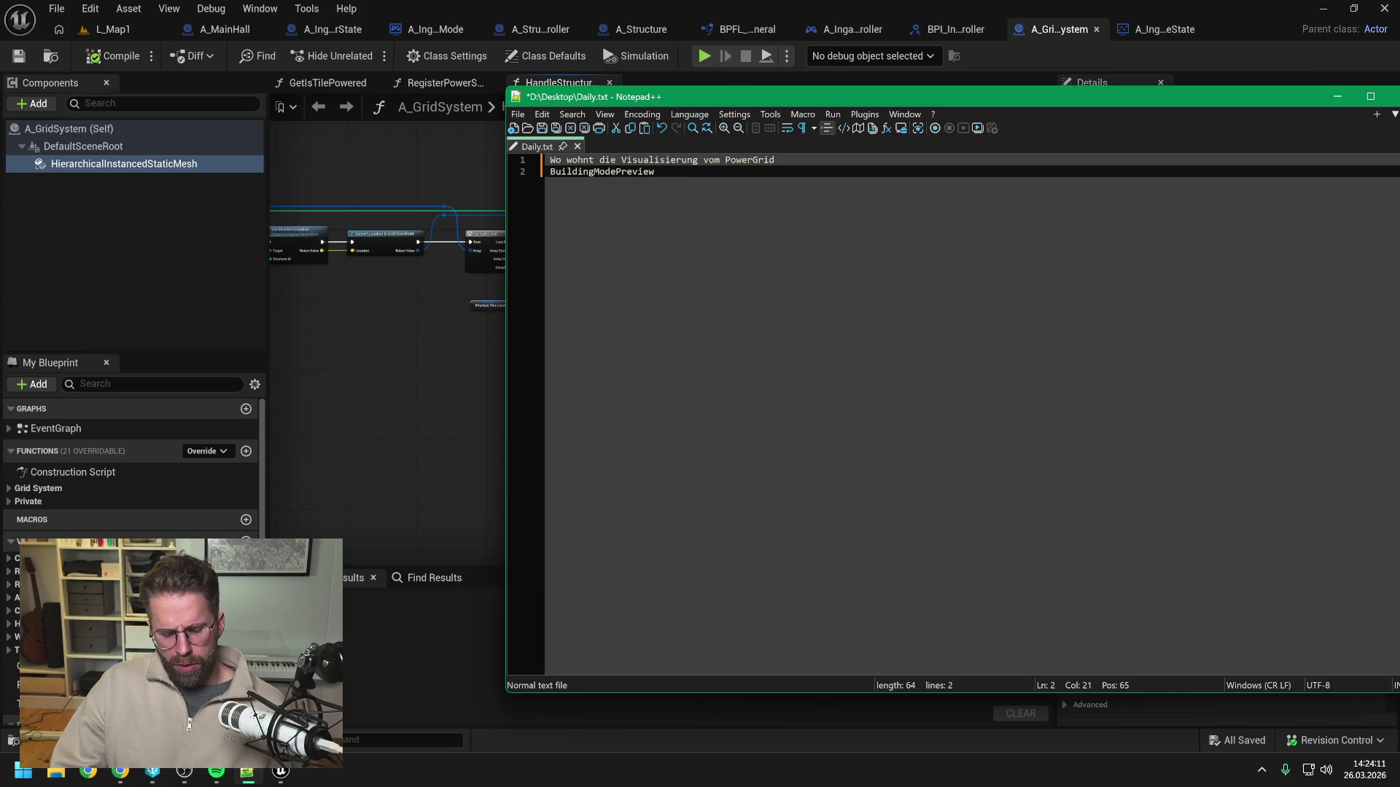
{"action": "key", "text": "Return"}
{"action": "type", "text": "Wo leb"}
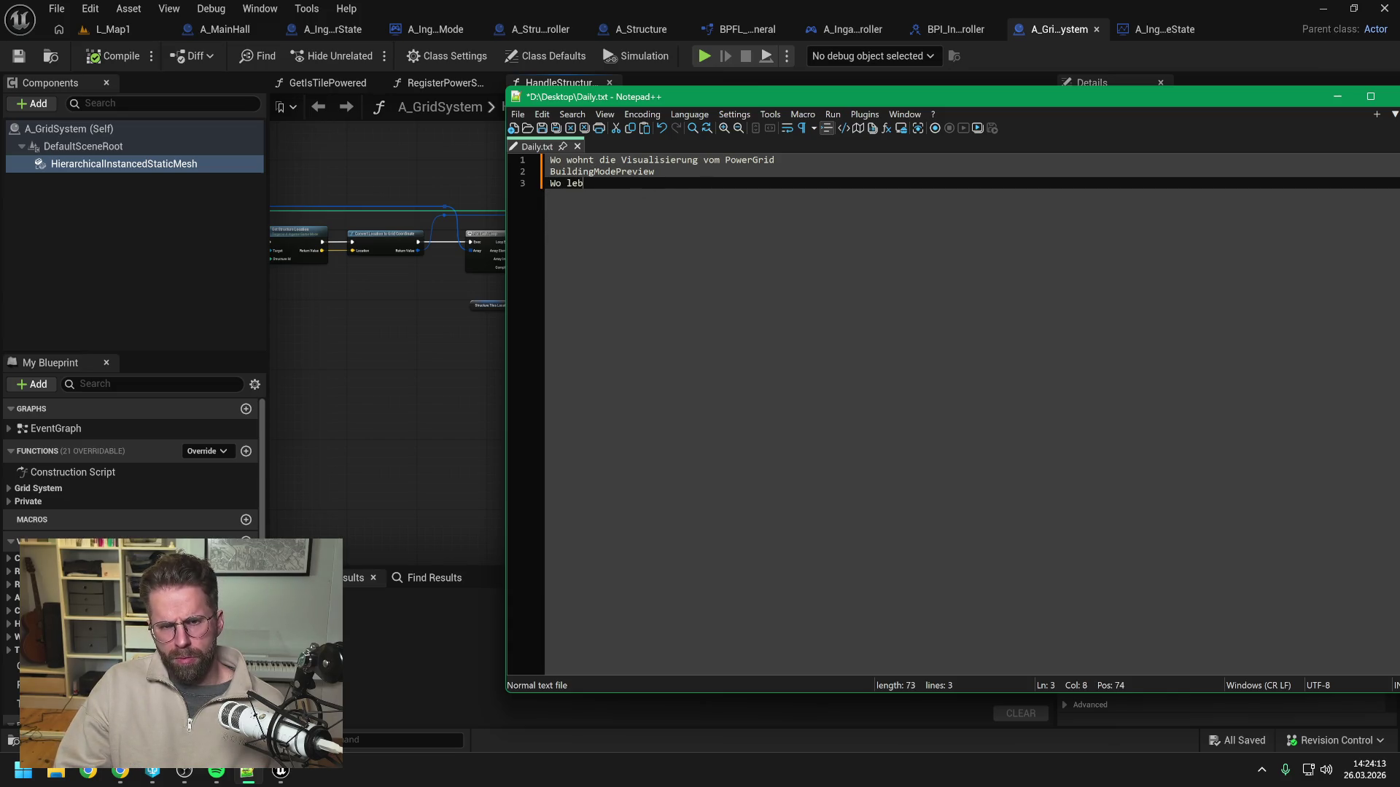
{"action": "type", "text": "t der Building"}
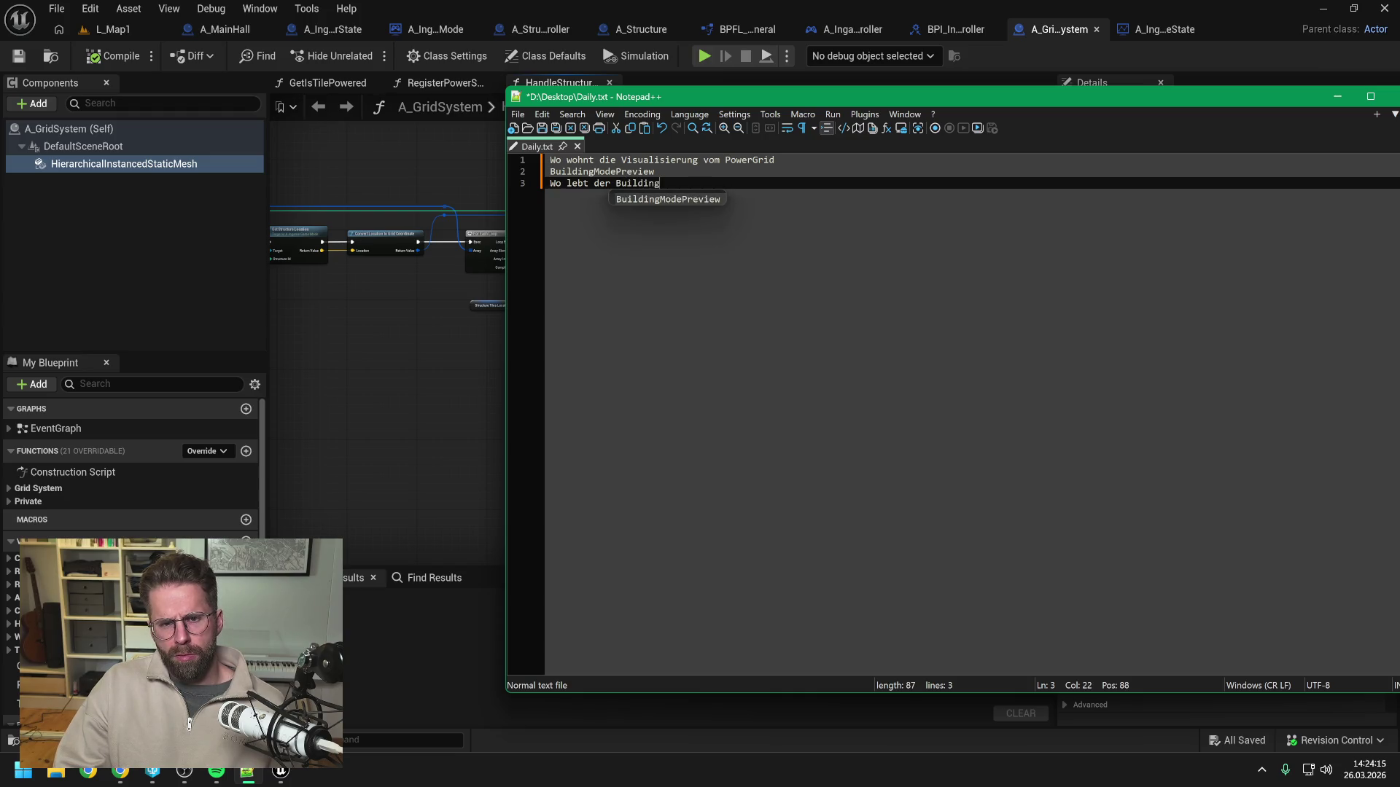
{"action": "type", "text": "ModePreview?"}
{"action": "key", "text": "ctrl+s"}
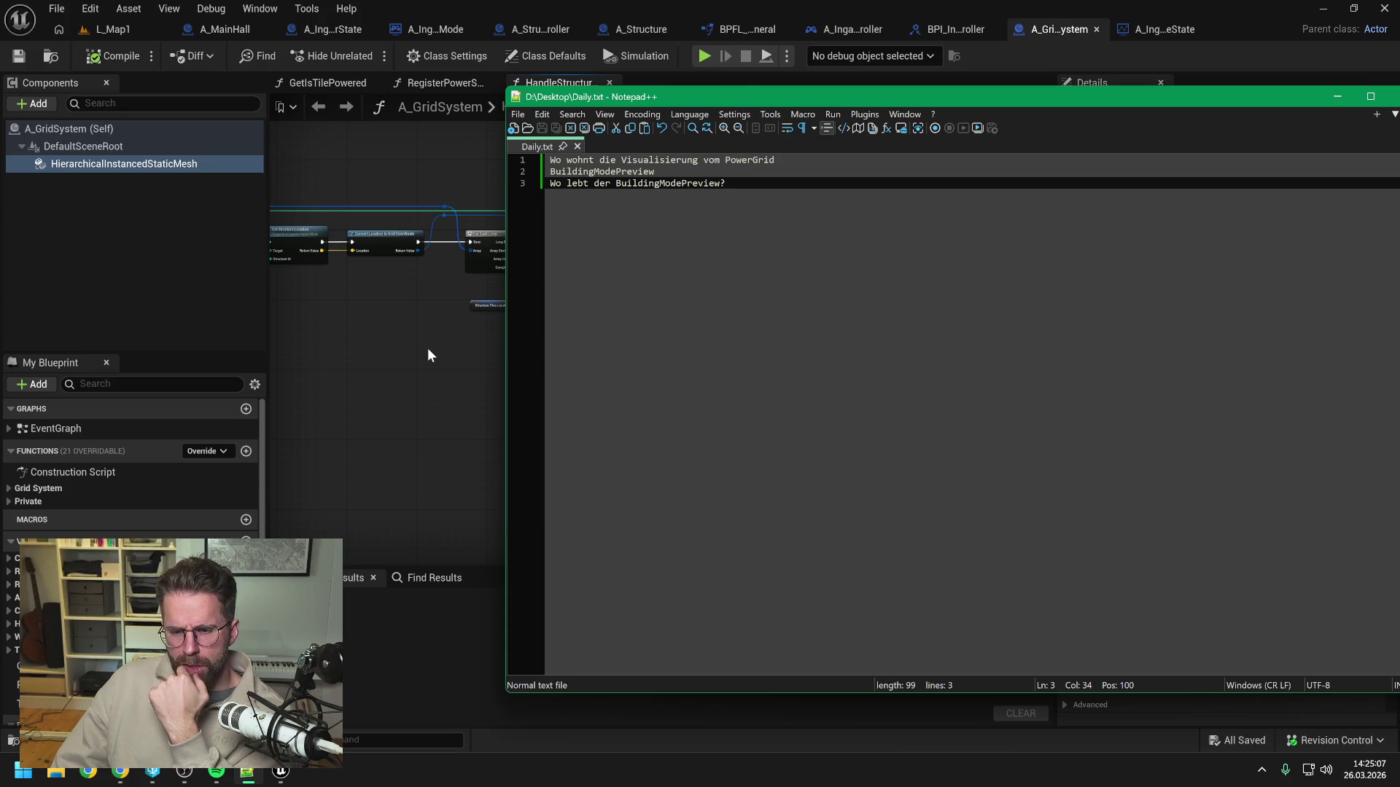
{"action": "key", "text": "alt+Tab"}
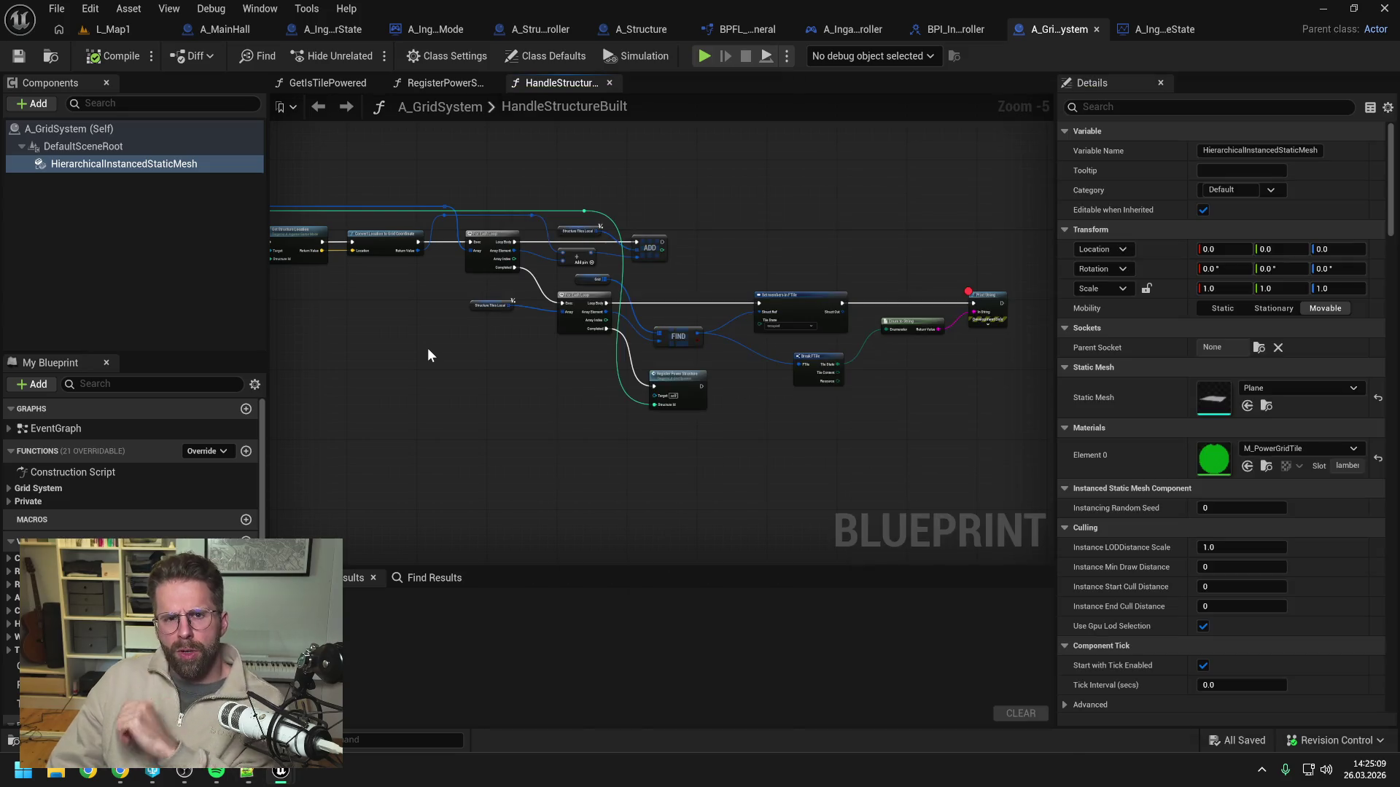
Open A_IngamePlayerController and review EnableBuildingMode, placing a BuildingModePreview variable on its graph.
{"action": "key", "text": "ctrl+space"}
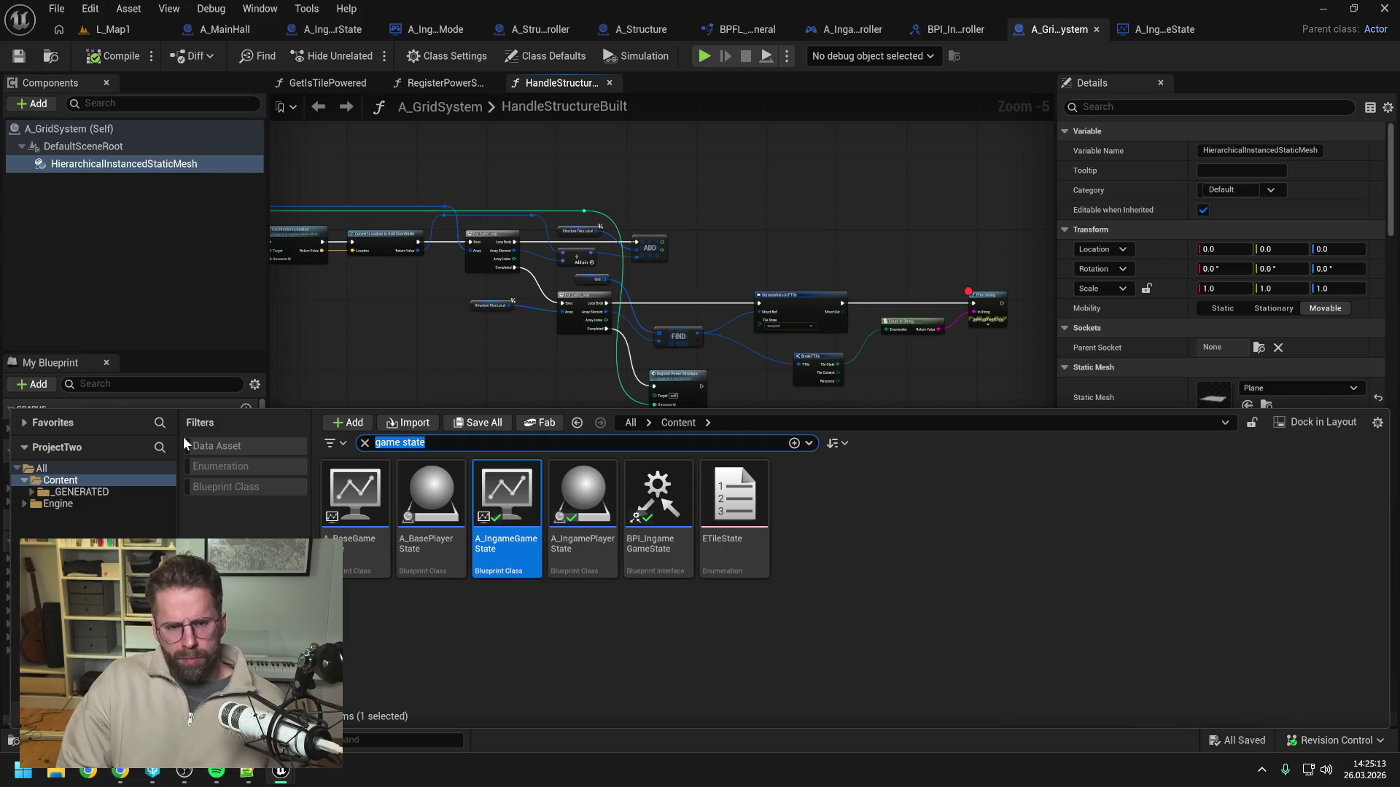
{"action": "type", "text": "ingame player contr"}
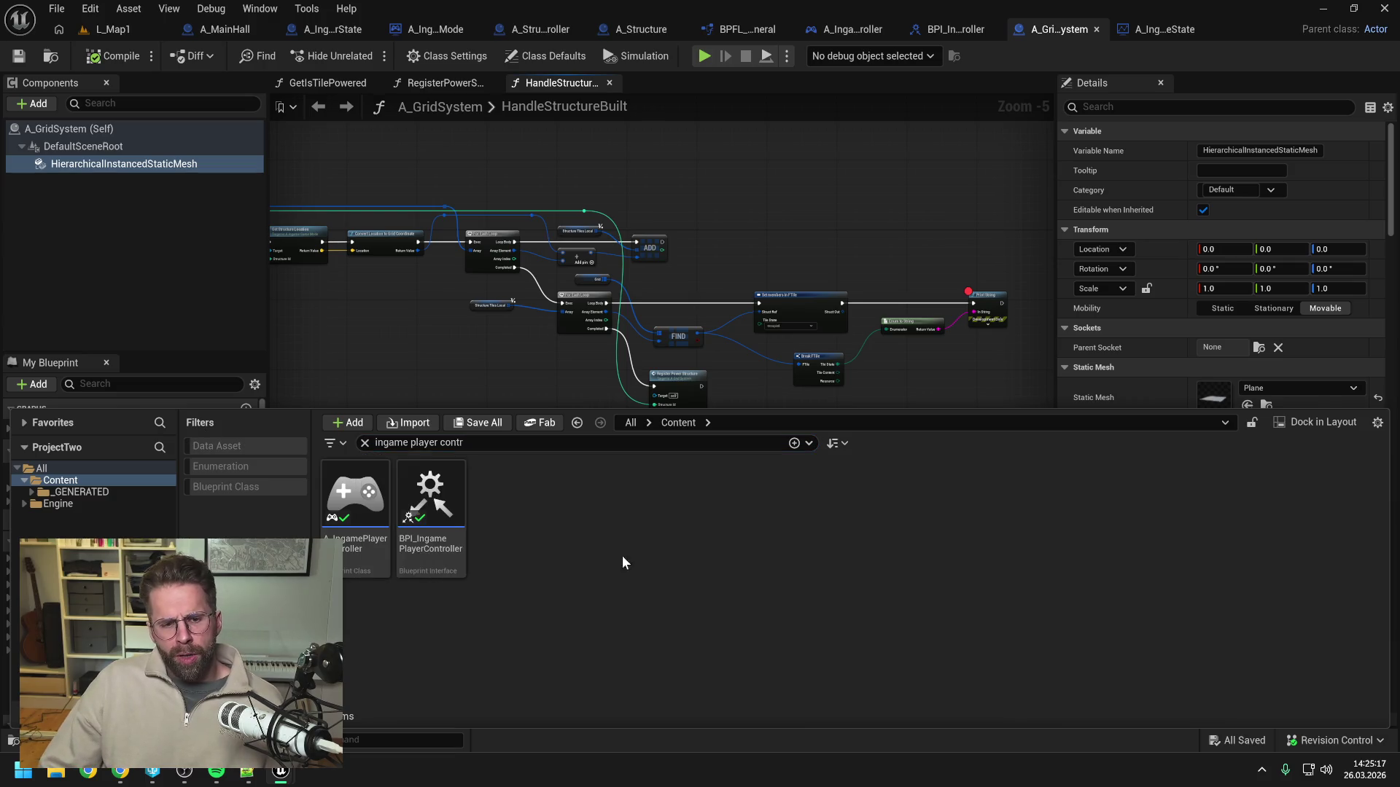
{"action": "double_click", "coordinate": [356, 503]}
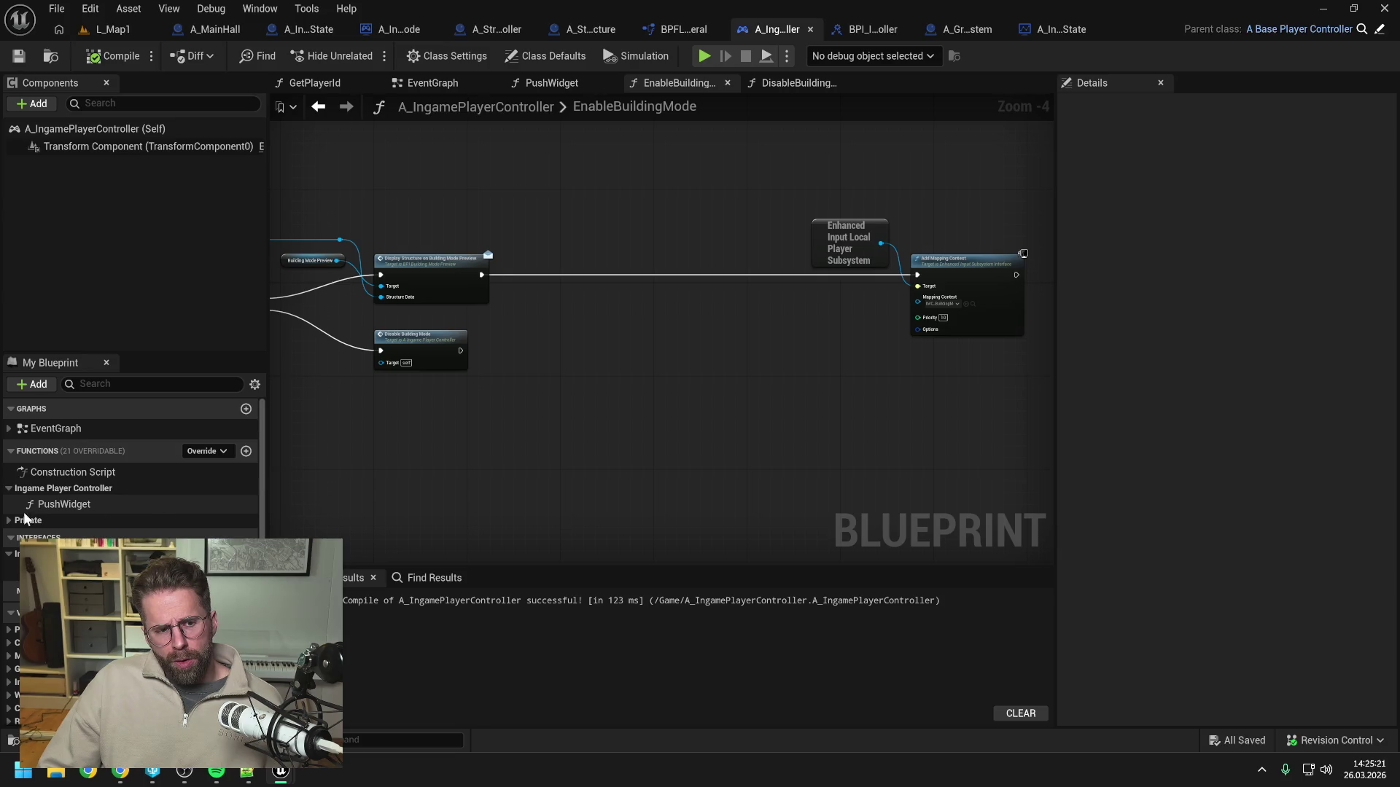
{"action": "scroll", "coordinate": [109, 538], "scroll_direction": "down", "scroll_amount": 4}
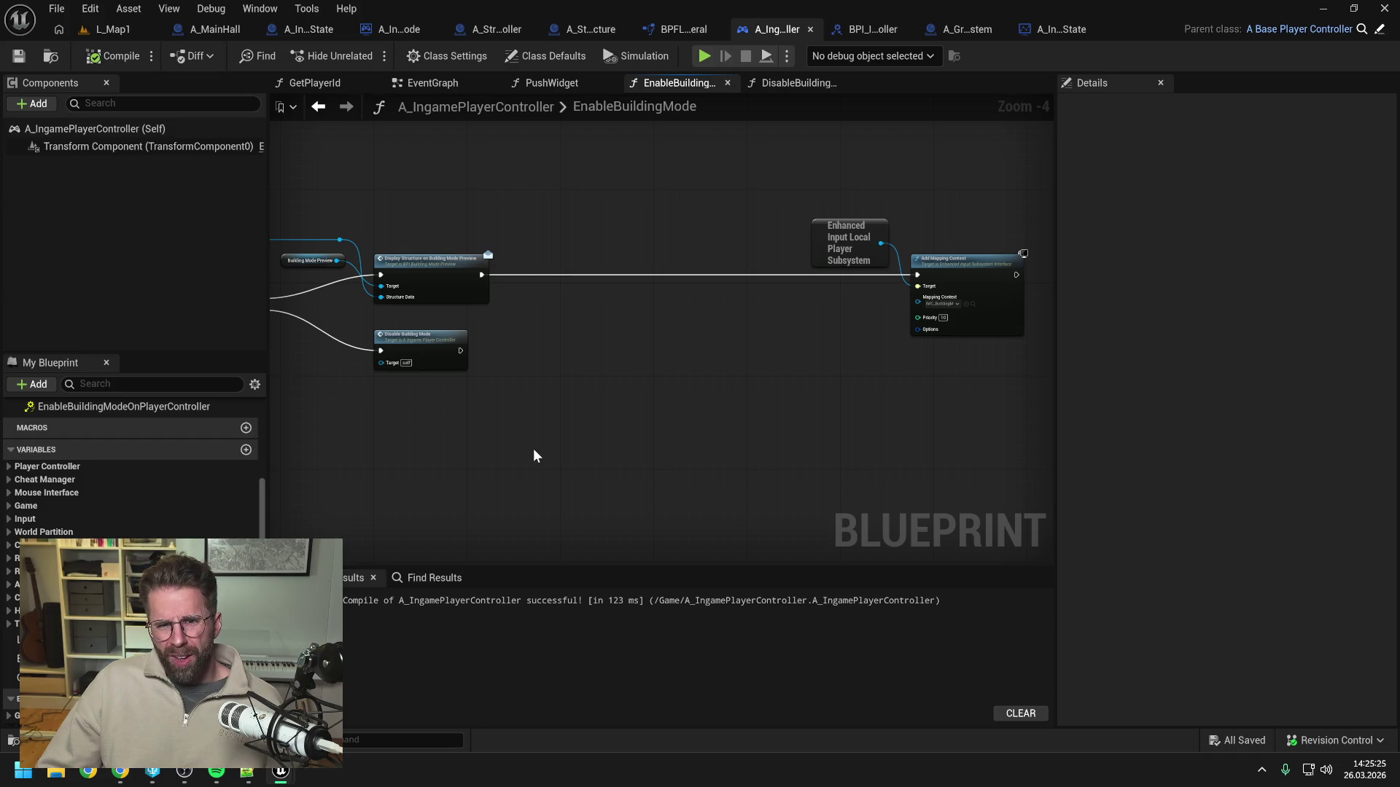
{"action": "left_click", "coordinate": [432, 82]}
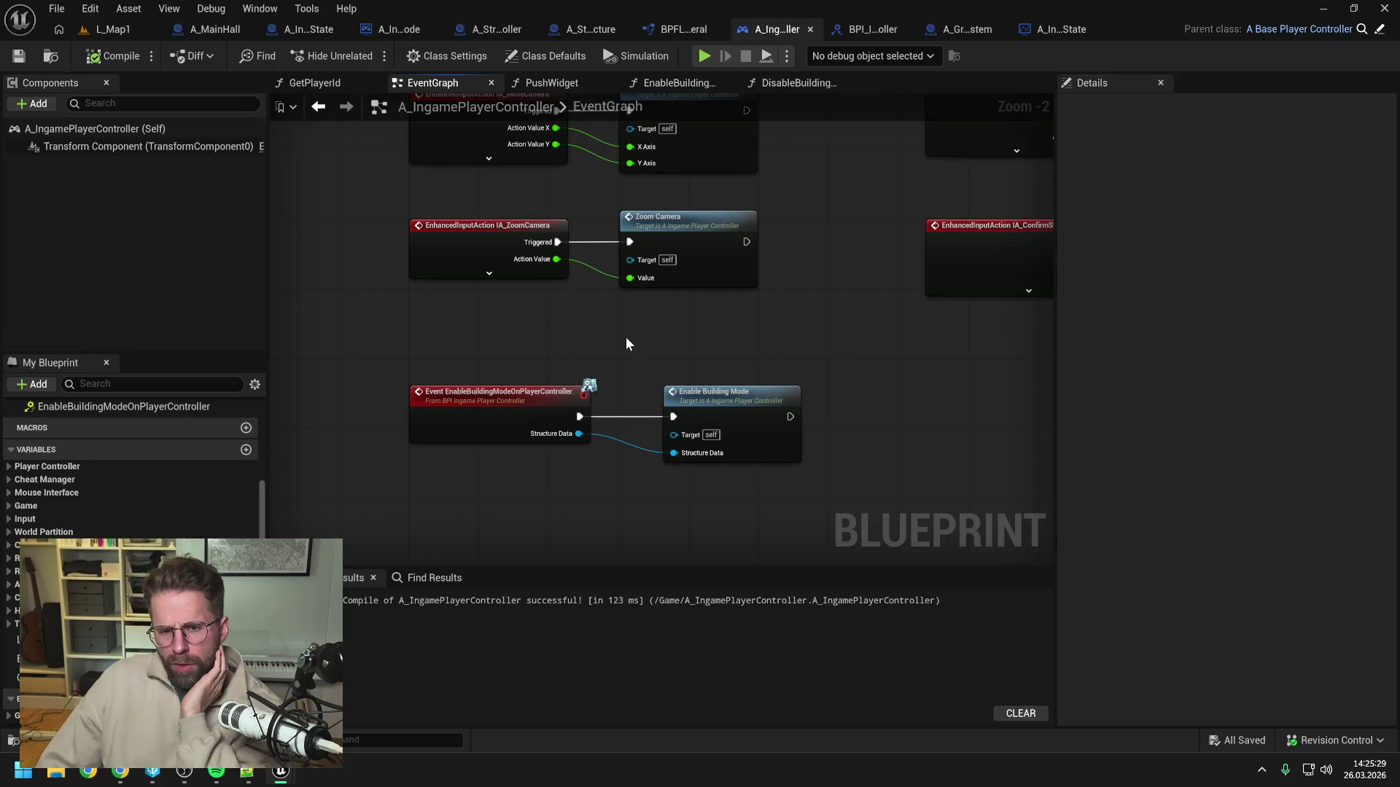
{"action": "scroll", "coordinate": [635, 331], "scroll_direction": "down", "scroll_amount": 2}
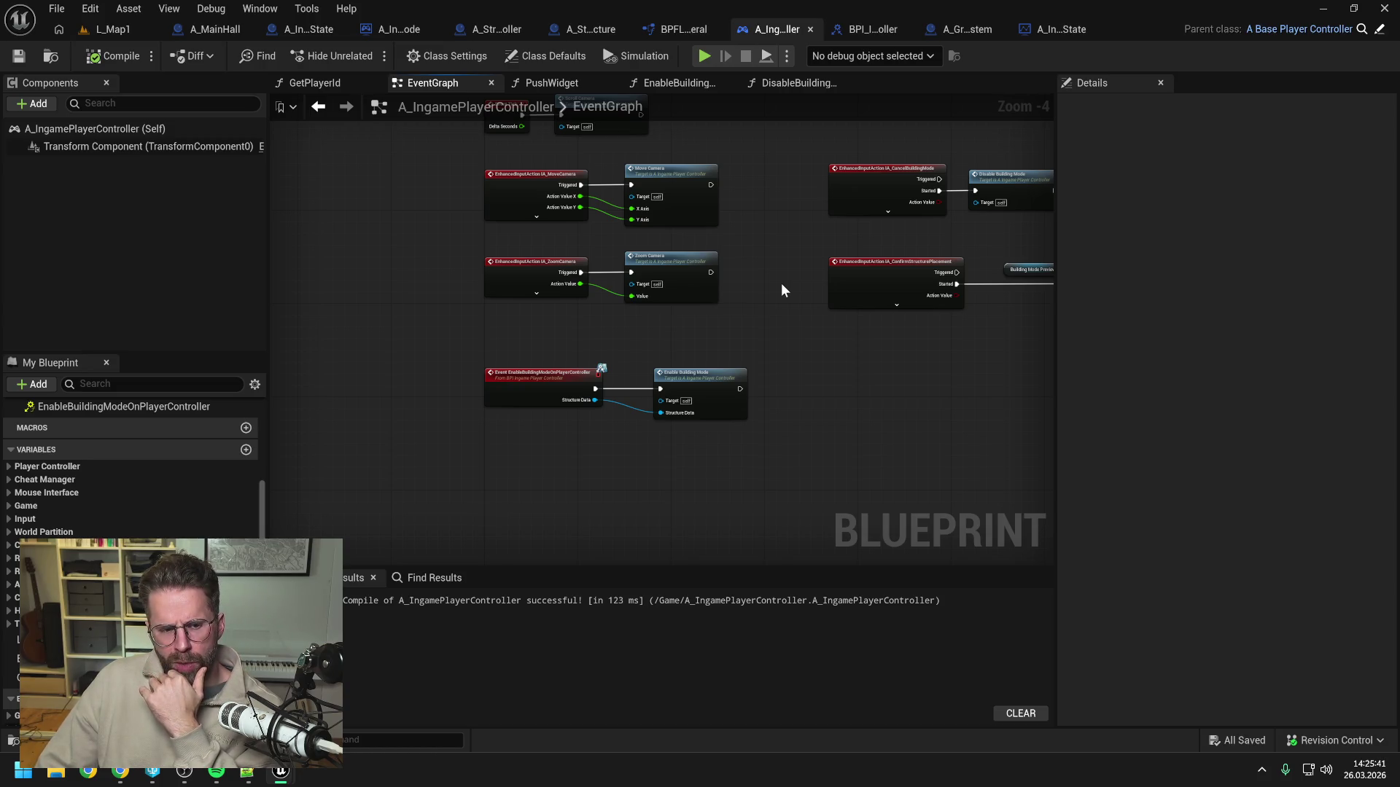
{"action": "double_click", "coordinate": [706, 373]}
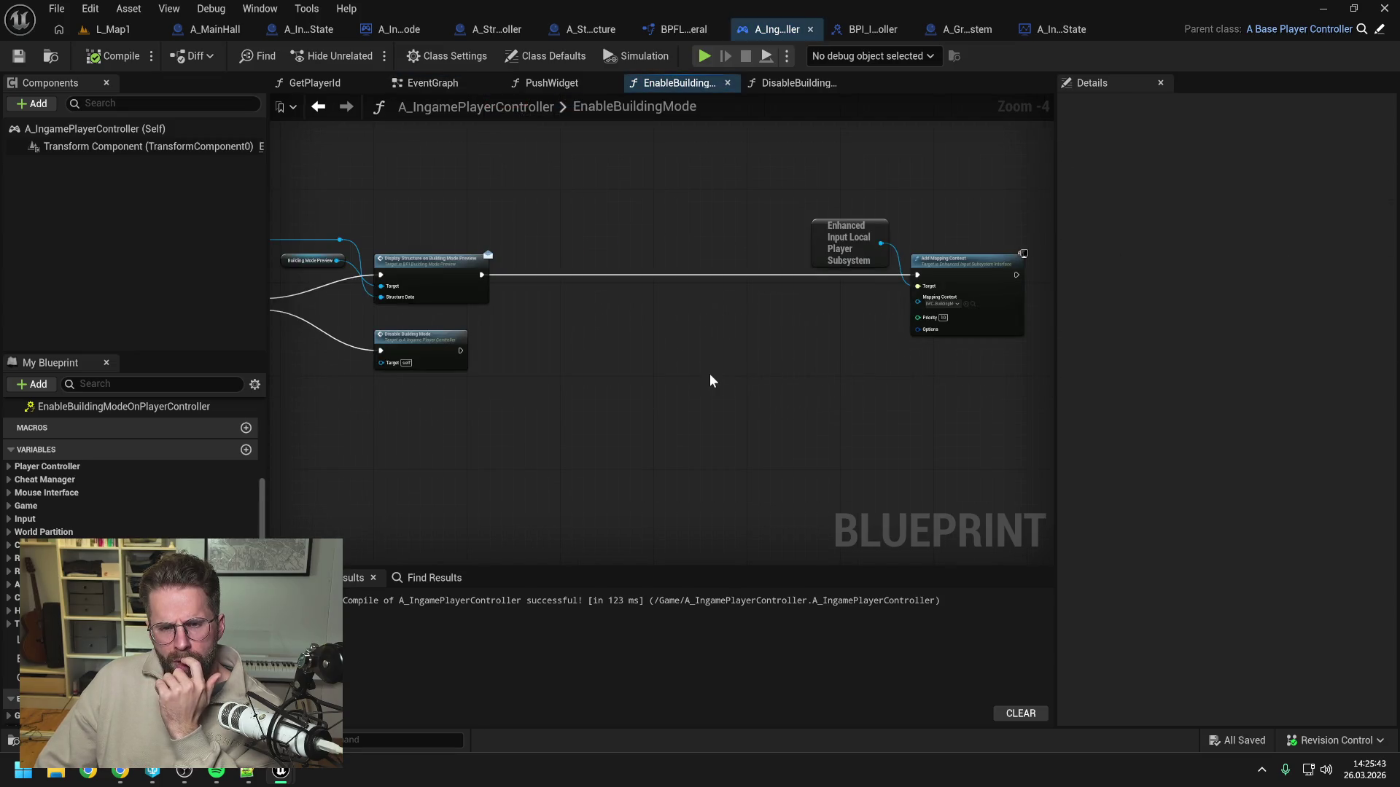
{"action": "left_click_drag", "start_coordinate": [710, 374], "coordinate": [738, 350]}
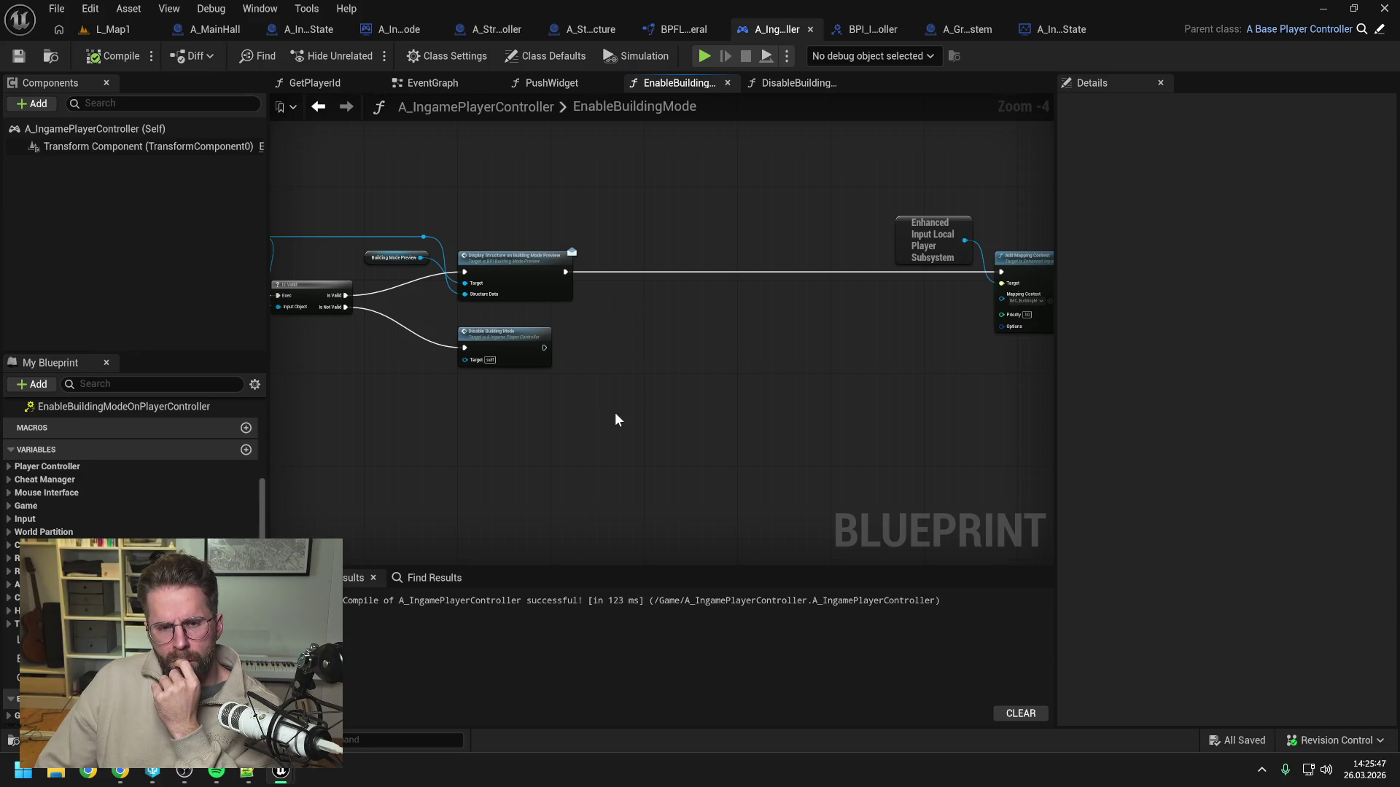
{"action": "mouse_move", "coordinate": [58, 658]}
{"action": "left_mouse_down"}
{"action": "mouse_move", "coordinate": [605, 251]}
{"action": "mouse_move", "coordinate": [618, 277]}
{"action": "left_mouse_up"}
{"action": "left_click_drag", "start_coordinate": [606, 218], "coordinate": [793, 219]}
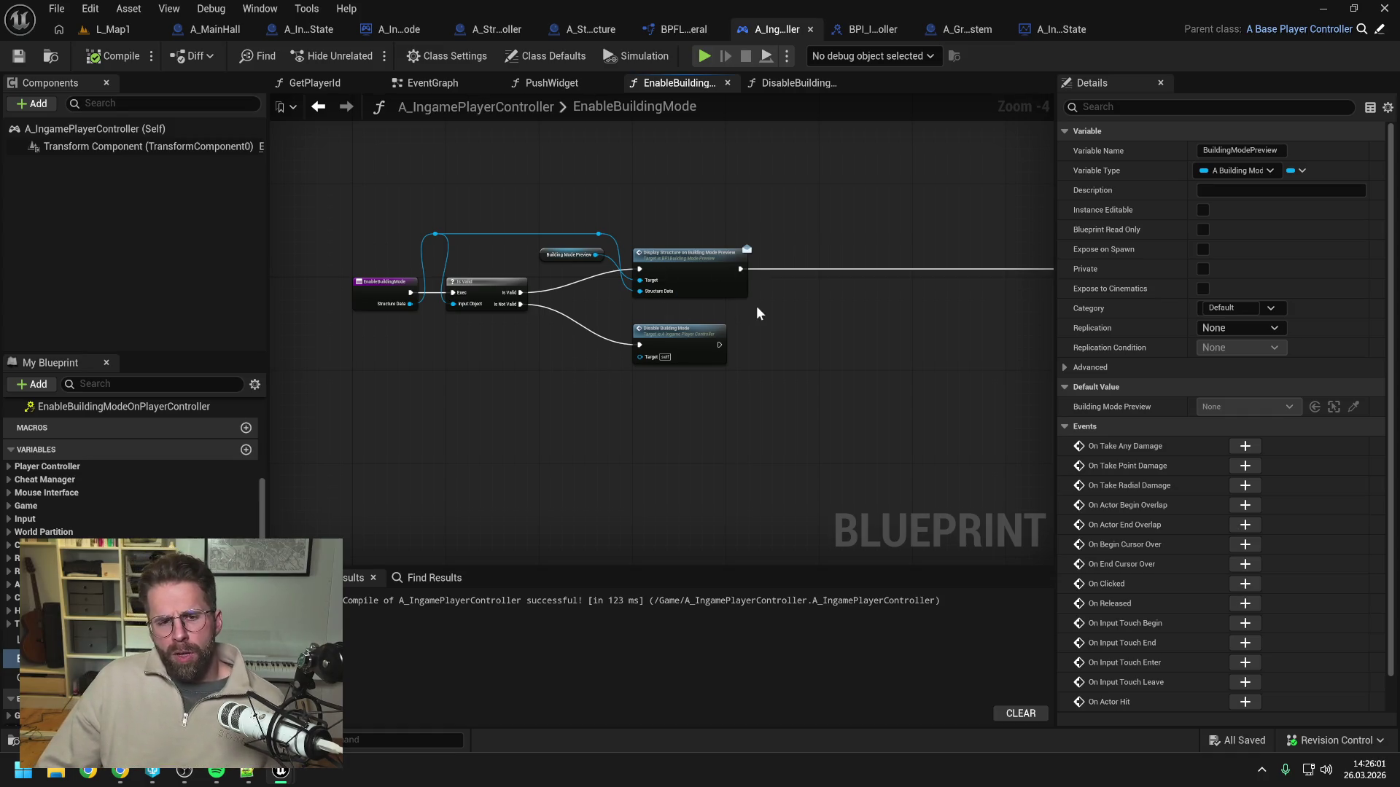
Search the assets for 'building mode pre' and open A_BuildingModePreview.
{"action": "key", "text": "ctrl+space"}
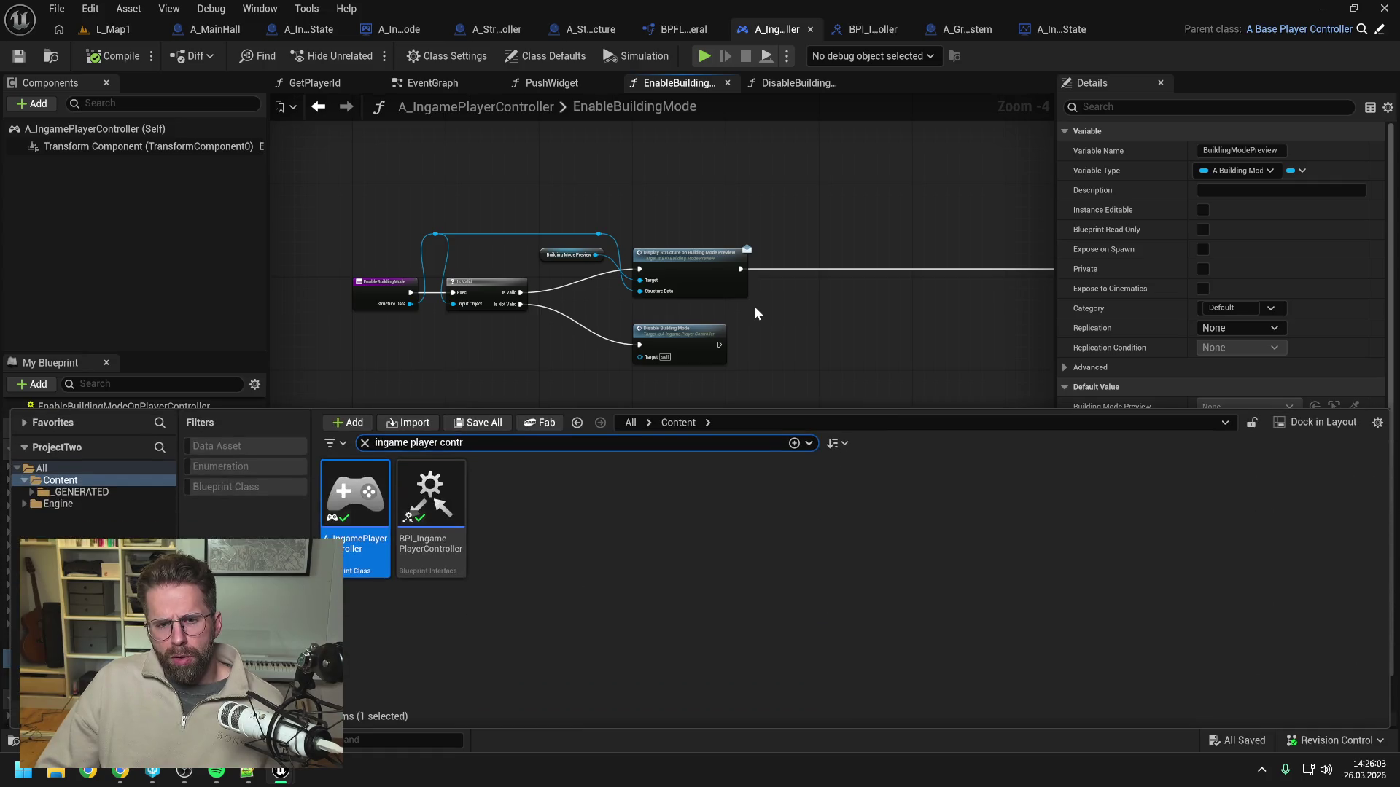
{"action": "key", "text": "ctrl+a"}
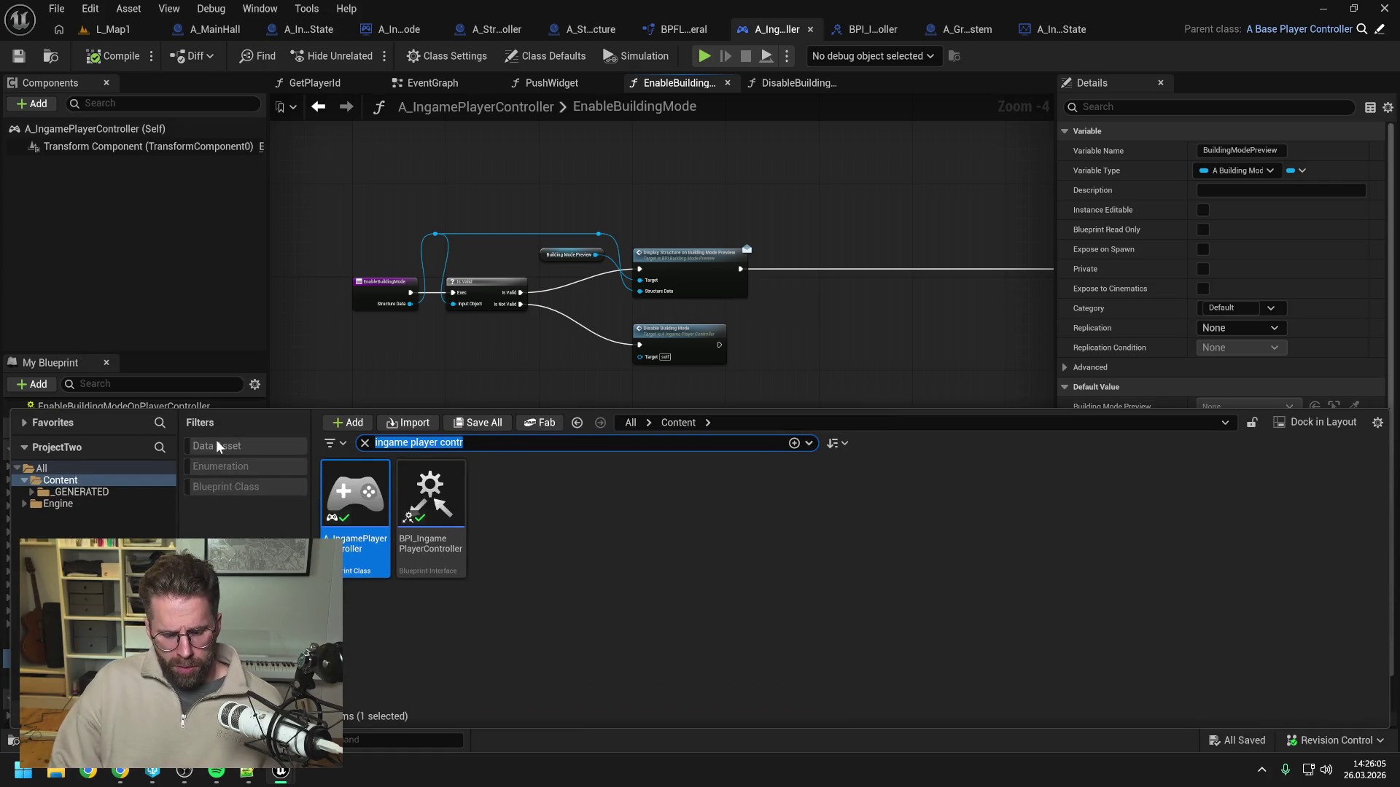
{"action": "type", "text": "building mode pre"}
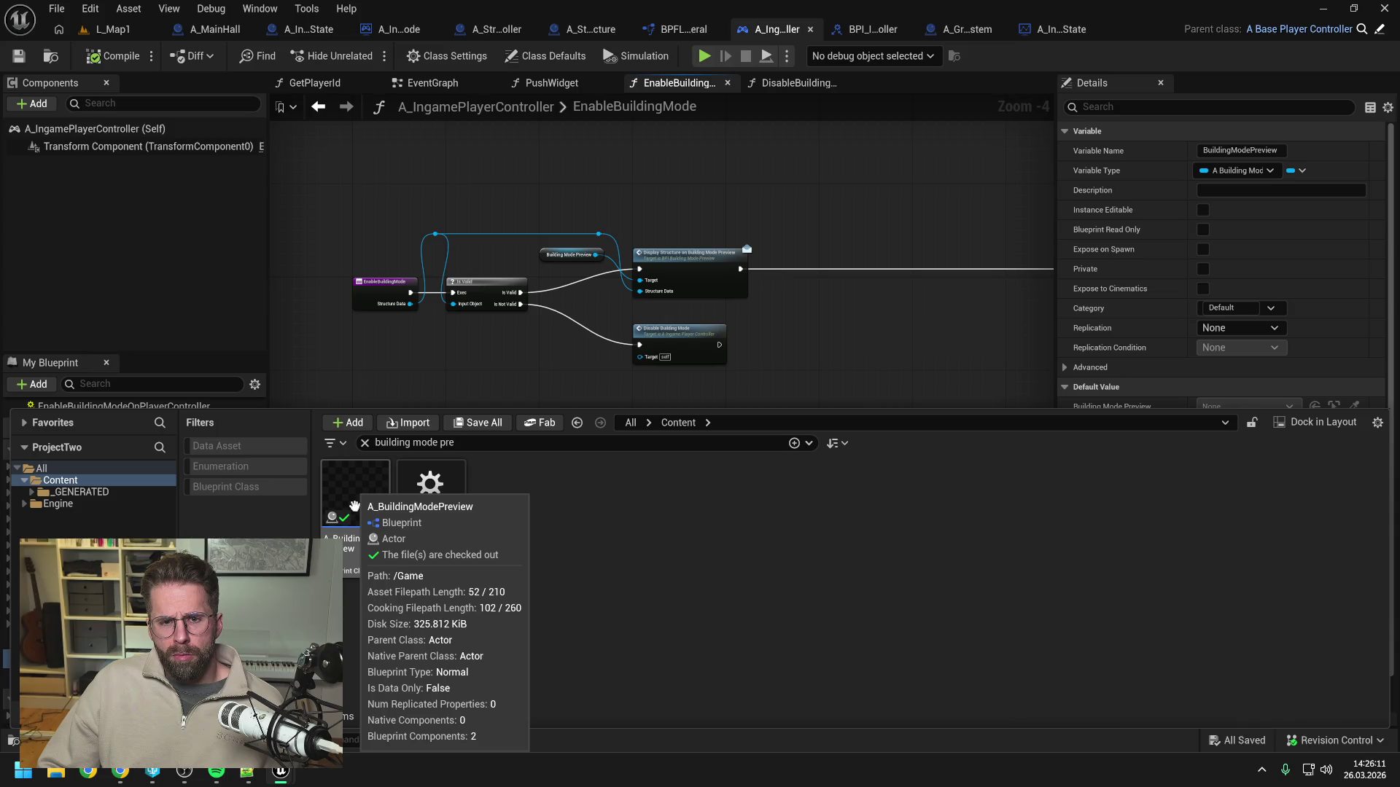
{"action": "double_click", "coordinate": [354, 506]}
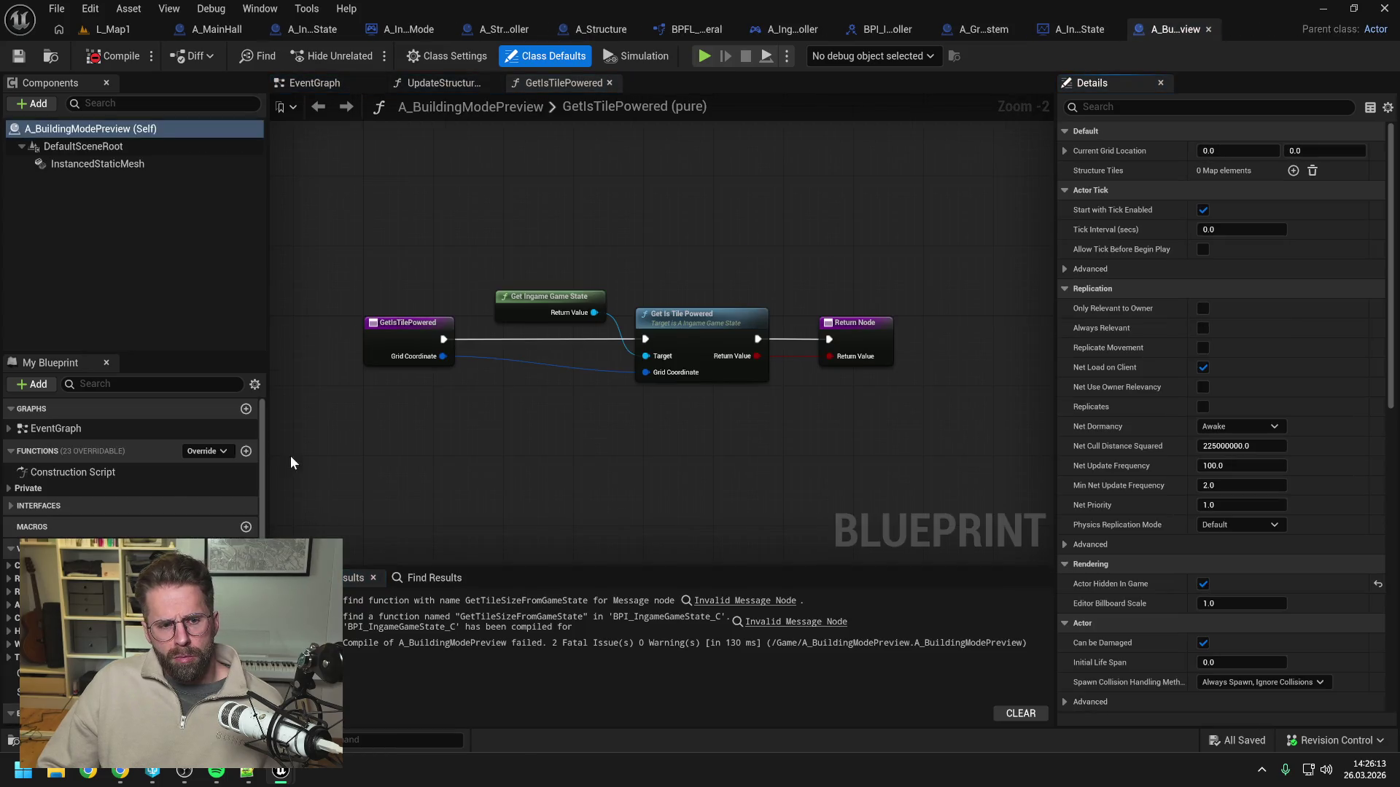
Create a DisplayStructure function in the BuildingModePreview category and save the blueprint.
{"action": "left_click", "coordinate": [9, 489]}
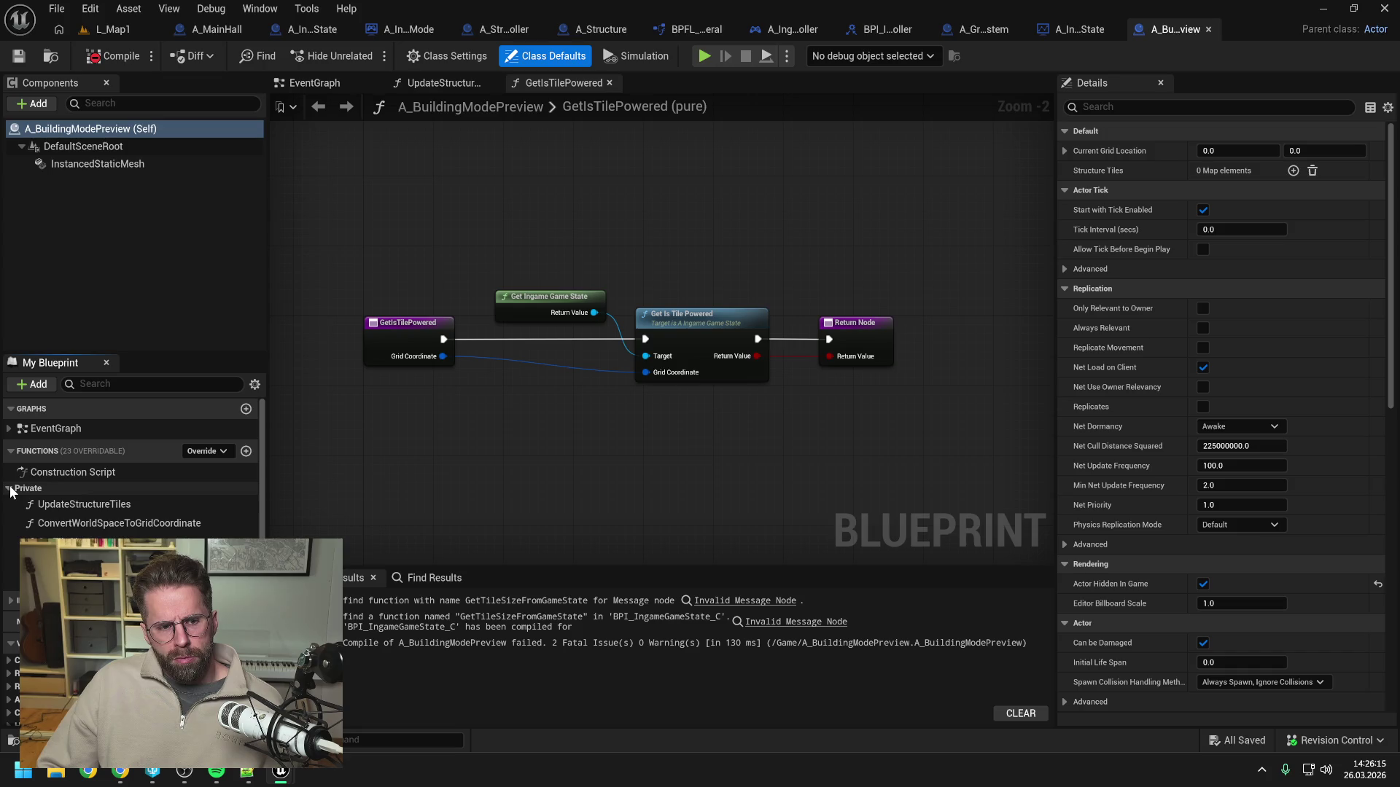
{"action": "left_click", "coordinate": [16, 616]}
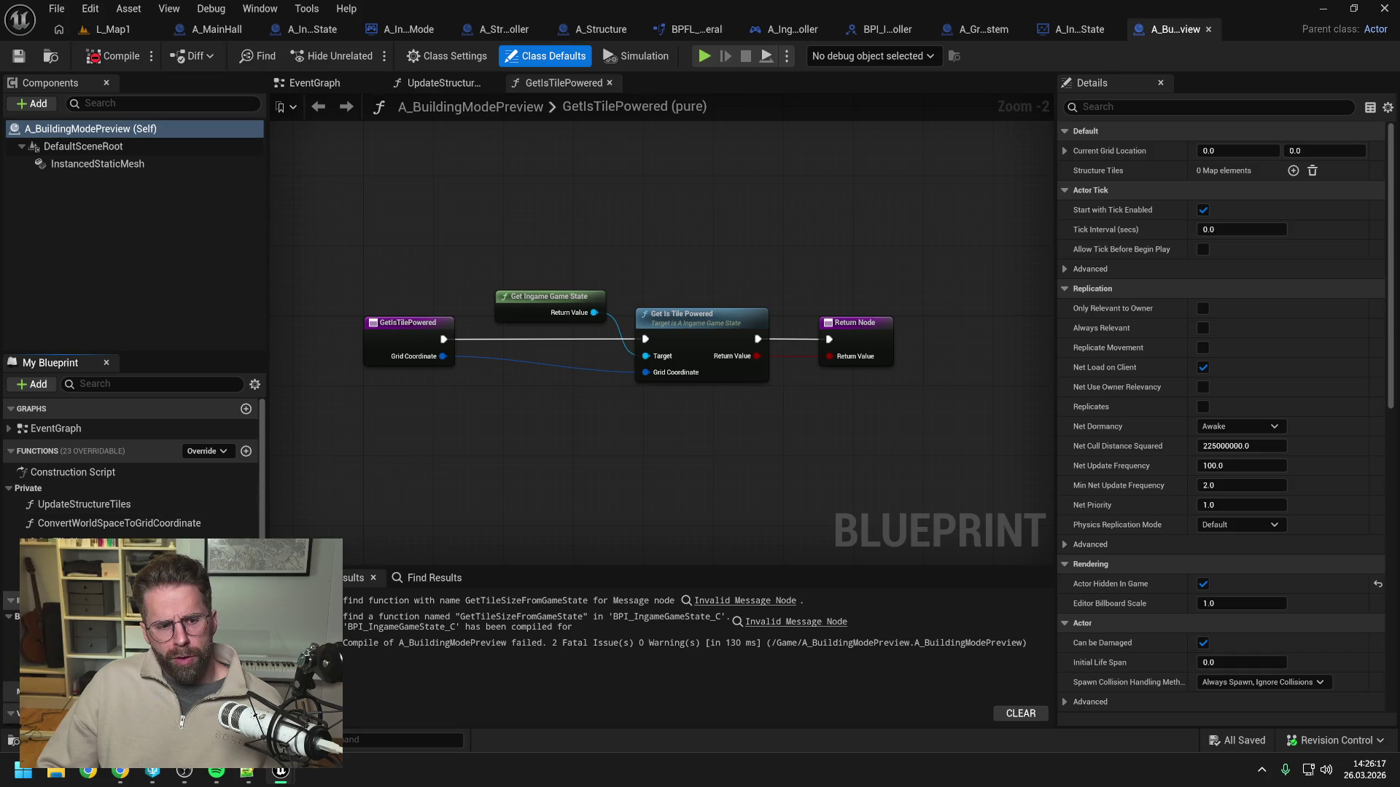
{"action": "left_click", "coordinate": [246, 450]}
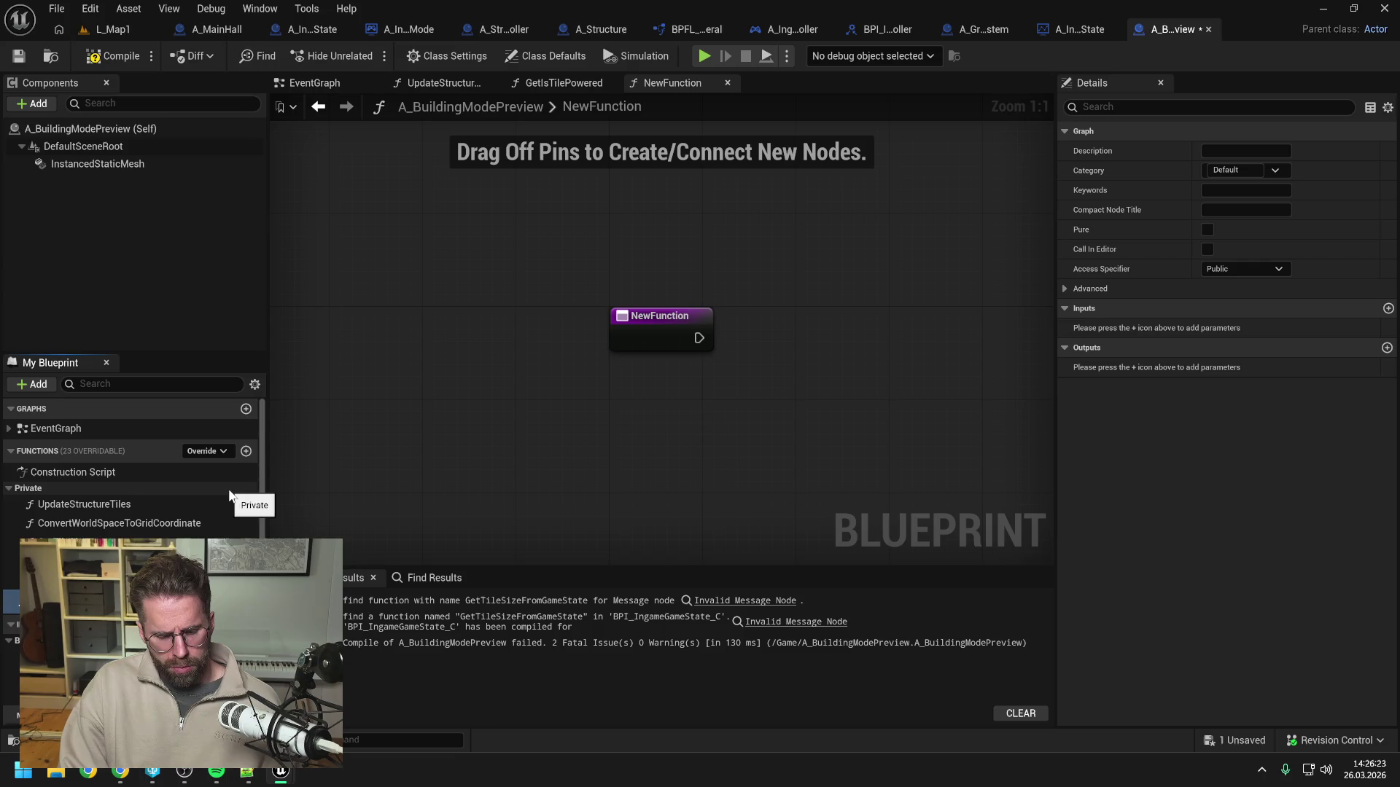
{"action": "key", "text": "Return"}
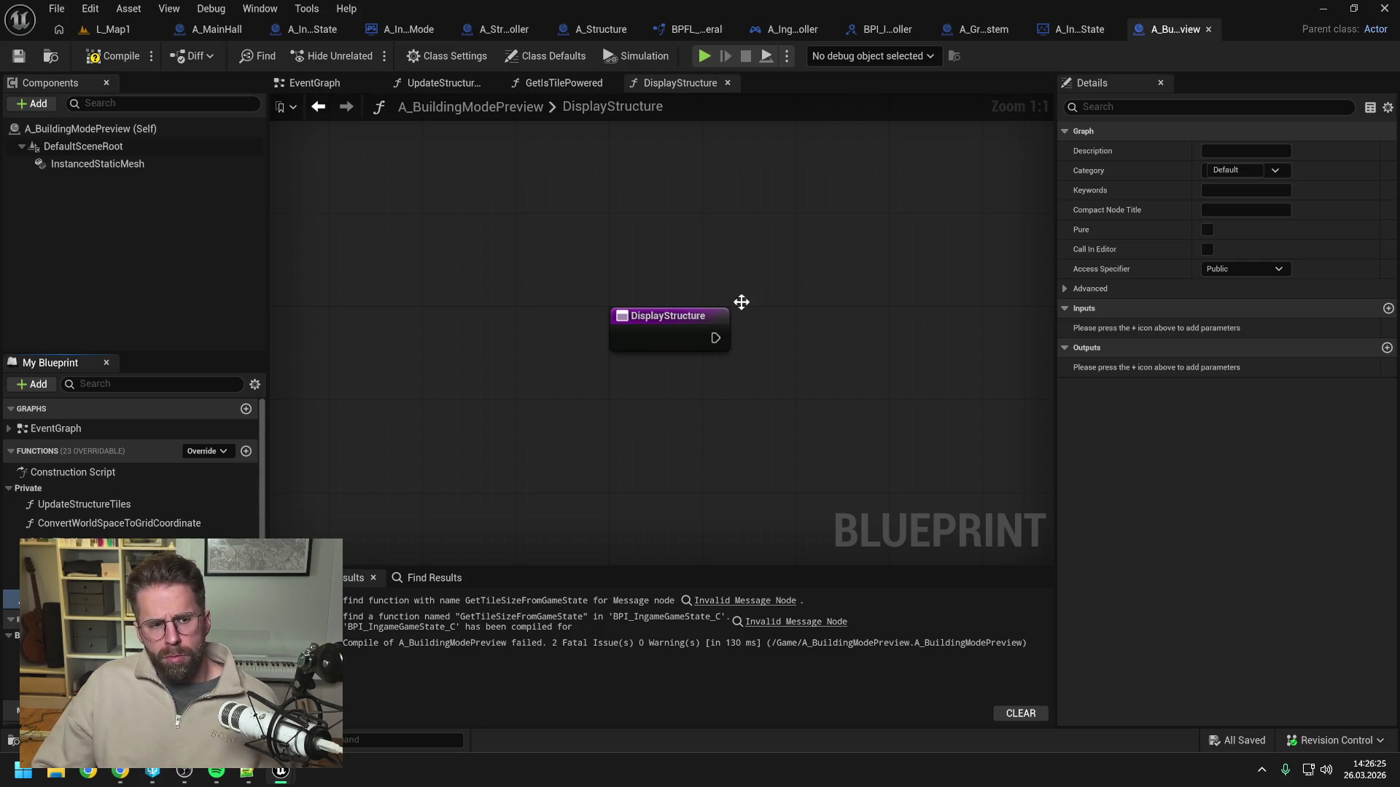
{"action": "left_click", "coordinate": [1232, 170]}
{"action": "type", "text": "B"}
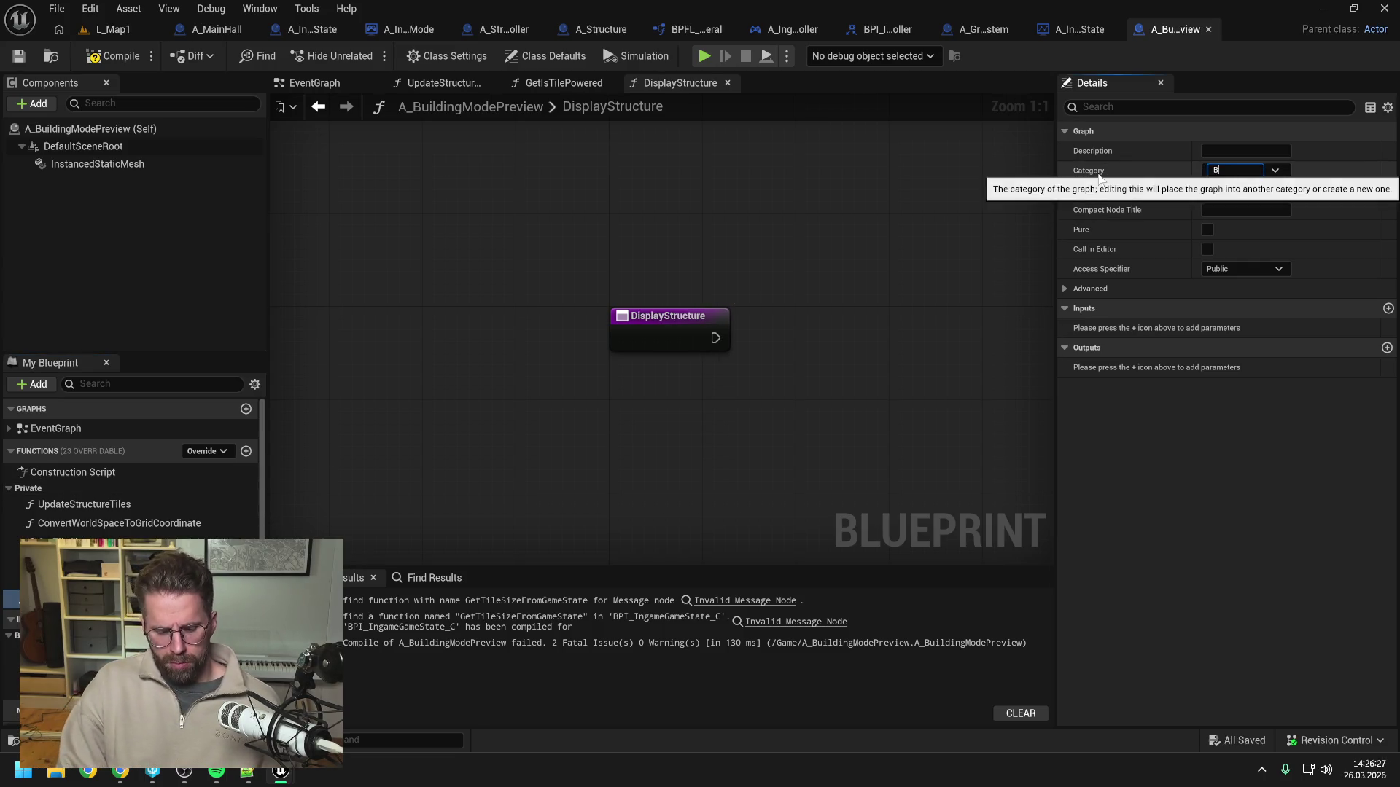
{"action": "type", "text": "uildingModePre"}
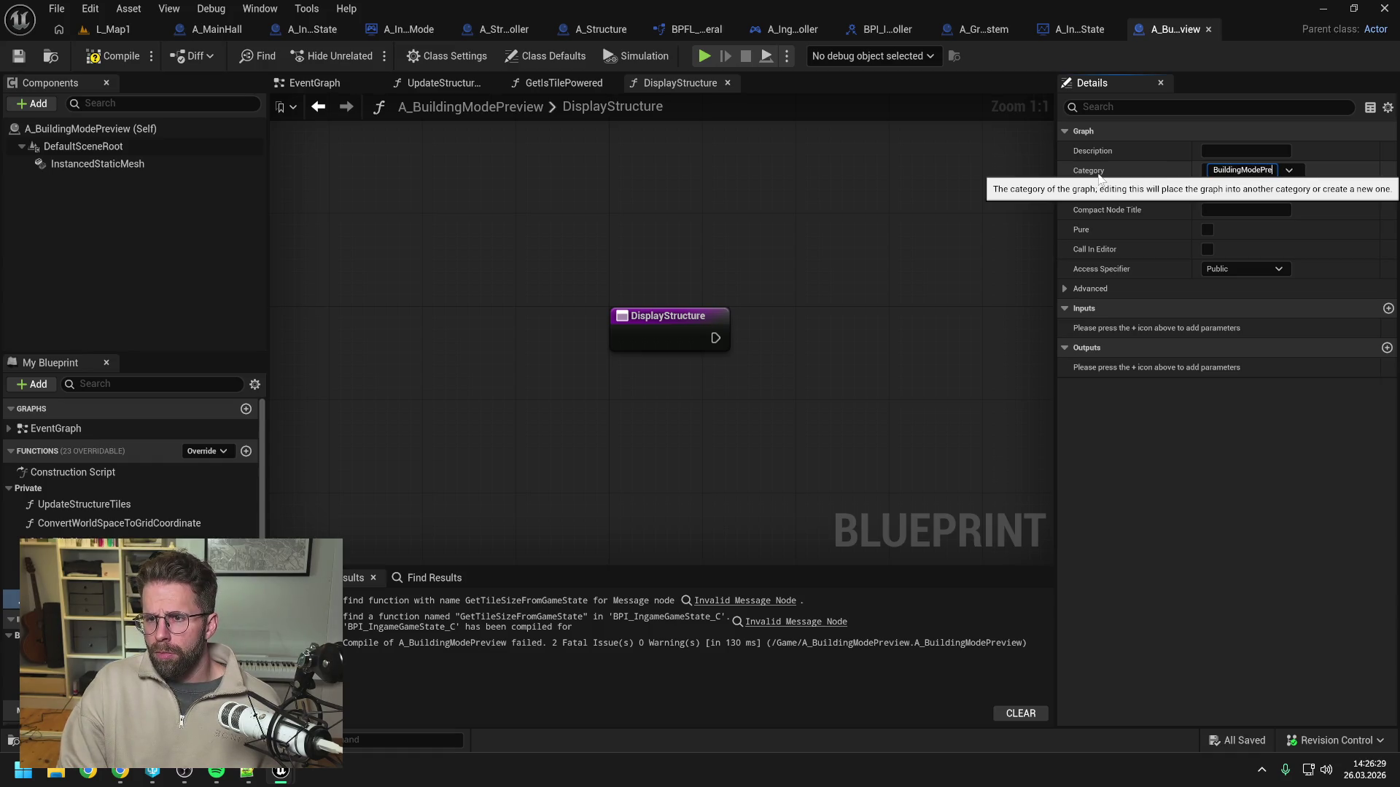
{"action": "type", "text": "view"}
{"action": "key", "text": "Return"}
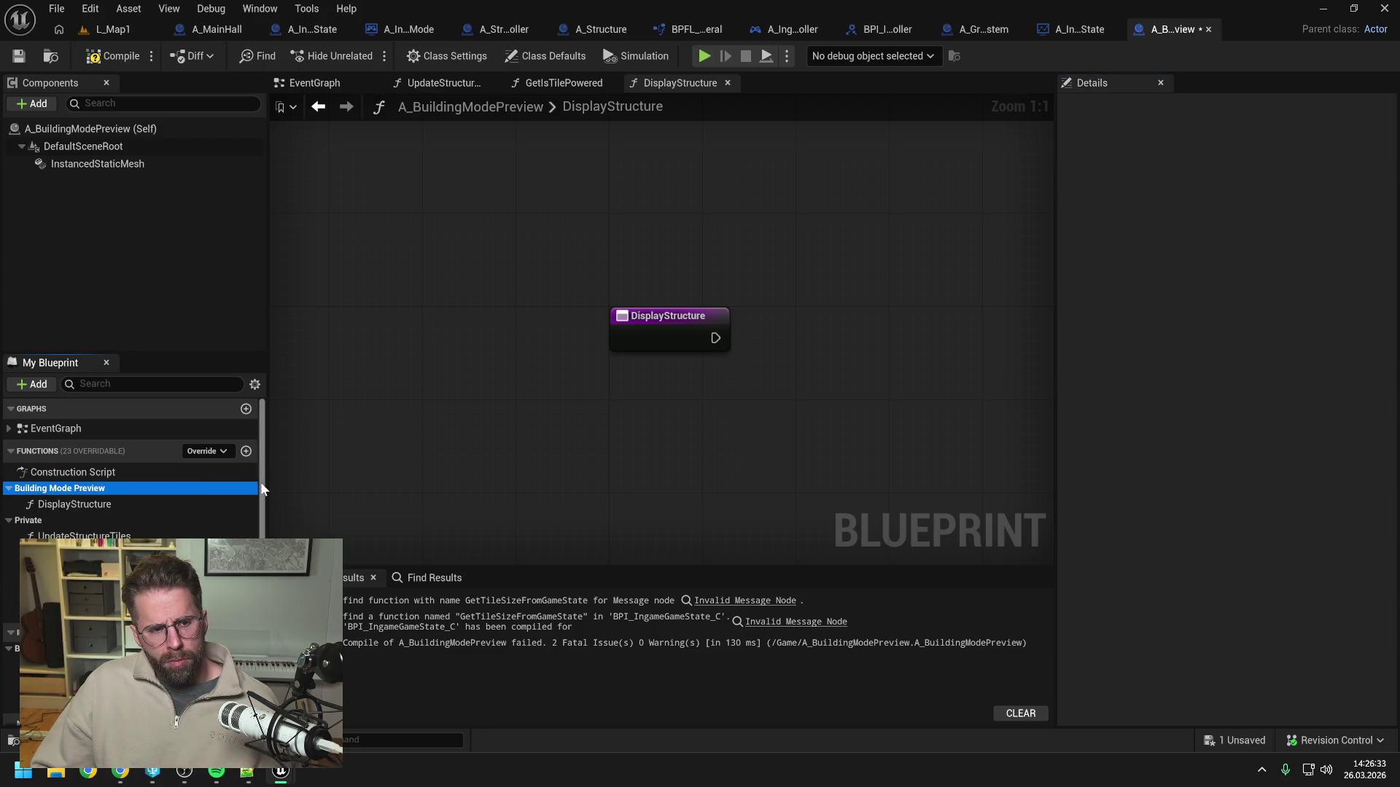
{"action": "key", "text": "ctrl+s"}
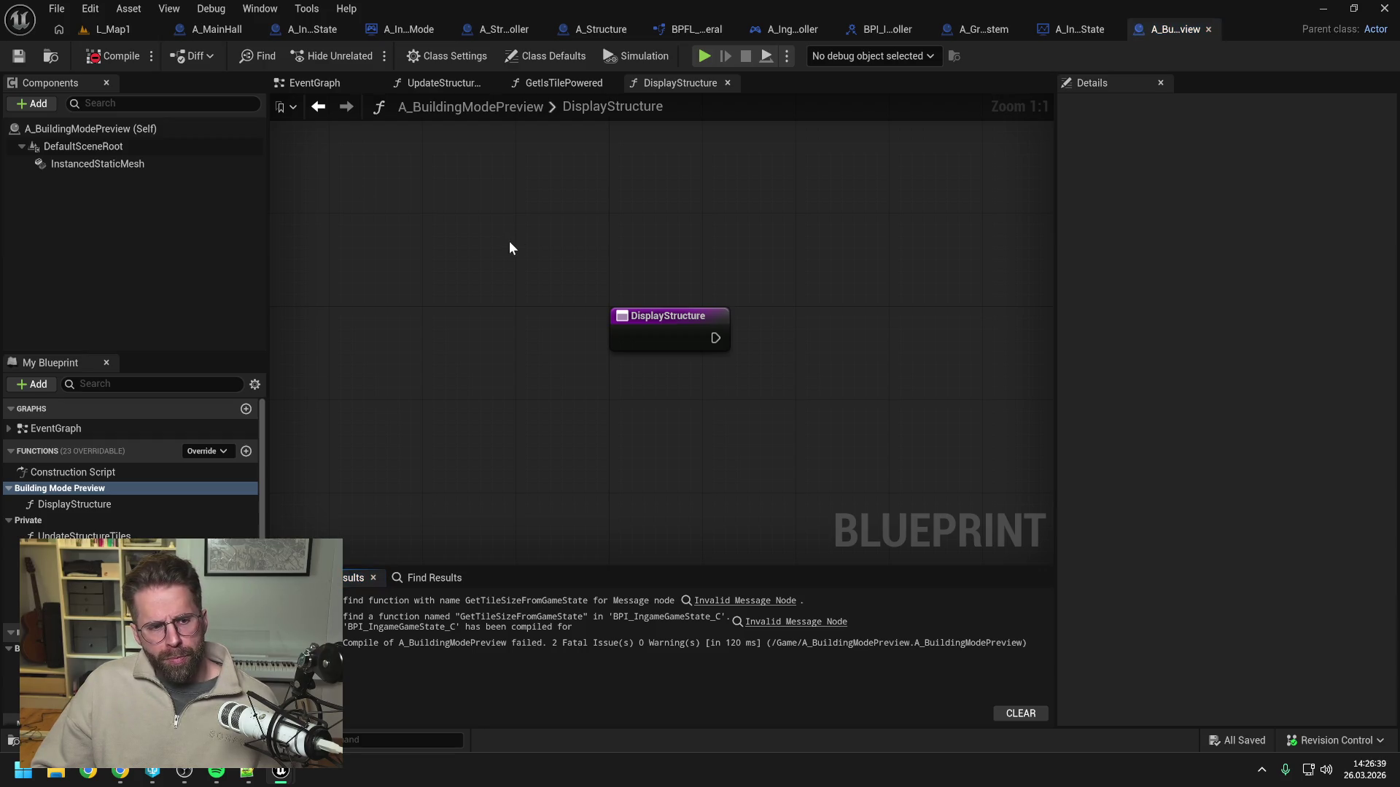
Give DisplayStructure a DA Structure object input named StructureData.
{"action": "double_click", "coordinate": [669, 316]}
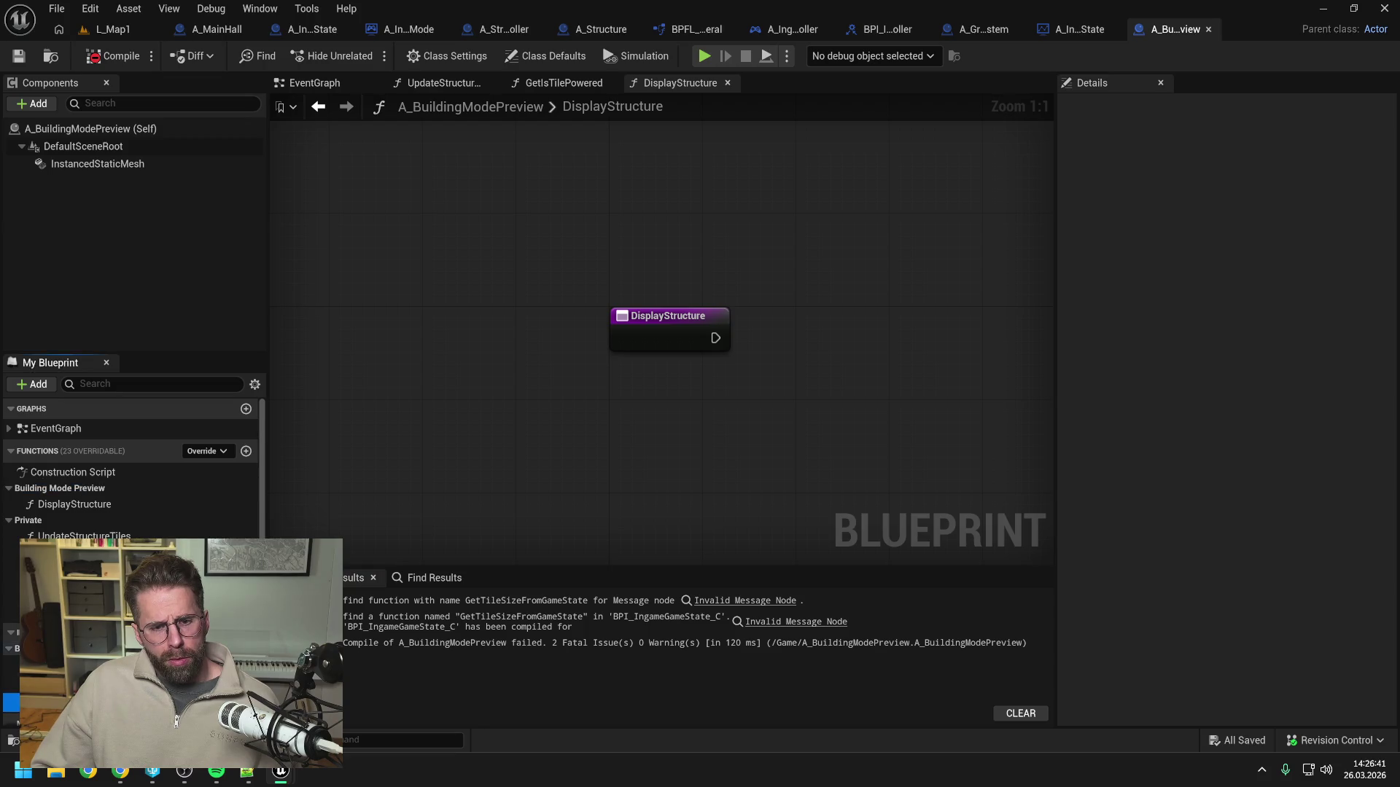
{"action": "left_click", "coordinate": [92, 508]}
{"action": "left_click", "coordinate": [1388, 308]}
{"action": "left_click", "coordinate": [1229, 329]}
{"action": "type", "text": "da_str"}
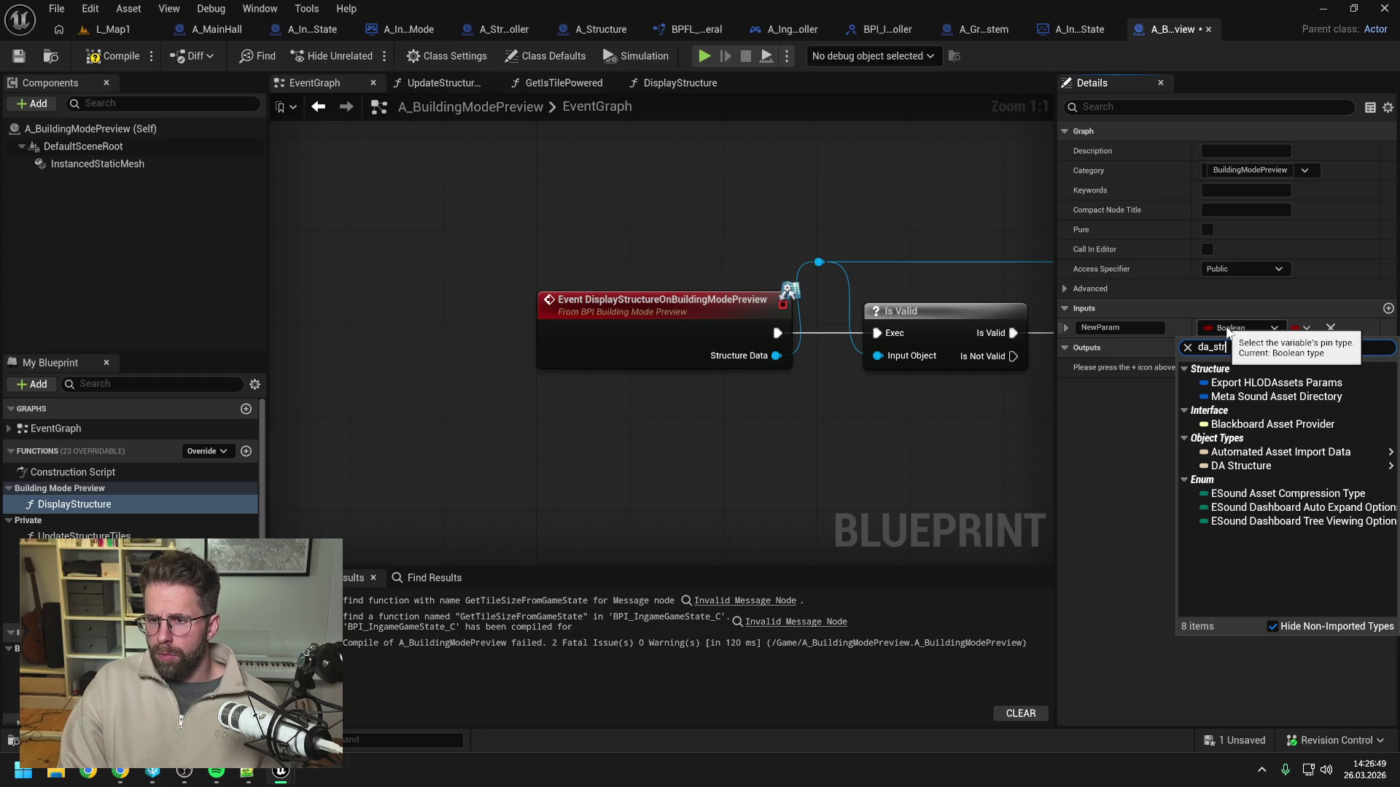
{"action": "type", "text": "uc"}
{"action": "mouse_move", "coordinate": [1250, 383]}
{"action": "left_click", "coordinate": [1149, 385]}
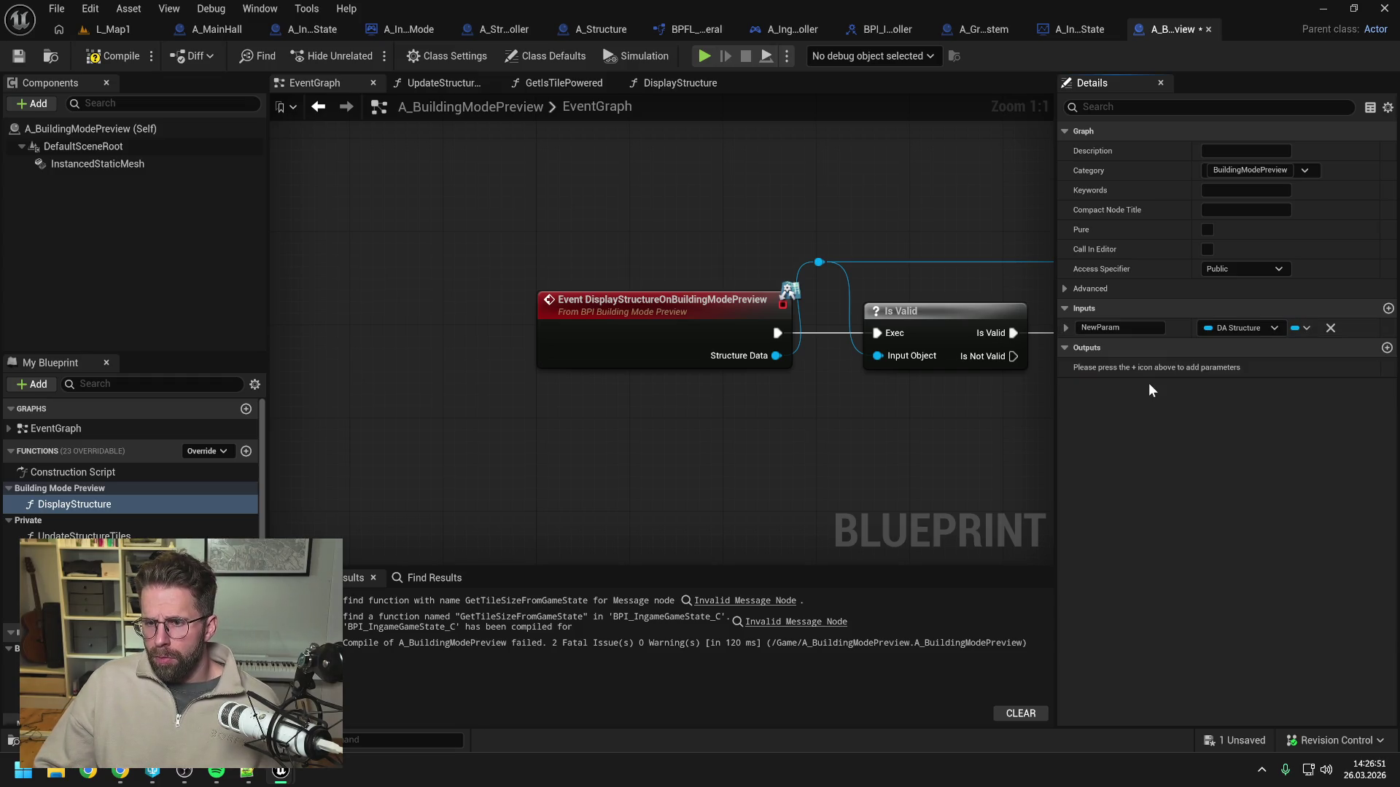
{"action": "type", "text": "StructureDa"}
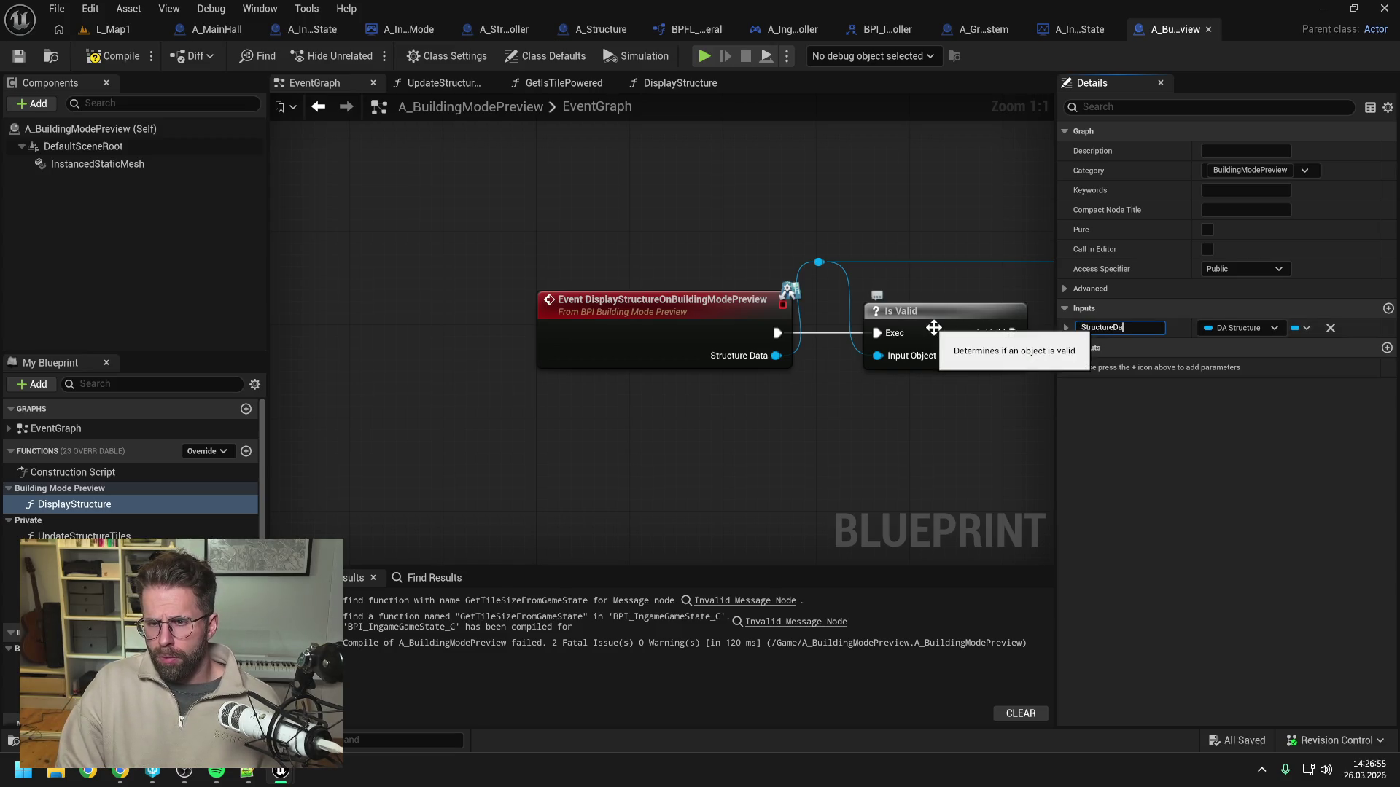
{"action": "type", "text": "ta"}
{"action": "key", "text": "Return"}
{"action": "scroll", "coordinate": [982, 333], "scroll_direction": "down", "scroll_amount": 5}
{"action": "mouse_move", "coordinate": [982, 334]}
{"action": "left_mouse_down"}
{"action": "mouse_move", "coordinate": [849, 397]}
{"action": "mouse_move", "coordinate": [576, 366]}
{"action": "left_mouse_up"}
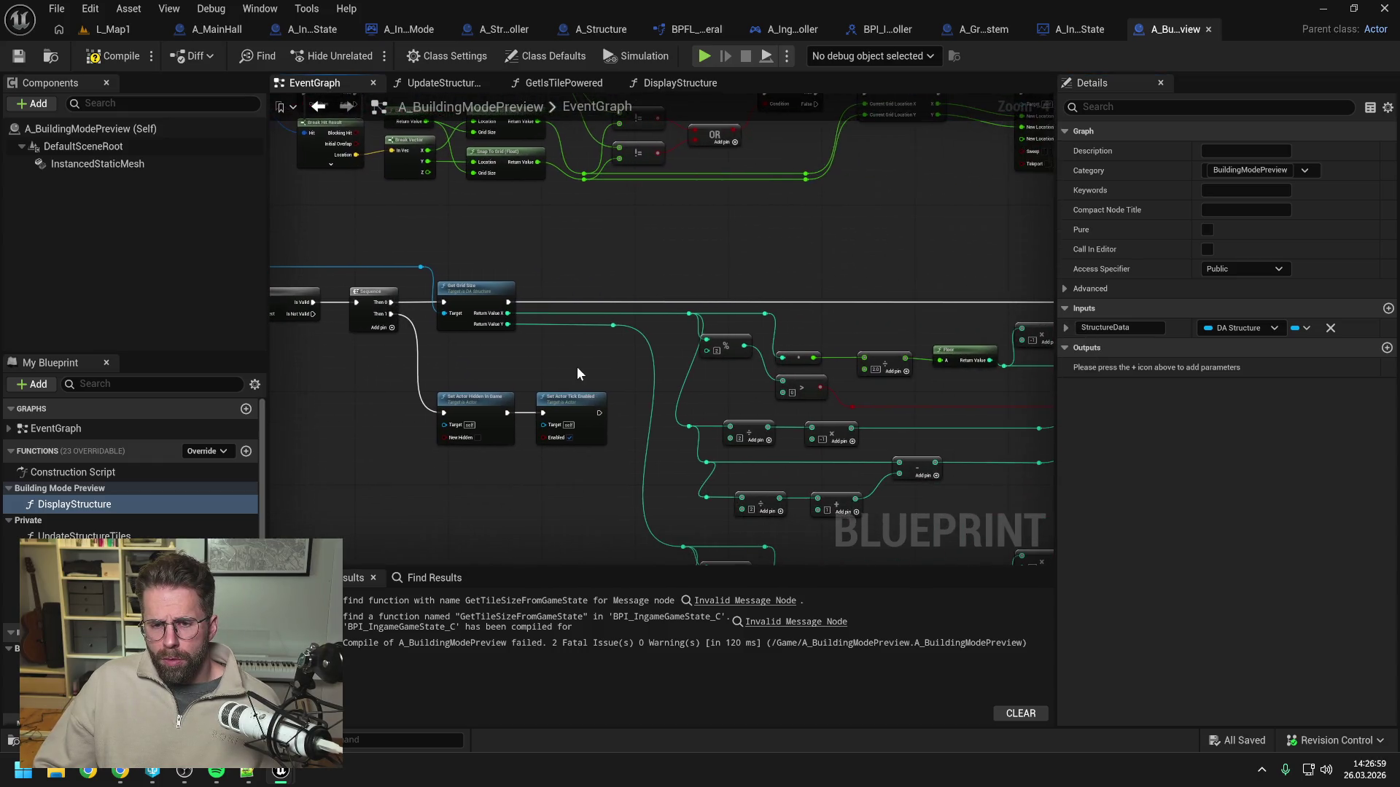
Select the EventGraph's structure display nodes: Is Valid, Sequence and the actor nodes.
{"action": "left_click_drag", "start_coordinate": [666, 378], "coordinate": [510, 350]}
{"action": "left_click_drag", "start_coordinate": [759, 364], "coordinate": [526, 391]}
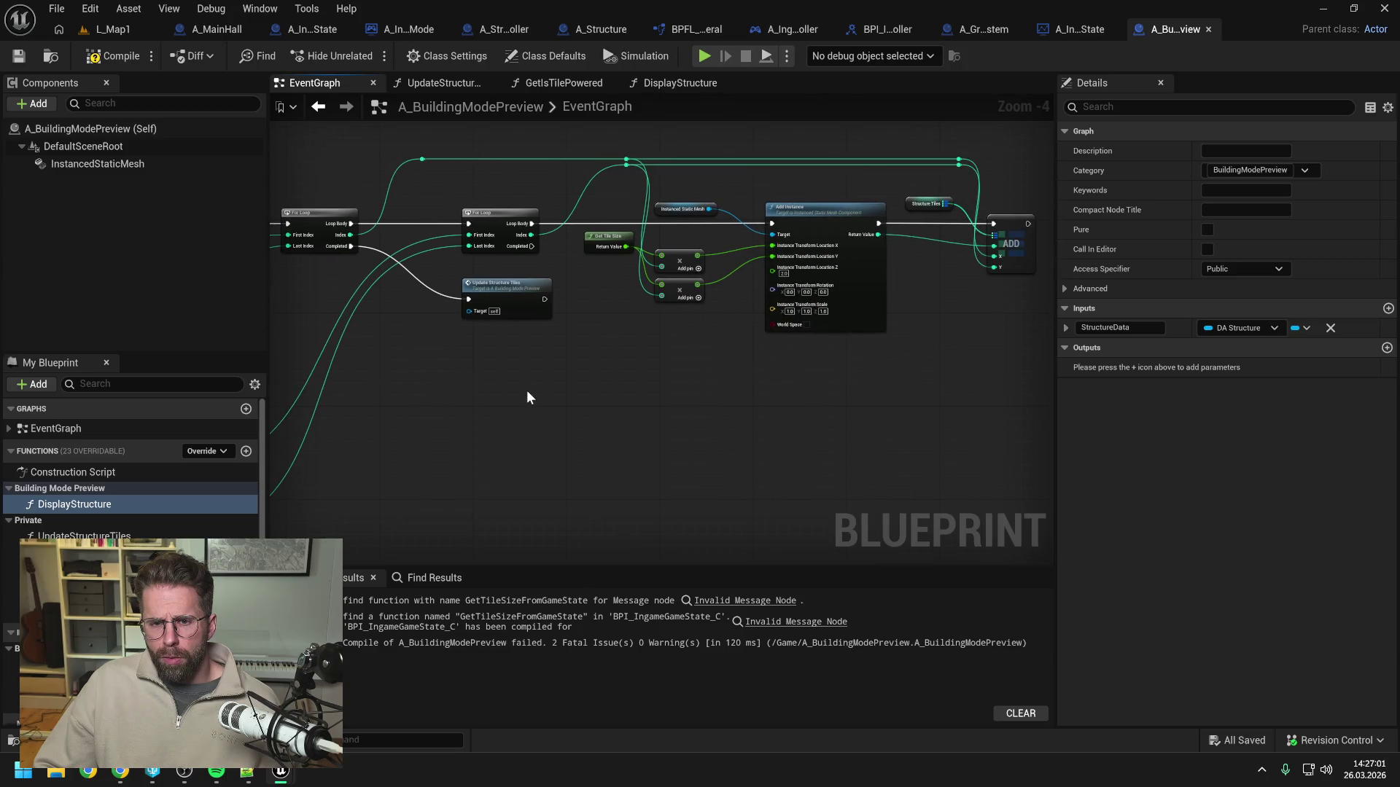
{"action": "mouse_move", "coordinate": [743, 423]}
{"action": "left_mouse_down"}
{"action": "mouse_move", "coordinate": [801, 360]}
{"action": "mouse_move", "coordinate": [973, 356]}
{"action": "left_mouse_up"}
{"action": "left_click_drag", "start_coordinate": [551, 357], "coordinate": [831, 376]}
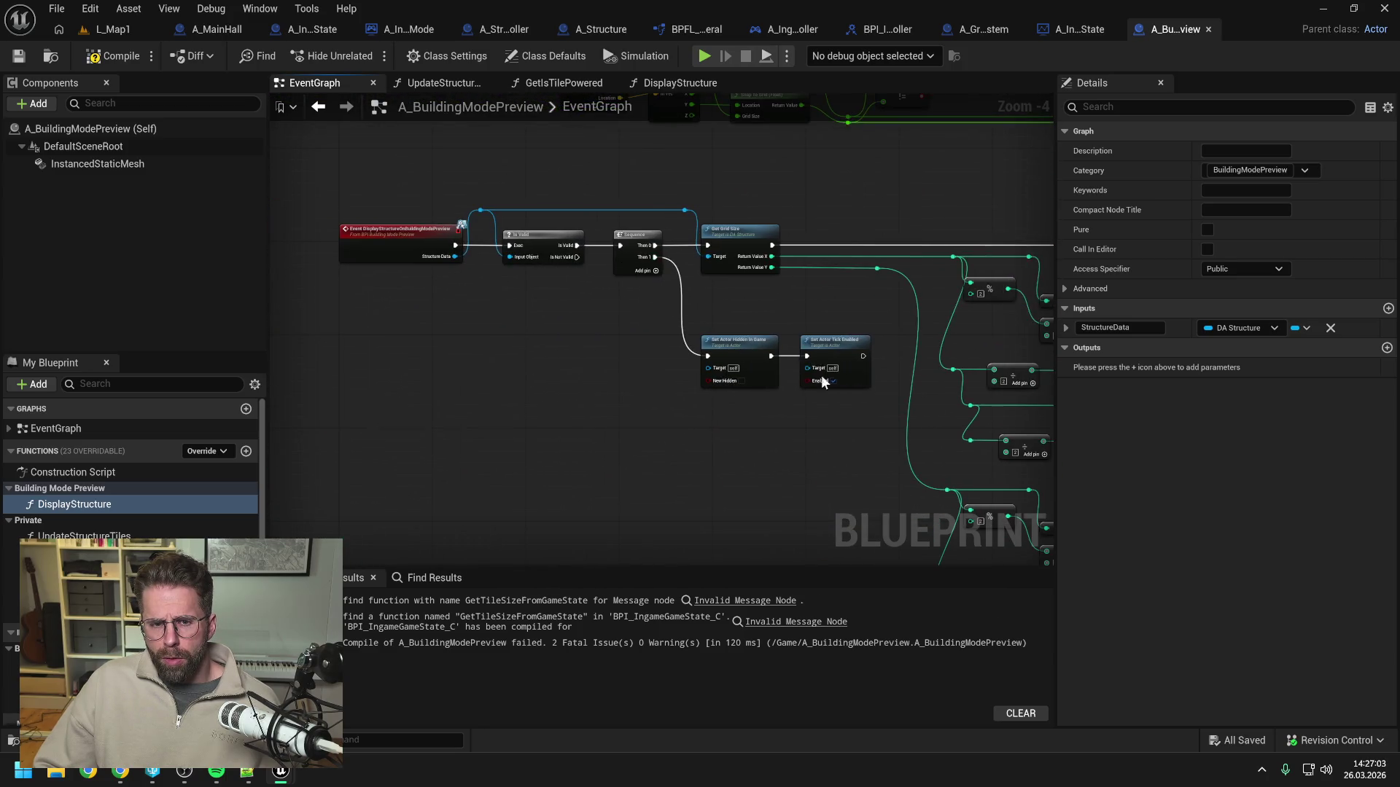
{"action": "scroll", "coordinate": [471, 368], "scroll_direction": "down", "scroll_amount": 1}
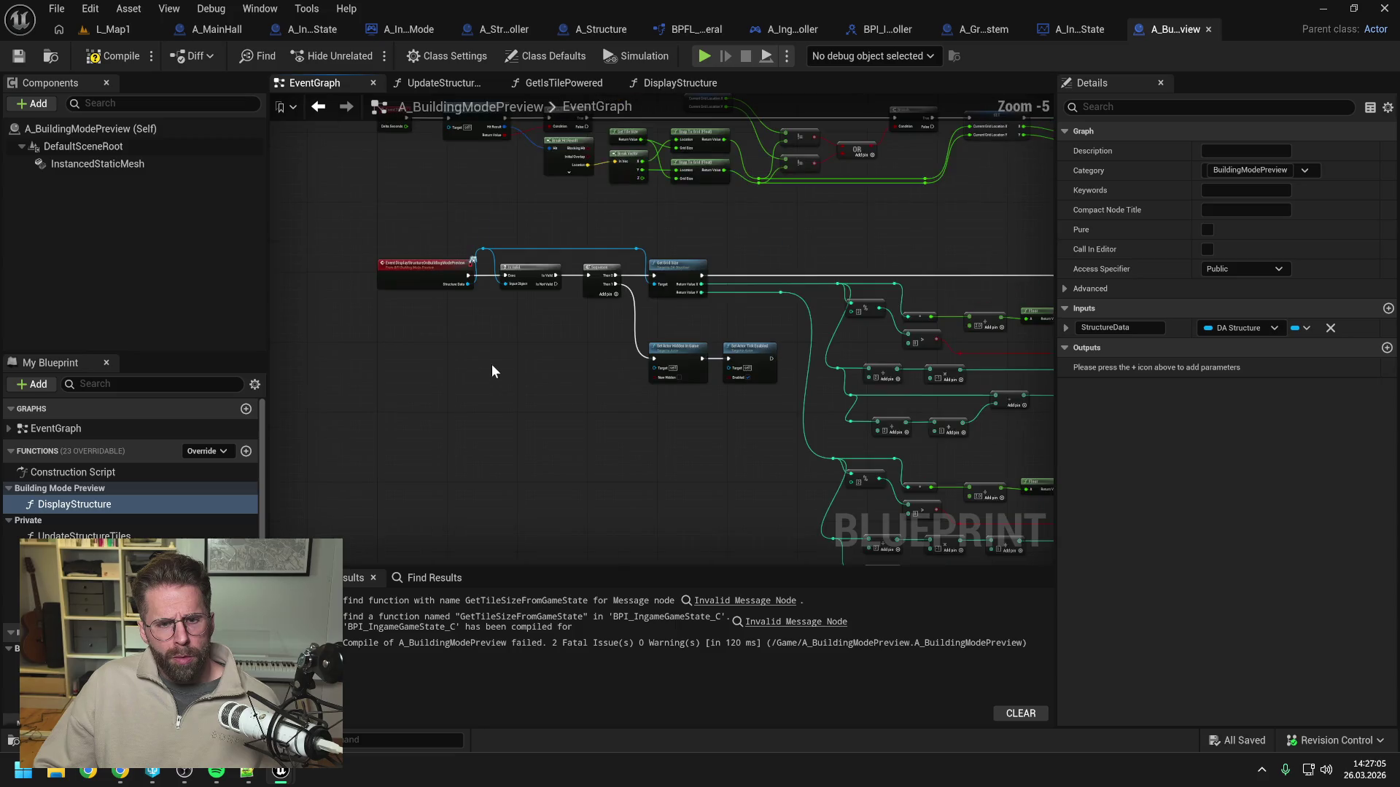
{"action": "left_click_drag", "start_coordinate": [479, 233], "coordinate": [785, 399]}
{"action": "scroll", "coordinate": [514, 306], "scroll_direction": "down", "scroll_amount": 3}
{"action": "mouse_move", "coordinate": [477, 232]}
{"action": "left_mouse_down"}
{"action": "mouse_move", "coordinate": [760, 400]}
{"action": "mouse_move", "coordinate": [598, 180]}
{"action": "left_mouse_up"}
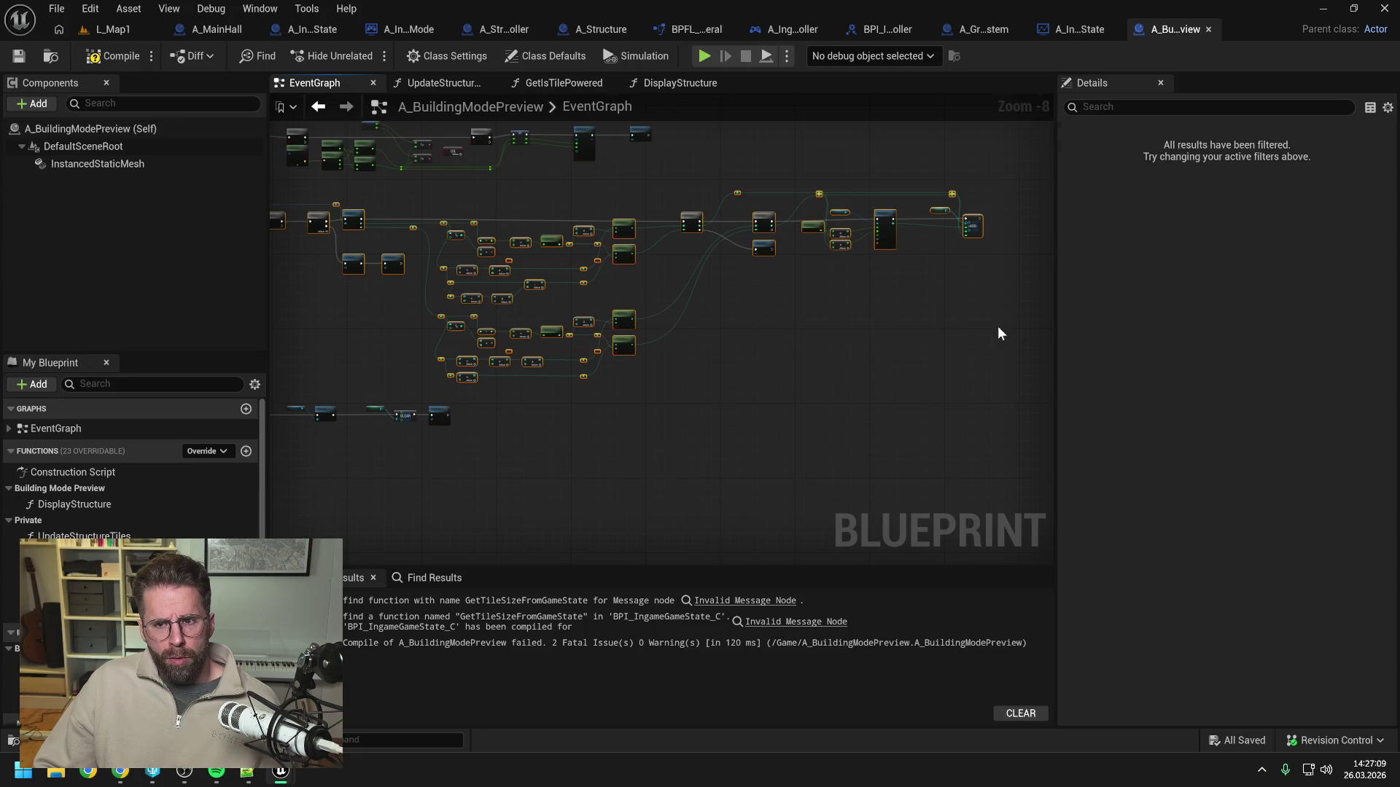
{"action": "left_click_drag", "start_coordinate": [754, 344], "coordinate": [877, 337]}
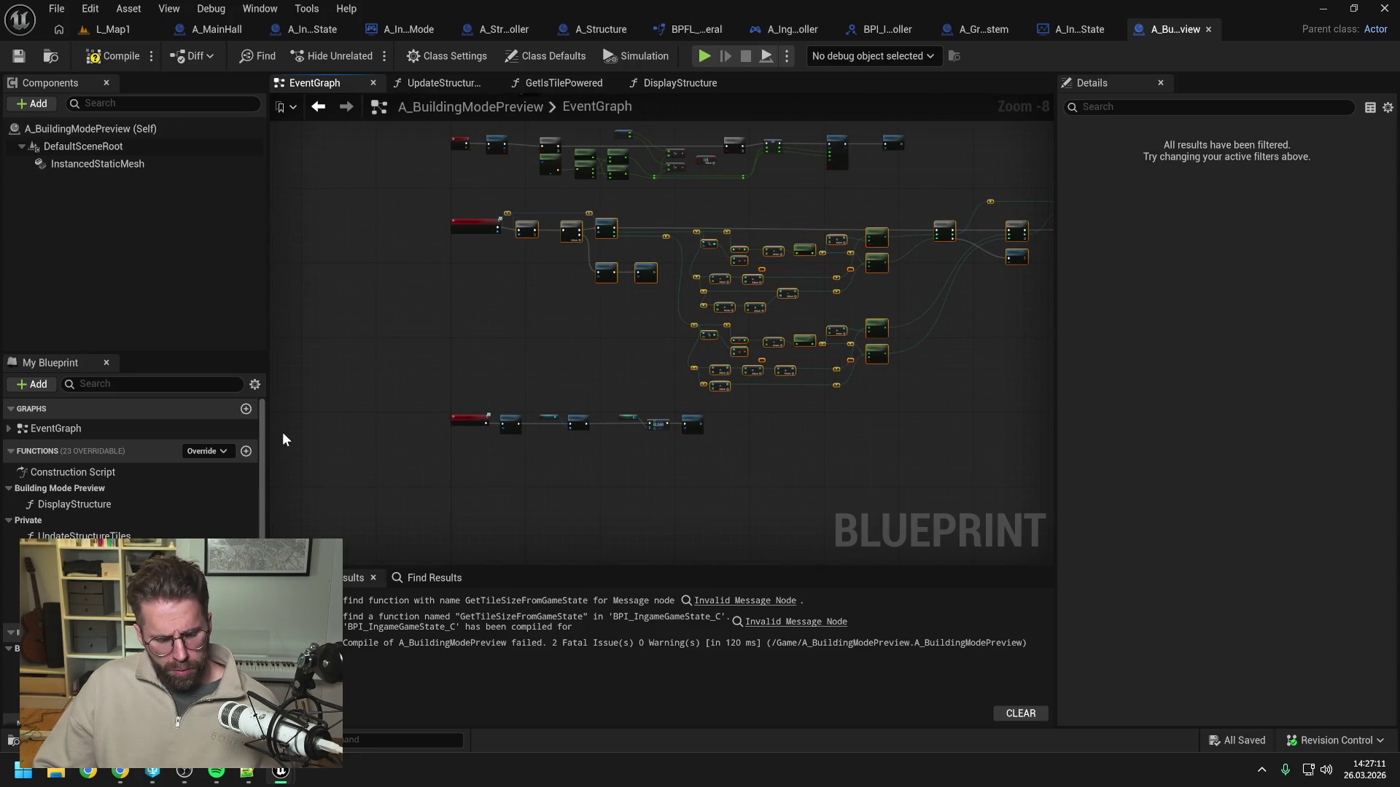
Paste the nodes into DisplayStructure, wire entry execution and Structure Data into Is Valid, and save.
{"action": "double_click", "coordinate": [73, 504]}
{"action": "scroll", "coordinate": [698, 322], "scroll_direction": "down", "scroll_amount": 3}
{"action": "key", "text": "ctrl+v"}
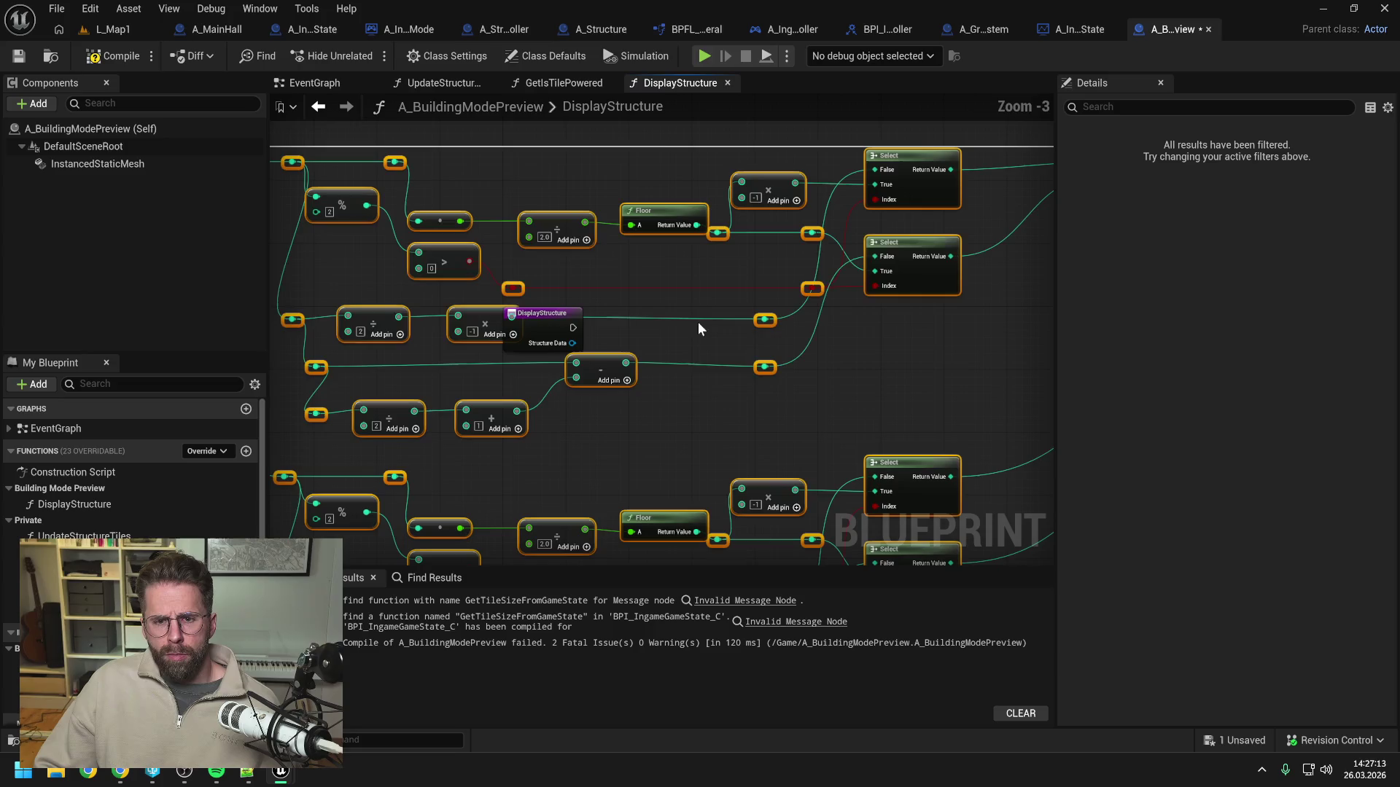
{"action": "scroll", "coordinate": [547, 226], "scroll_direction": "up", "scroll_amount": 1}
{"action": "left_click_drag", "start_coordinate": [781, 280], "coordinate": [1035, 347]}
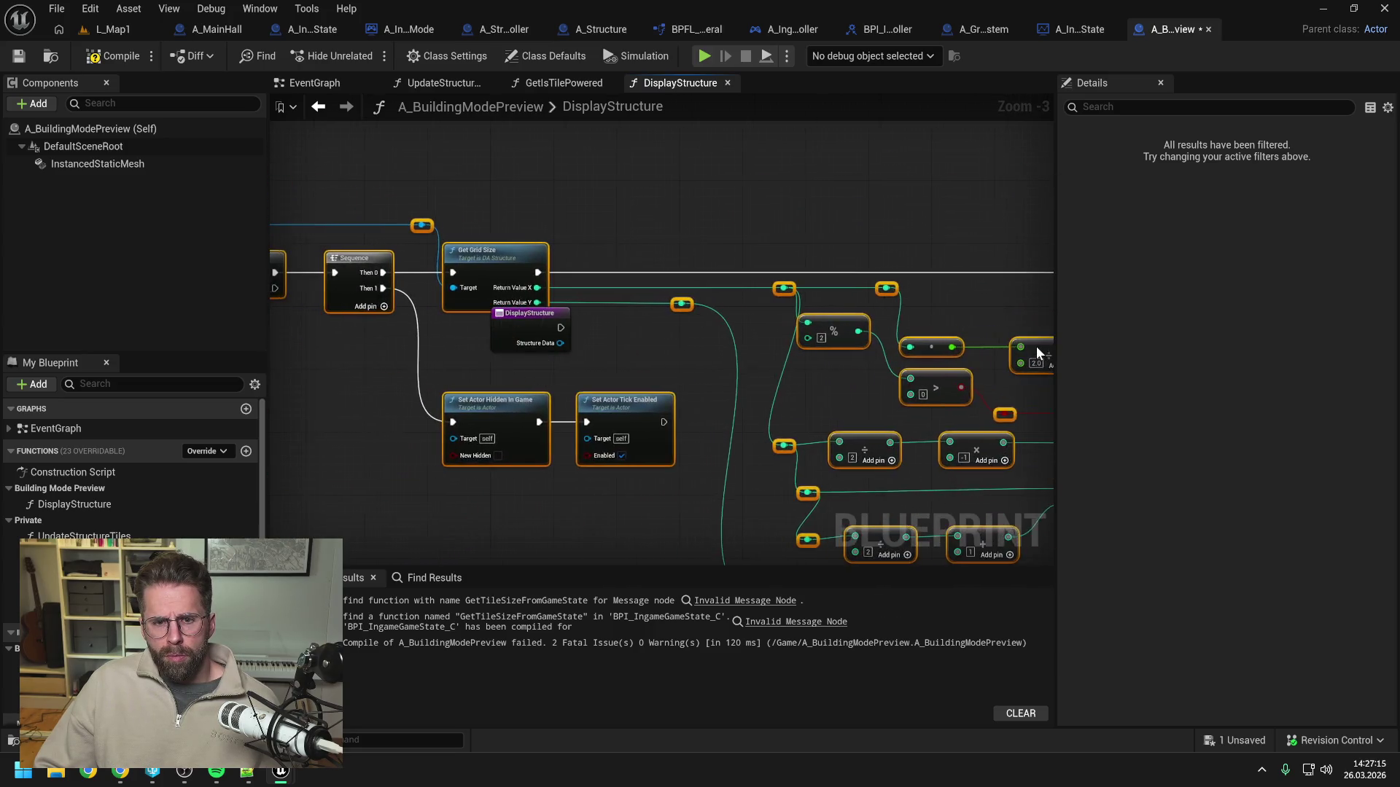
{"action": "mouse_move", "coordinate": [468, 265]}
{"action": "left_mouse_down"}
{"action": "mouse_move", "coordinate": [907, 298]}
{"action": "mouse_move", "coordinate": [933, 317]}
{"action": "left_mouse_up"}
{"action": "left_click", "coordinate": [566, 342]}
{"action": "left_click_drag", "start_coordinate": [556, 328], "coordinate": [661, 327]}
{"action": "left_click_drag", "start_coordinate": [556, 342], "coordinate": [621, 279]}
{"action": "left_click_drag", "start_coordinate": [823, 231], "coordinate": [534, 210]}
{"action": "key", "text": "ctrl+s"}
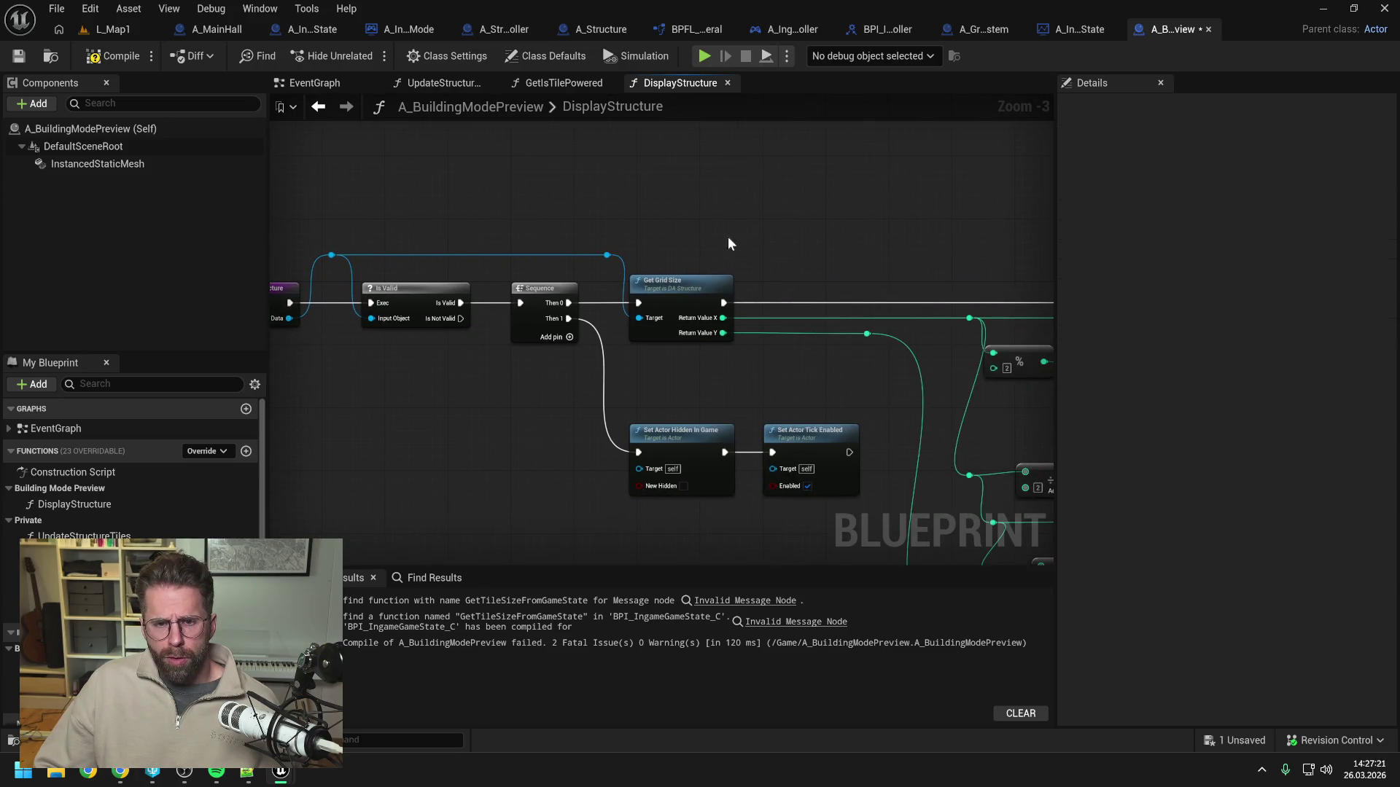
Look over the pasted node layout in the DisplayStructure graph.
{"action": "scroll", "coordinate": [723, 218], "scroll_direction": "down", "scroll_amount": 2}
{"action": "left_click_drag", "start_coordinate": [739, 186], "coordinate": [611, 183]}
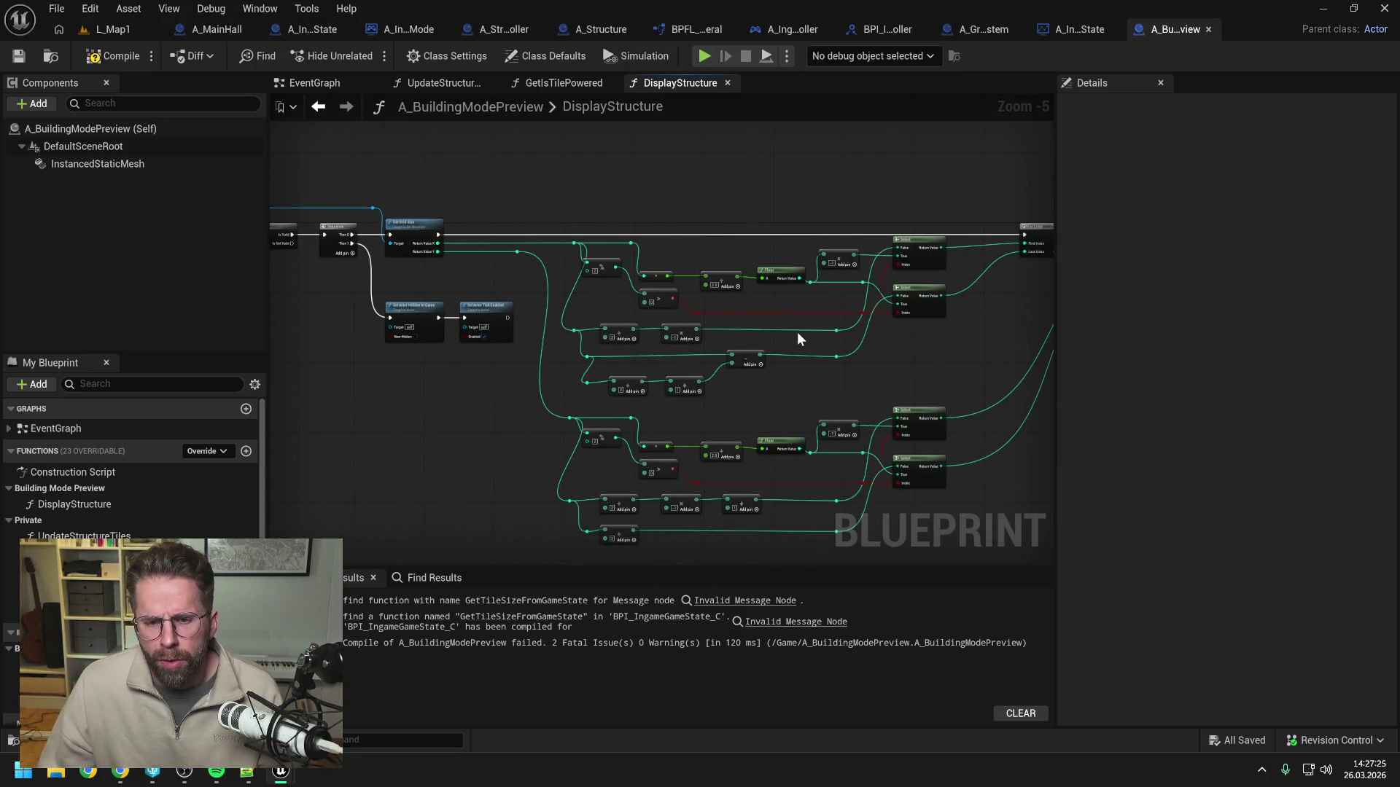
{"action": "left_click_drag", "start_coordinate": [932, 377], "coordinate": [677, 382]}
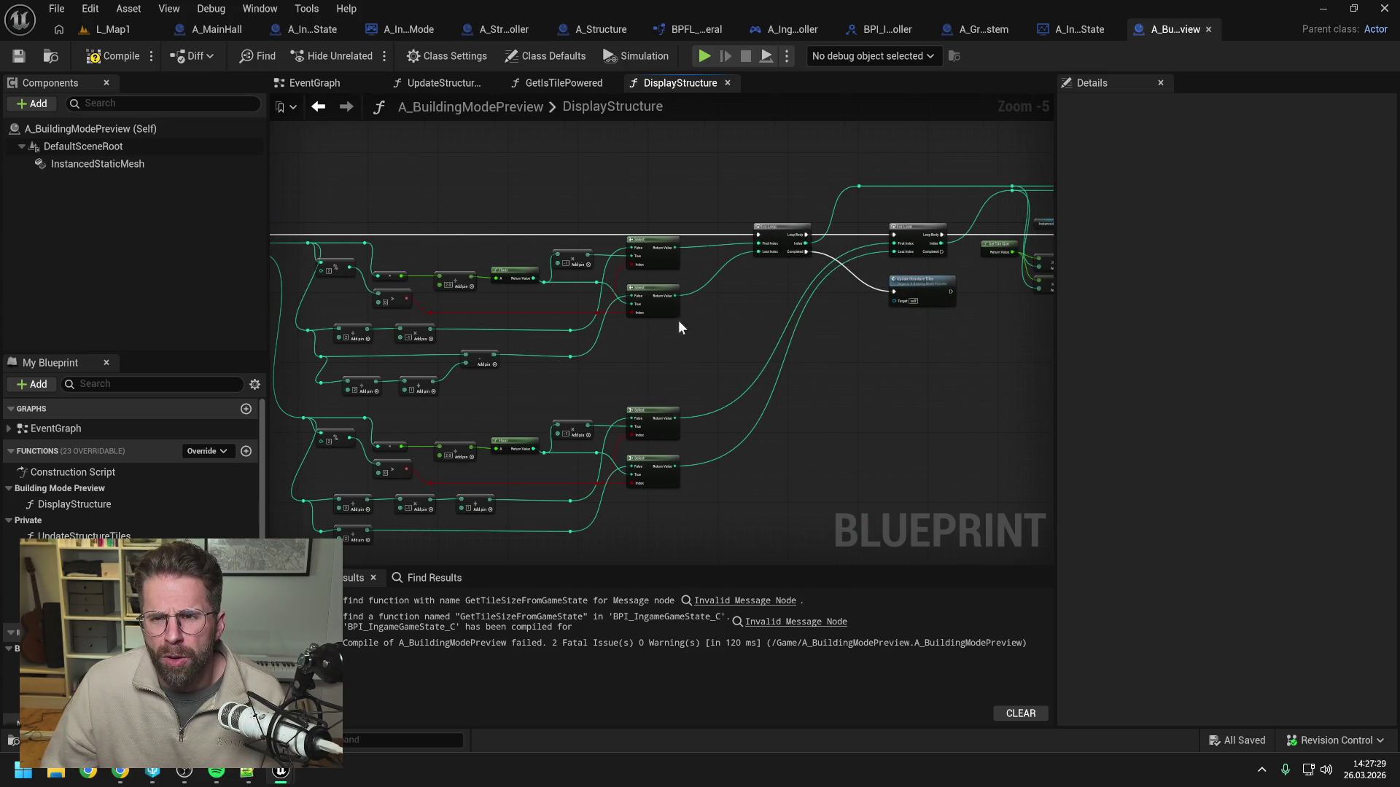
{"action": "mouse_move", "coordinate": [859, 142]}
{"action": "left_mouse_down"}
{"action": "mouse_move", "coordinate": [664, 149]}
{"action": "mouse_move", "coordinate": [827, 169]}
{"action": "left_mouse_up"}
{"action": "left_click_drag", "start_coordinate": [460, 226], "coordinate": [780, 209]}
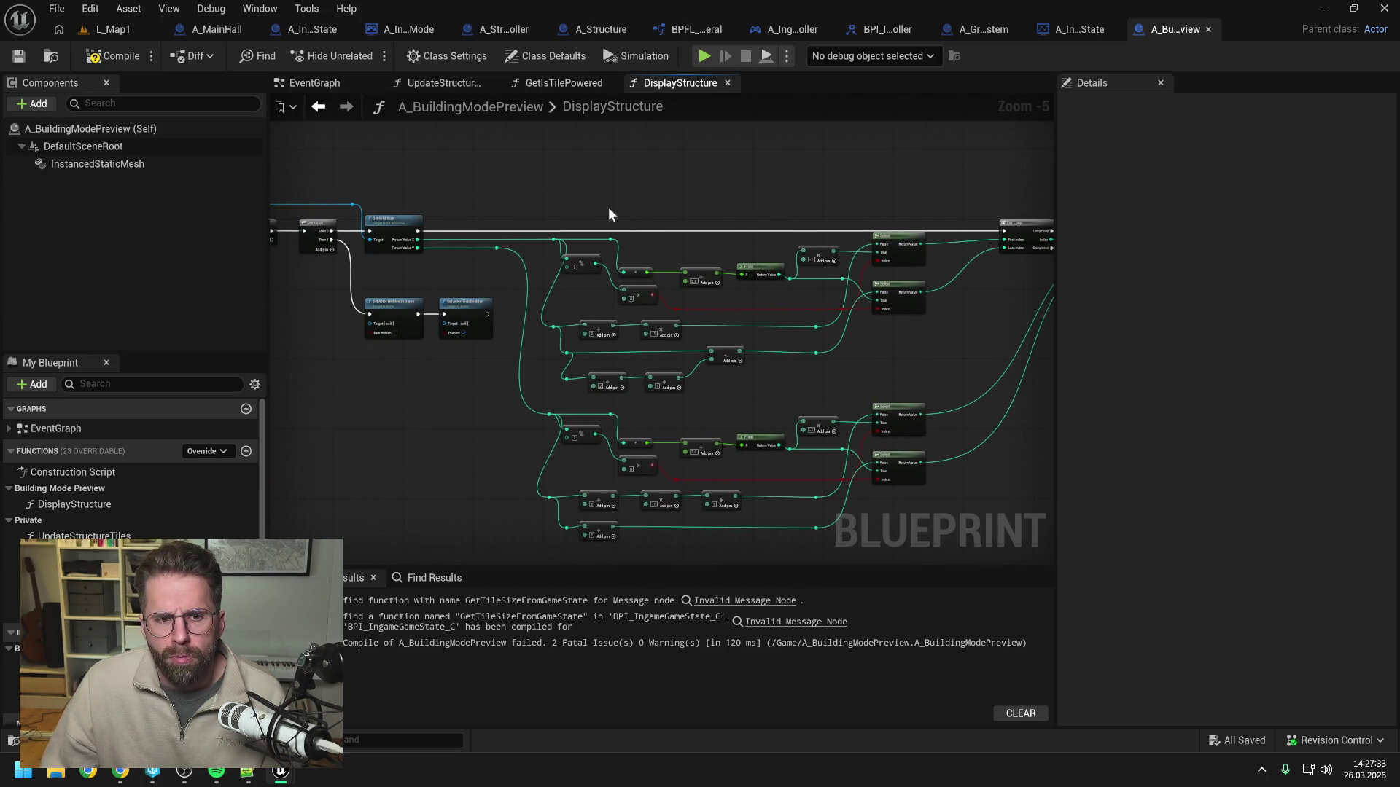
{"action": "left_click_drag", "start_coordinate": [636, 215], "coordinate": [700, 220]}
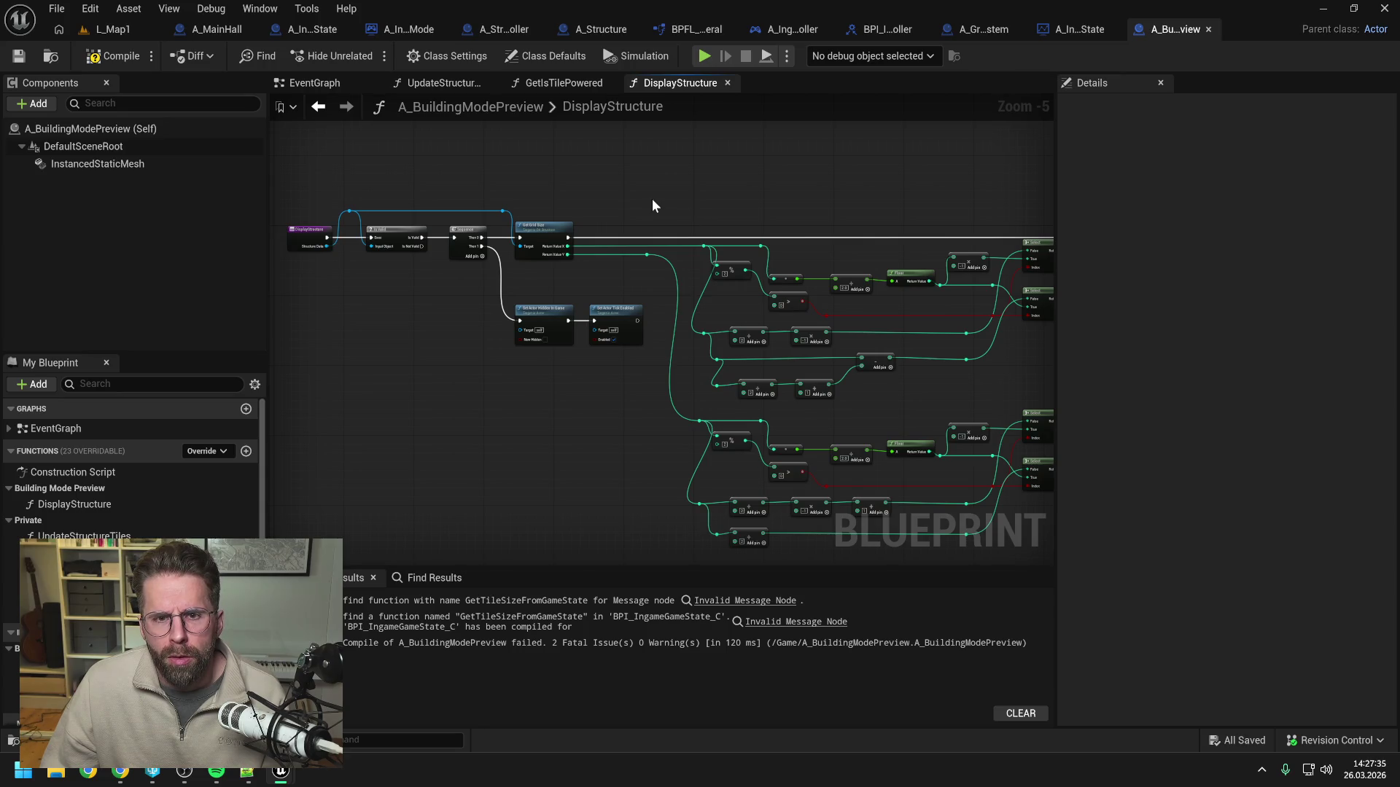
{"action": "left_click", "coordinate": [686, 22]}
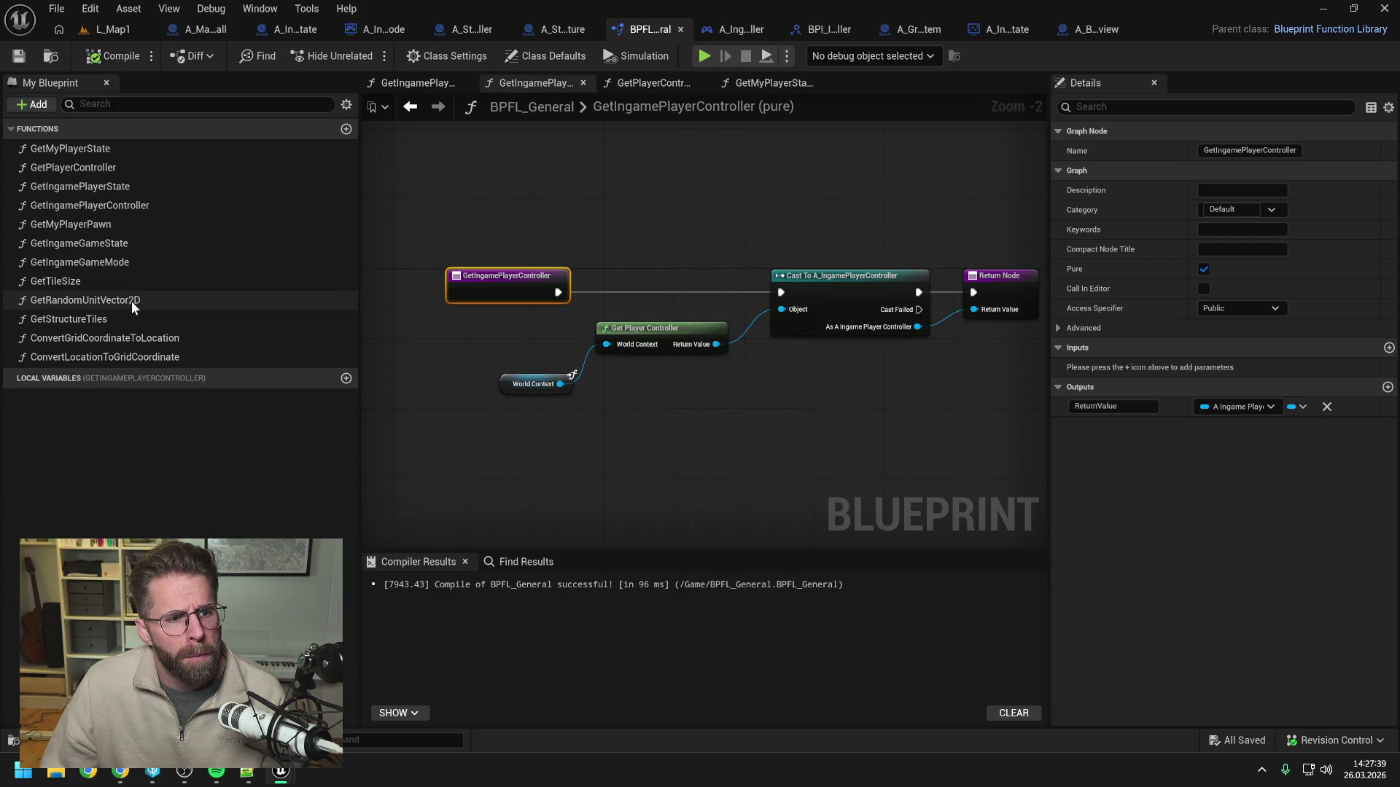
Inspect BPFL_General's GetStructureTiles function graph, then go back to A_BuildingModePreview.
{"action": "double_click", "coordinate": [69, 319]}
{"action": "scroll", "coordinate": [542, 256], "scroll_direction": "up", "scroll_amount": 5}
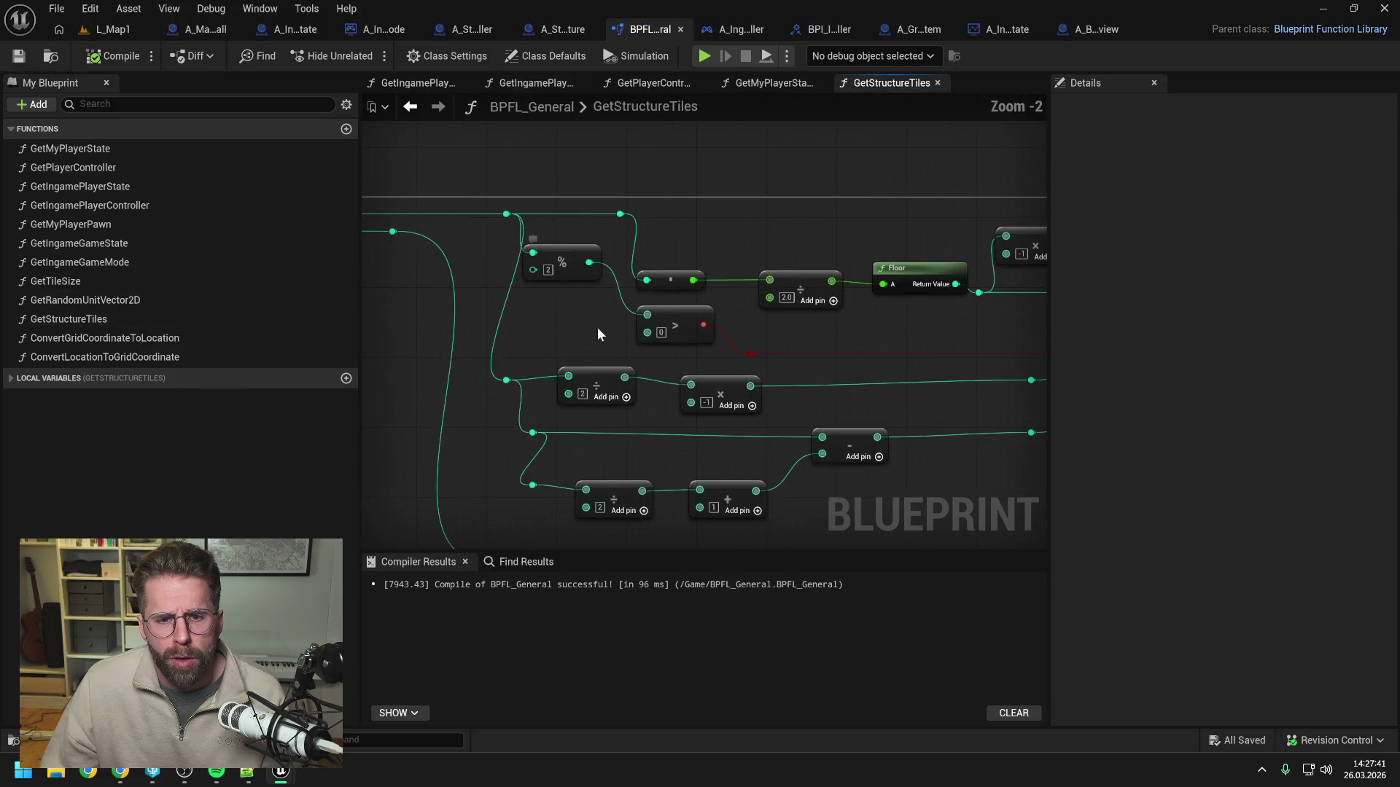
{"action": "scroll", "coordinate": [593, 331], "scroll_direction": "down", "scroll_amount": 5}
{"action": "scroll", "coordinate": [593, 321], "scroll_direction": "up", "scroll_amount": 3}
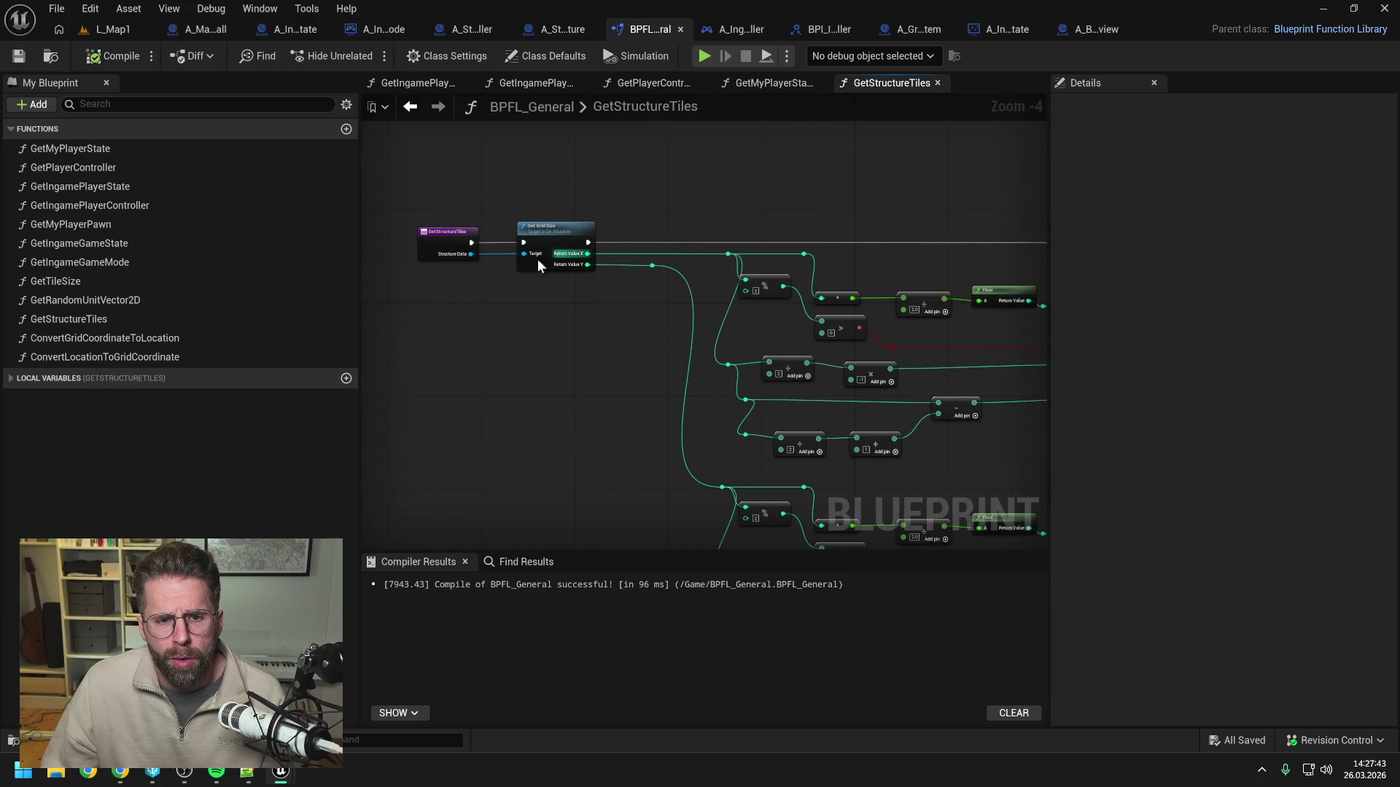
{"action": "mouse_move", "coordinate": [918, 159]}
{"action": "left_mouse_down"}
{"action": "mouse_move", "coordinate": [714, 172]}
{"action": "mouse_move", "coordinate": [873, 169]}
{"action": "left_mouse_up"}
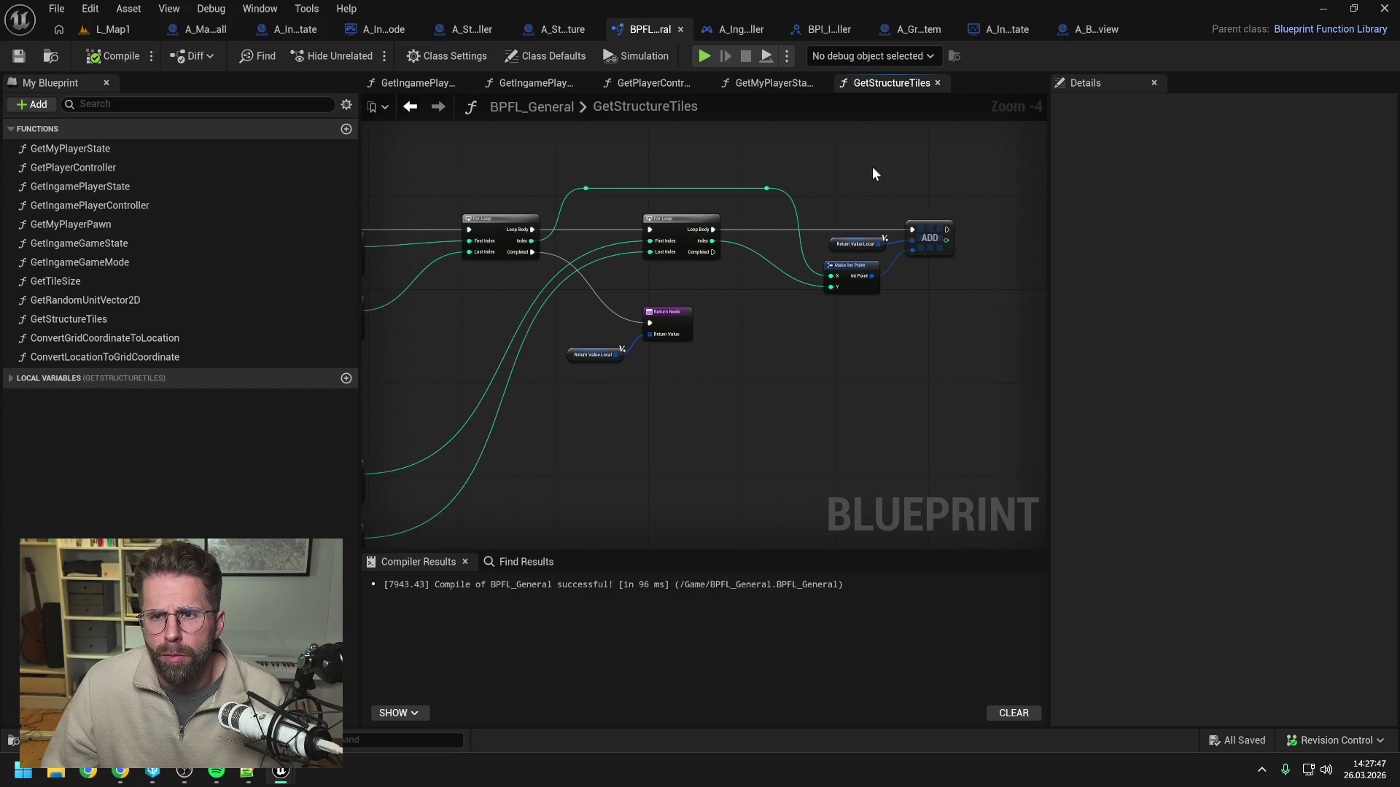
{"action": "left_click", "coordinate": [1097, 29]}
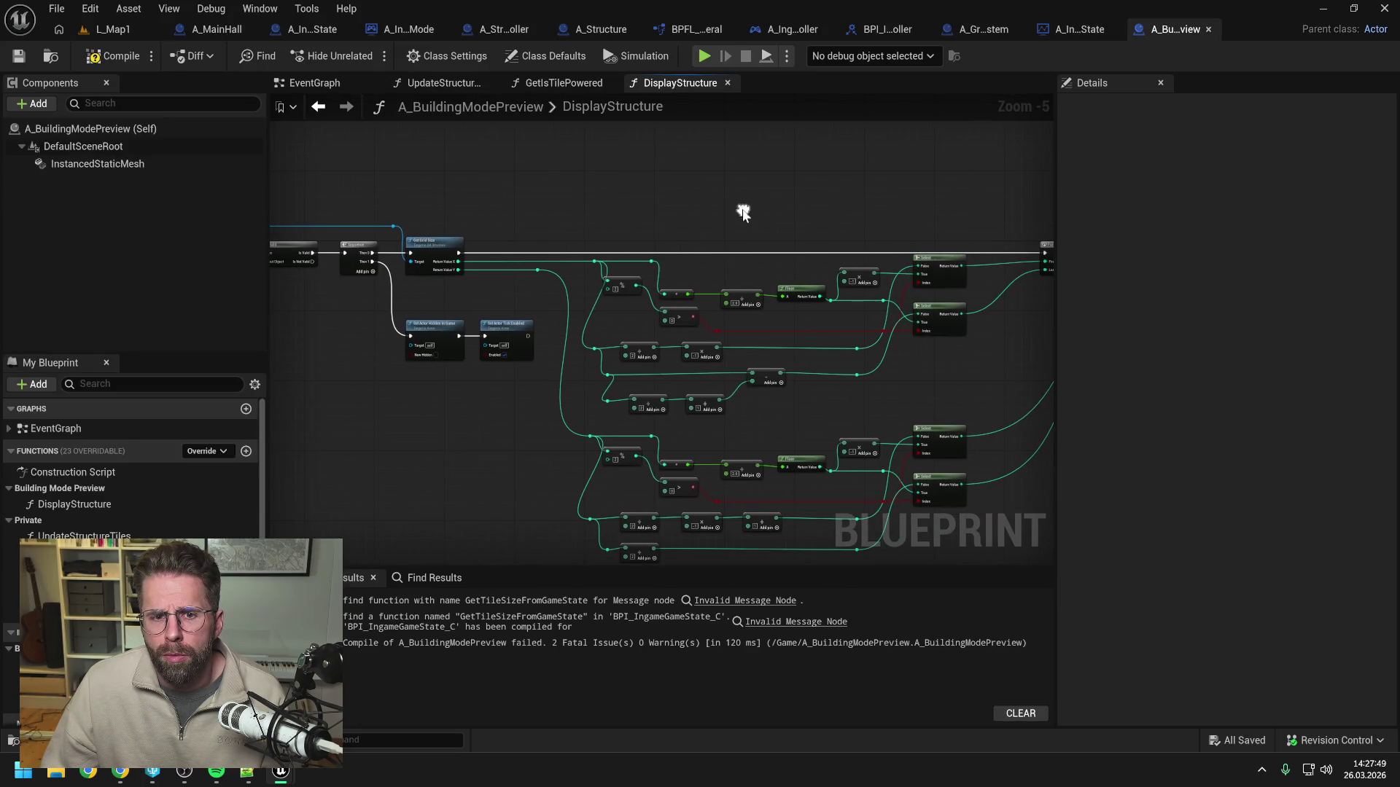
Add a Get Structure Tiles node to the DisplayStructure graph.
{"action": "right_click", "coordinate": [649, 207]}
{"action": "type", "text": "ge"}
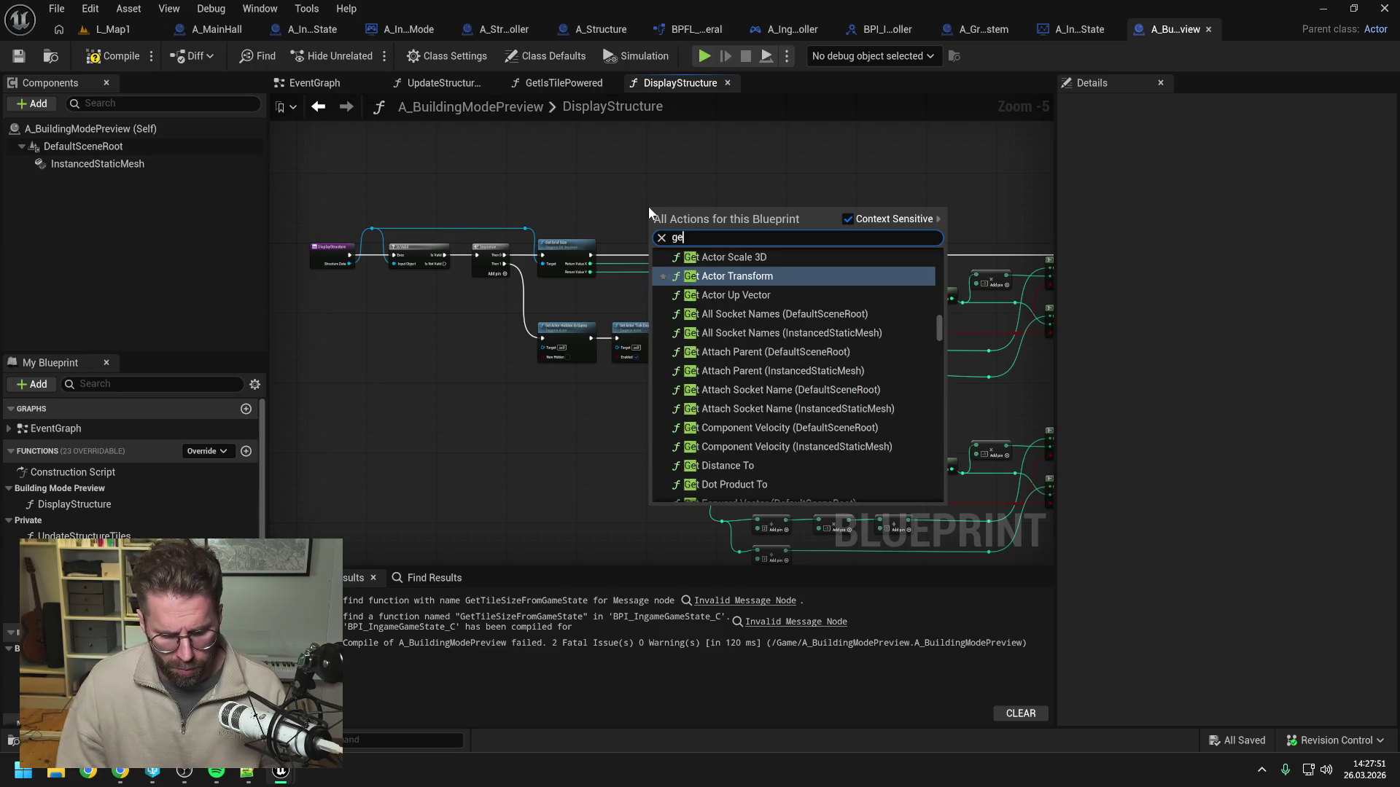
{"action": "type", "text": "t struc til"}
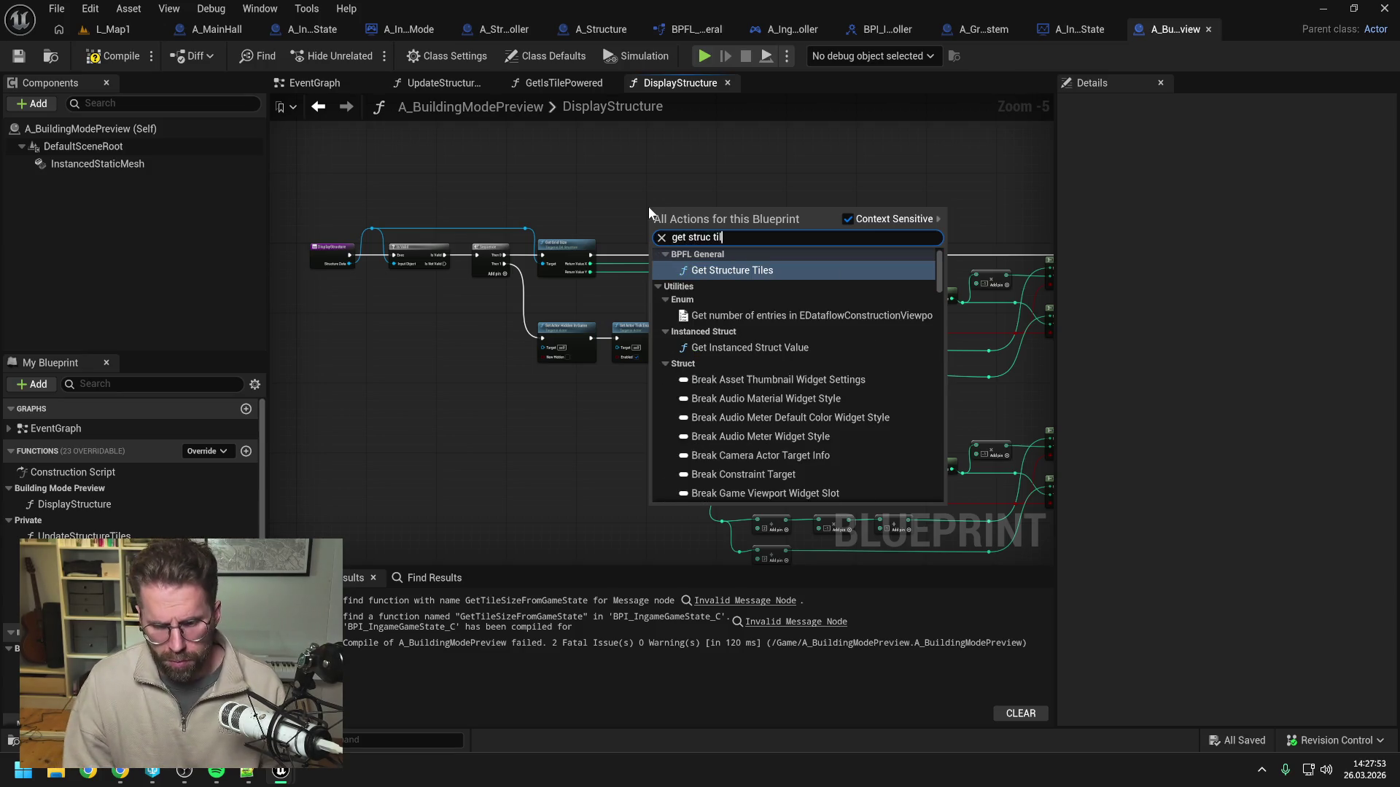
{"action": "left_click", "coordinate": [725, 270]}
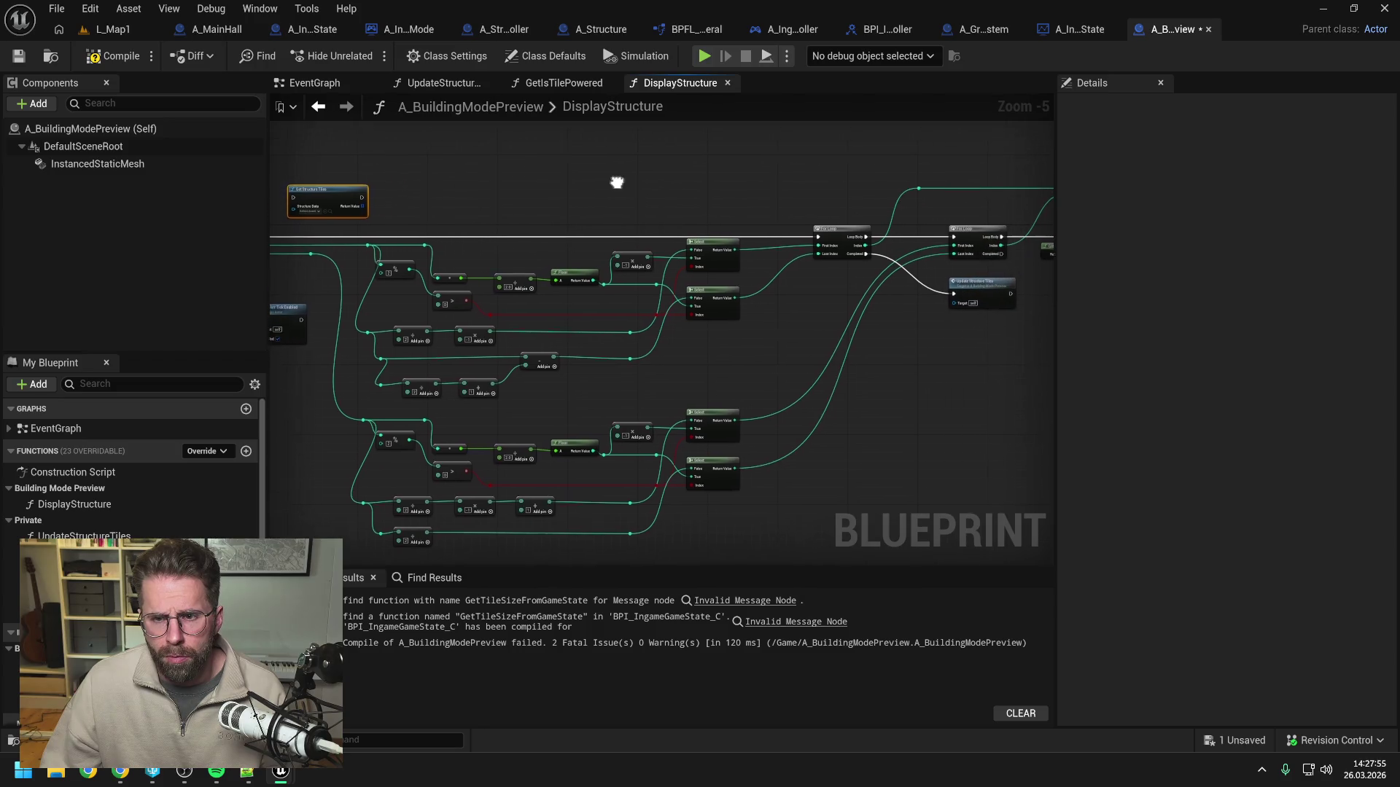
{"action": "mouse_move", "coordinate": [699, 175]}
{"action": "left_mouse_down"}
{"action": "mouse_move", "coordinate": [485, 193]}
{"action": "mouse_move", "coordinate": [375, 173]}
{"action": "left_mouse_up"}
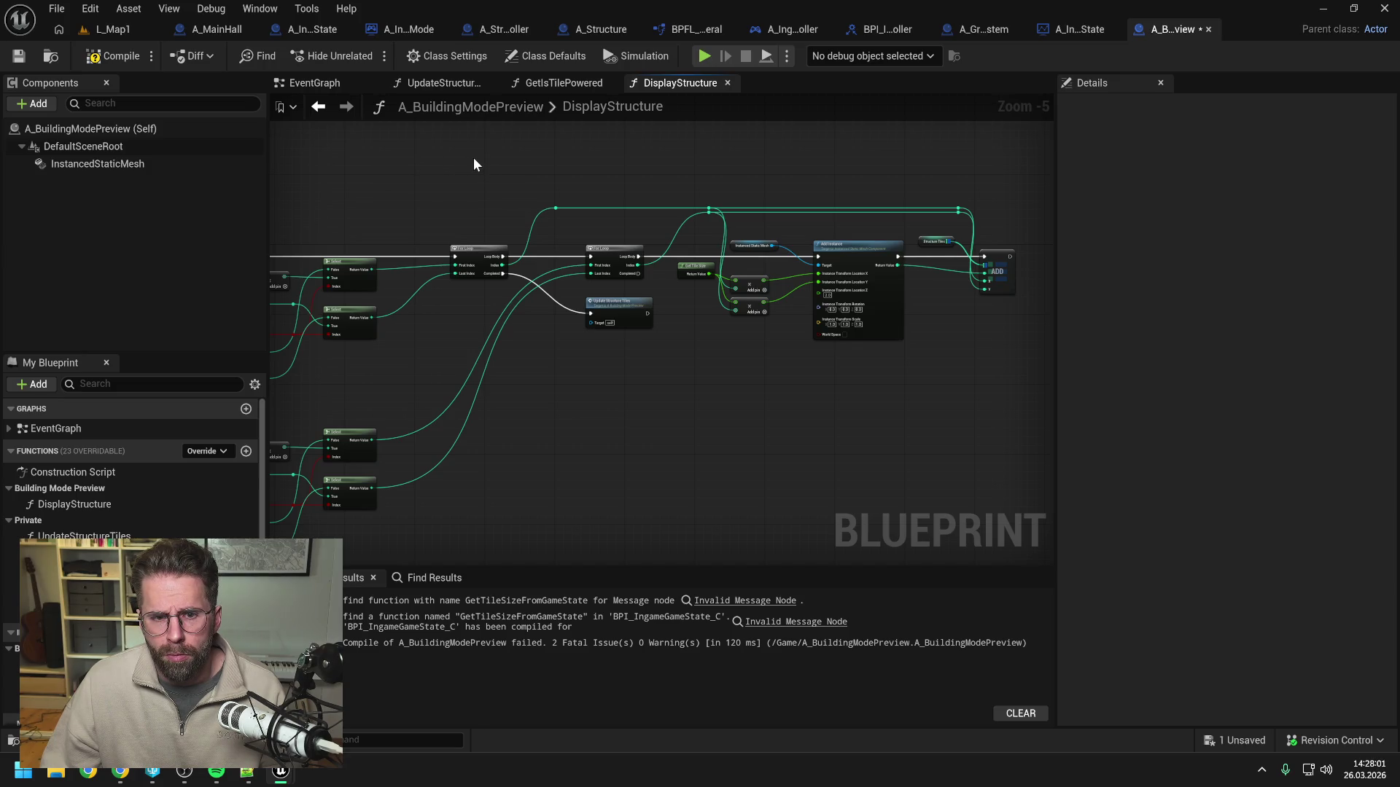
Delete the old copied grid-calculation nodes along with Get Grid Size and its reroute.
{"action": "mouse_move", "coordinate": [447, 172]}
{"action": "left_mouse_down"}
{"action": "mouse_move", "coordinate": [508, 180]}
{"action": "mouse_move", "coordinate": [683, 286]}
{"action": "left_mouse_up"}
{"action": "scroll", "coordinate": [682, 286], "scroll_direction": "down", "scroll_amount": 3}
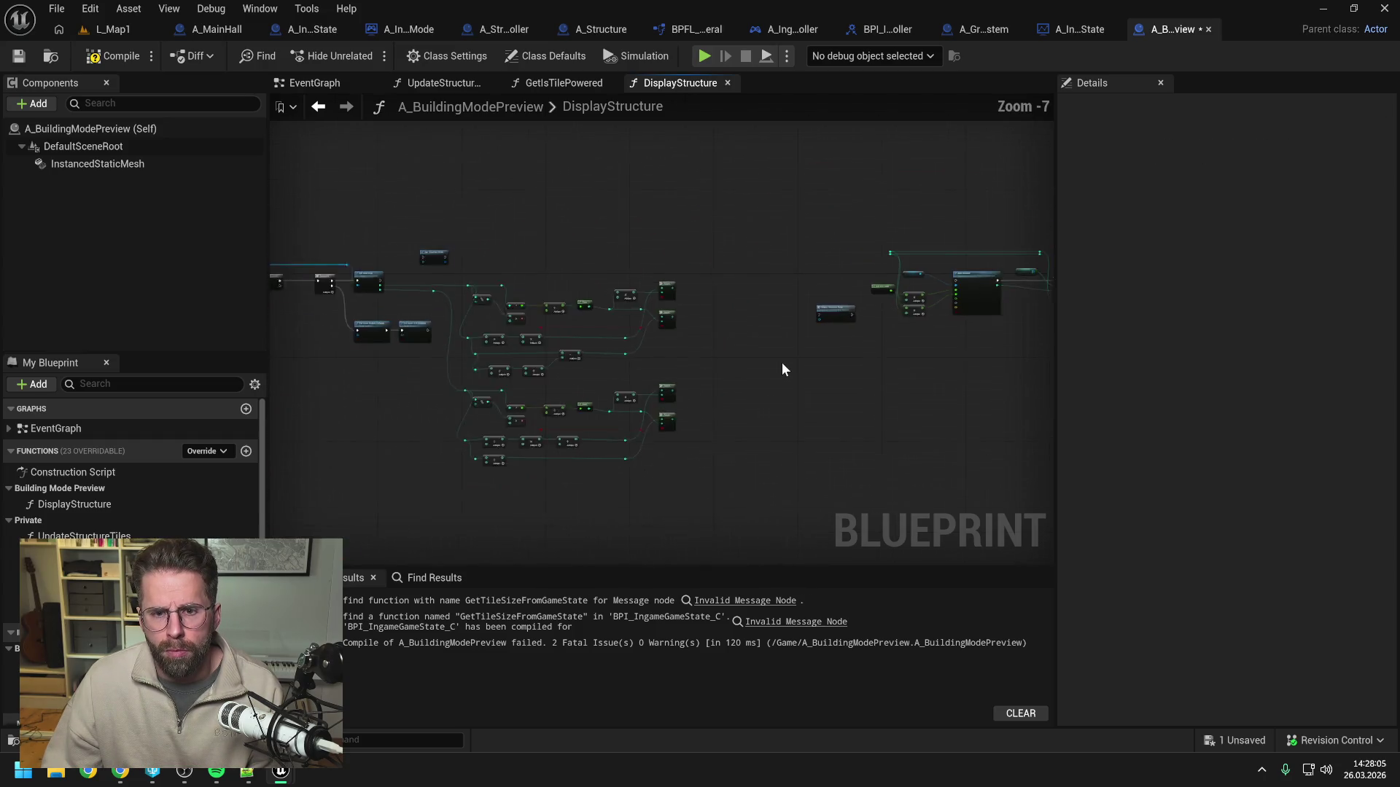
{"action": "mouse_move", "coordinate": [728, 237]}
{"action": "left_mouse_down"}
{"action": "mouse_move", "coordinate": [548, 503]}
{"action": "mouse_move", "coordinate": [488, 488]}
{"action": "left_mouse_up"}
{"action": "key", "text": "Delete"}
{"action": "scroll", "coordinate": [492, 349], "scroll_direction": "up", "scroll_amount": 3}
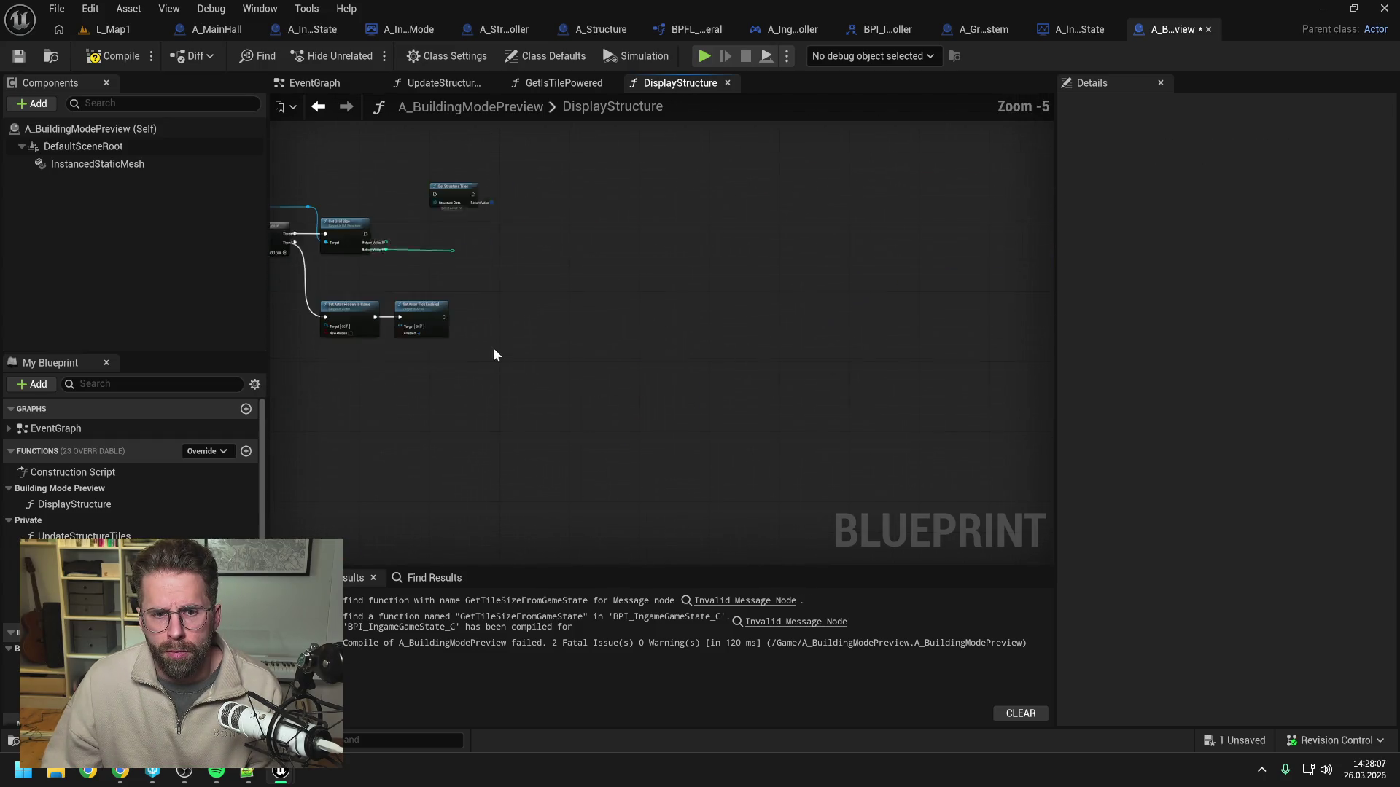
{"action": "key", "text": "Delete"}
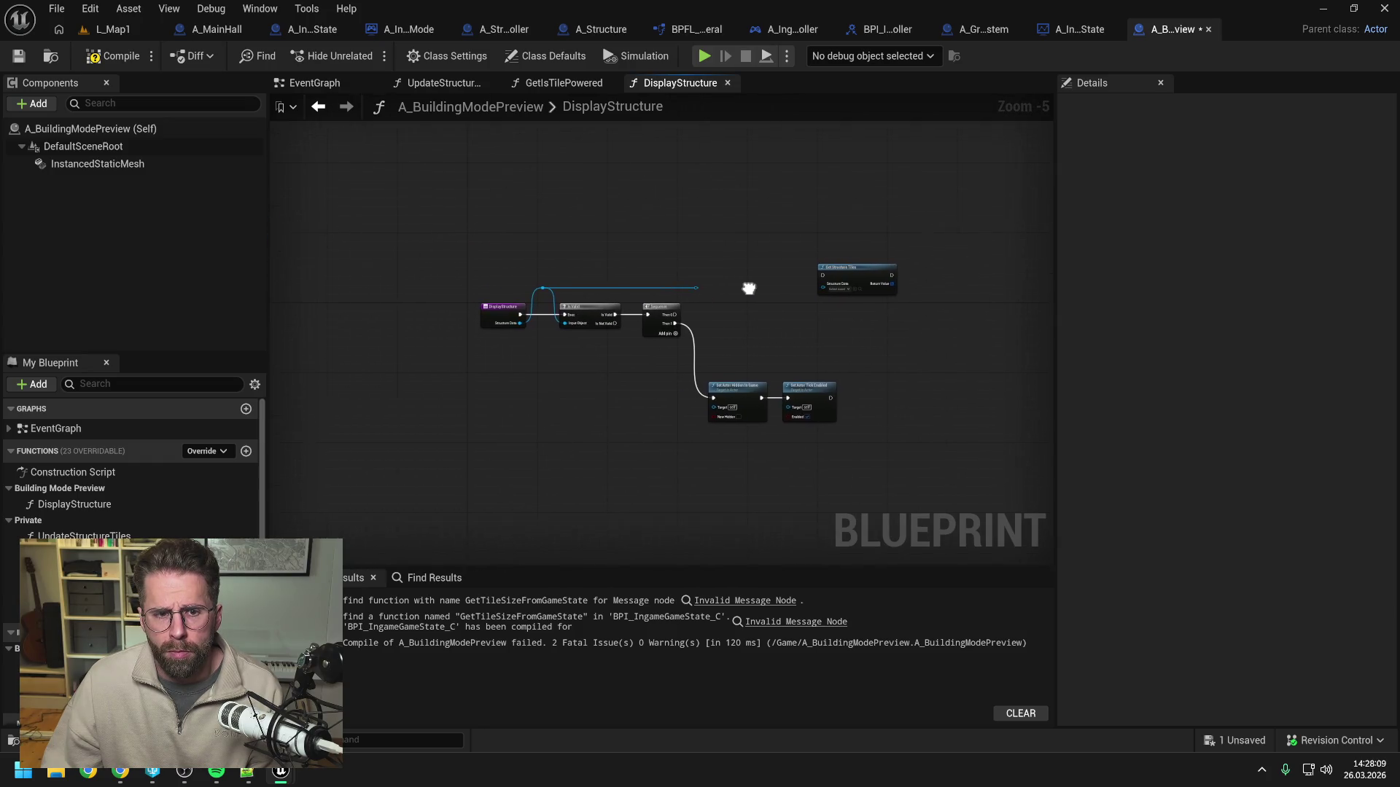
{"action": "scroll", "coordinate": [737, 293], "scroll_direction": "up", "scroll_amount": 1}
Run Get Structure Tiles from the Sequence's Then 0 output and straighten the loop-body node chain.
{"action": "mouse_move", "coordinate": [654, 323]}
{"action": "left_mouse_down"}
{"action": "mouse_move", "coordinate": [853, 272]}
{"action": "mouse_move", "coordinate": [707, 335]}
{"action": "left_mouse_up"}
{"action": "left_click", "coordinate": [753, 293]}
{"action": "scroll", "coordinate": [706, 336], "scroll_direction": "down", "scroll_amount": 4}
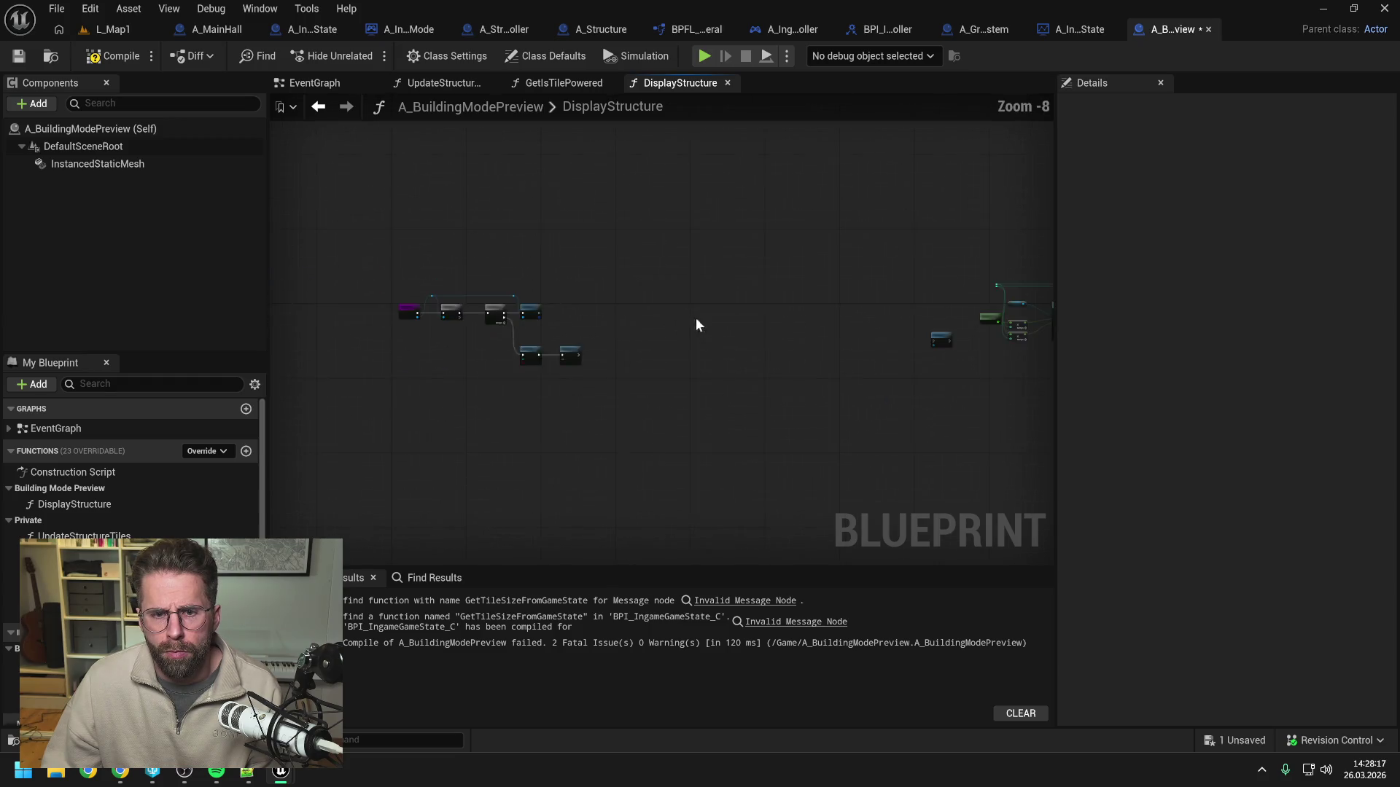
{"action": "scroll", "coordinate": [560, 228], "scroll_direction": "up", "scroll_amount": 2}
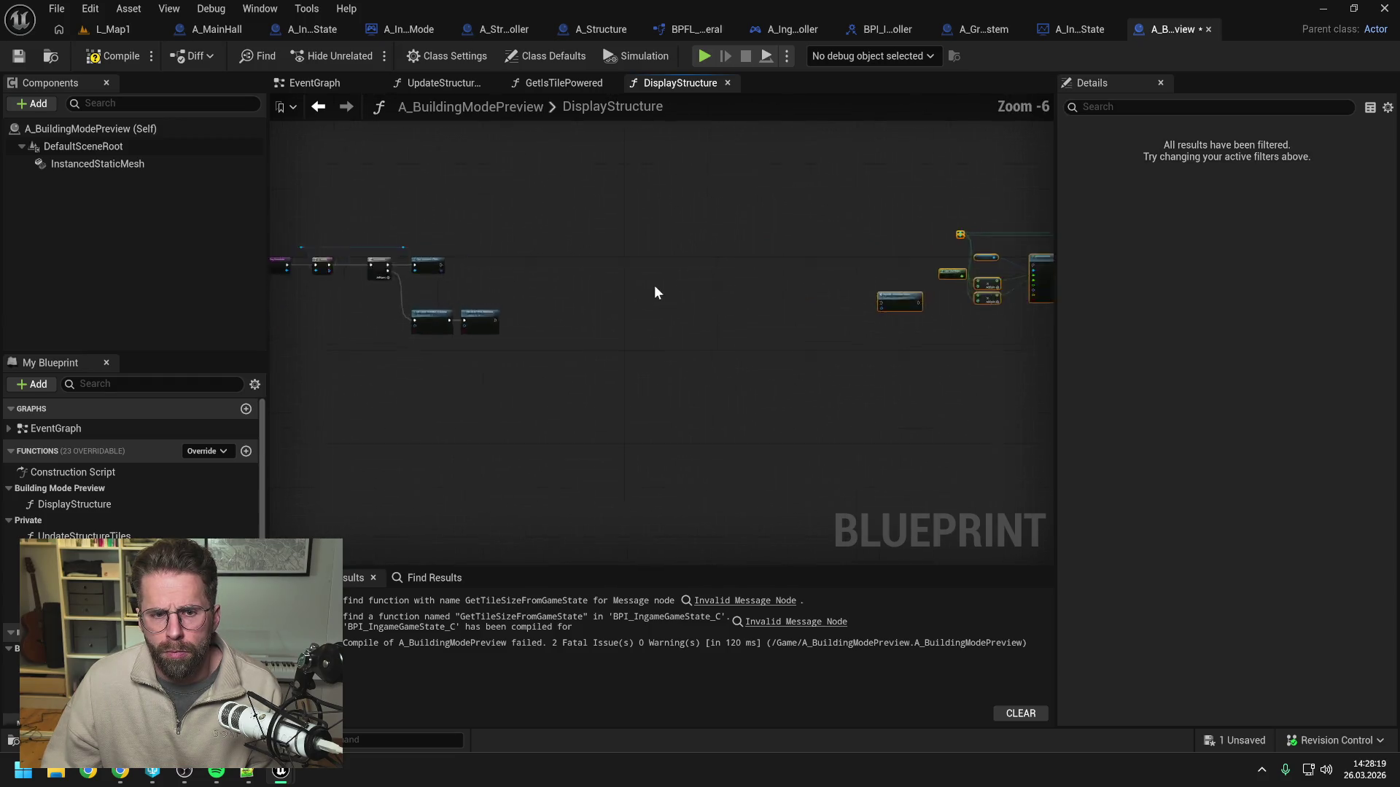
{"action": "scroll", "coordinate": [618, 317], "scroll_direction": "up", "scroll_amount": 2}
{"action": "key", "text": "f"}
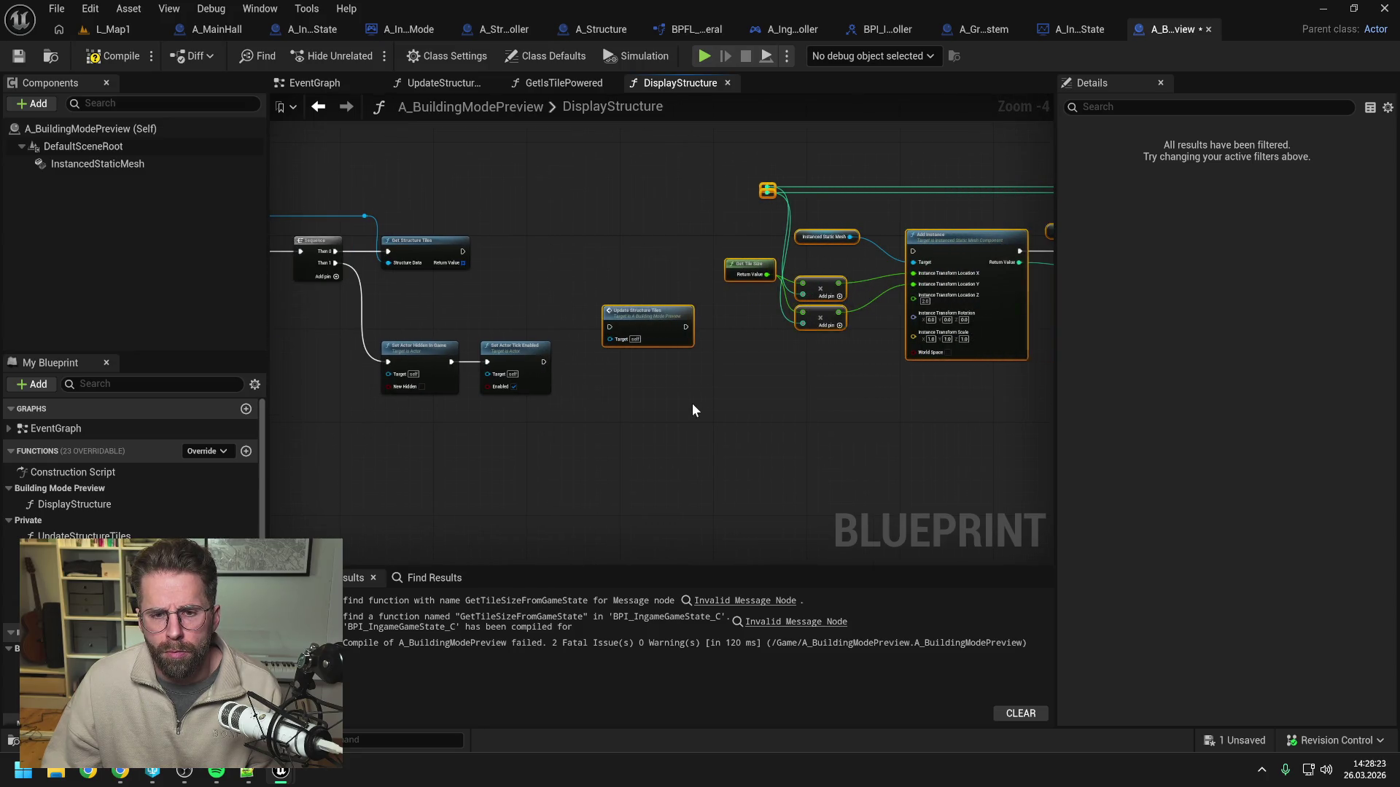
{"action": "left_click", "coordinate": [693, 405]}
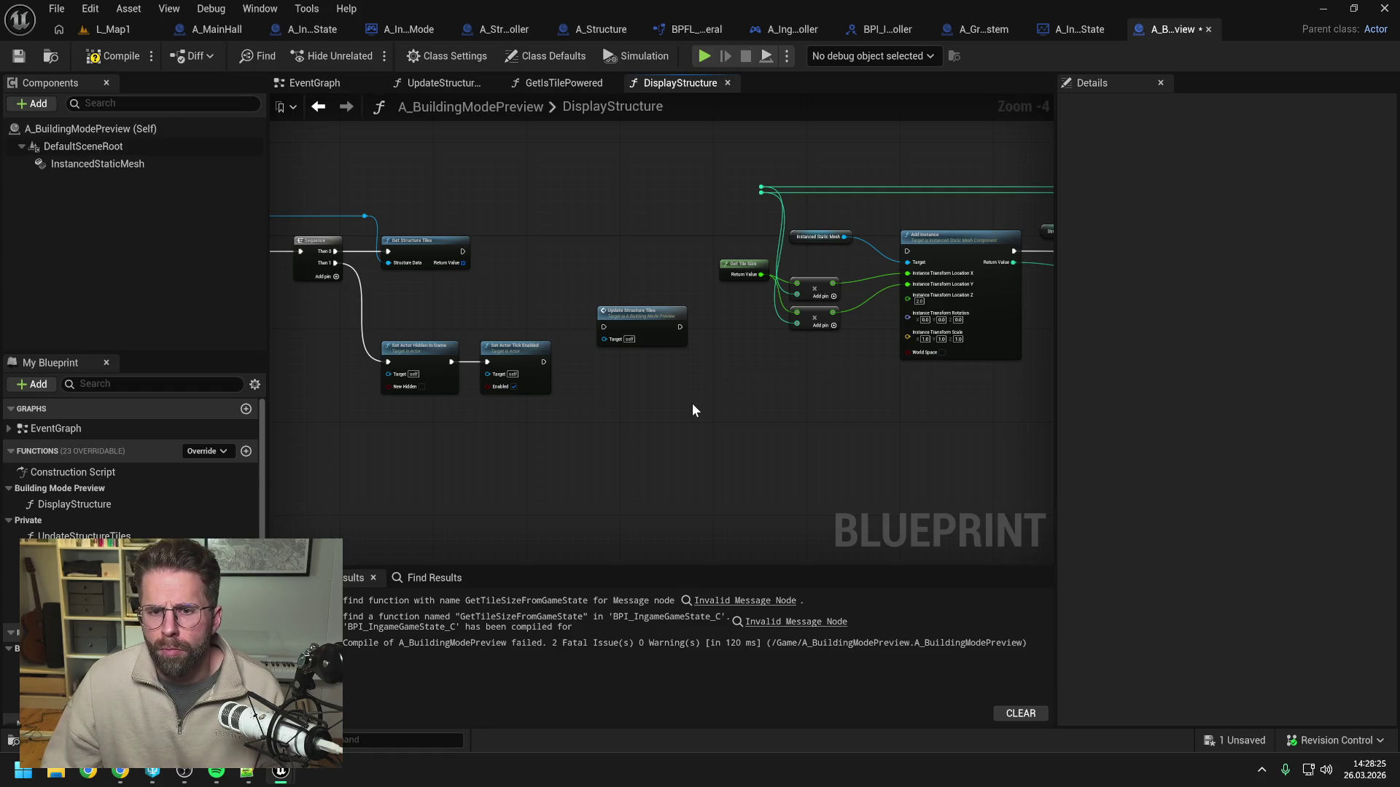
{"action": "mouse_move", "coordinate": [692, 403]}
{"action": "left_mouse_down"}
{"action": "mouse_move", "coordinate": [491, 394]}
{"action": "mouse_move", "coordinate": [648, 385]}
{"action": "left_mouse_up"}
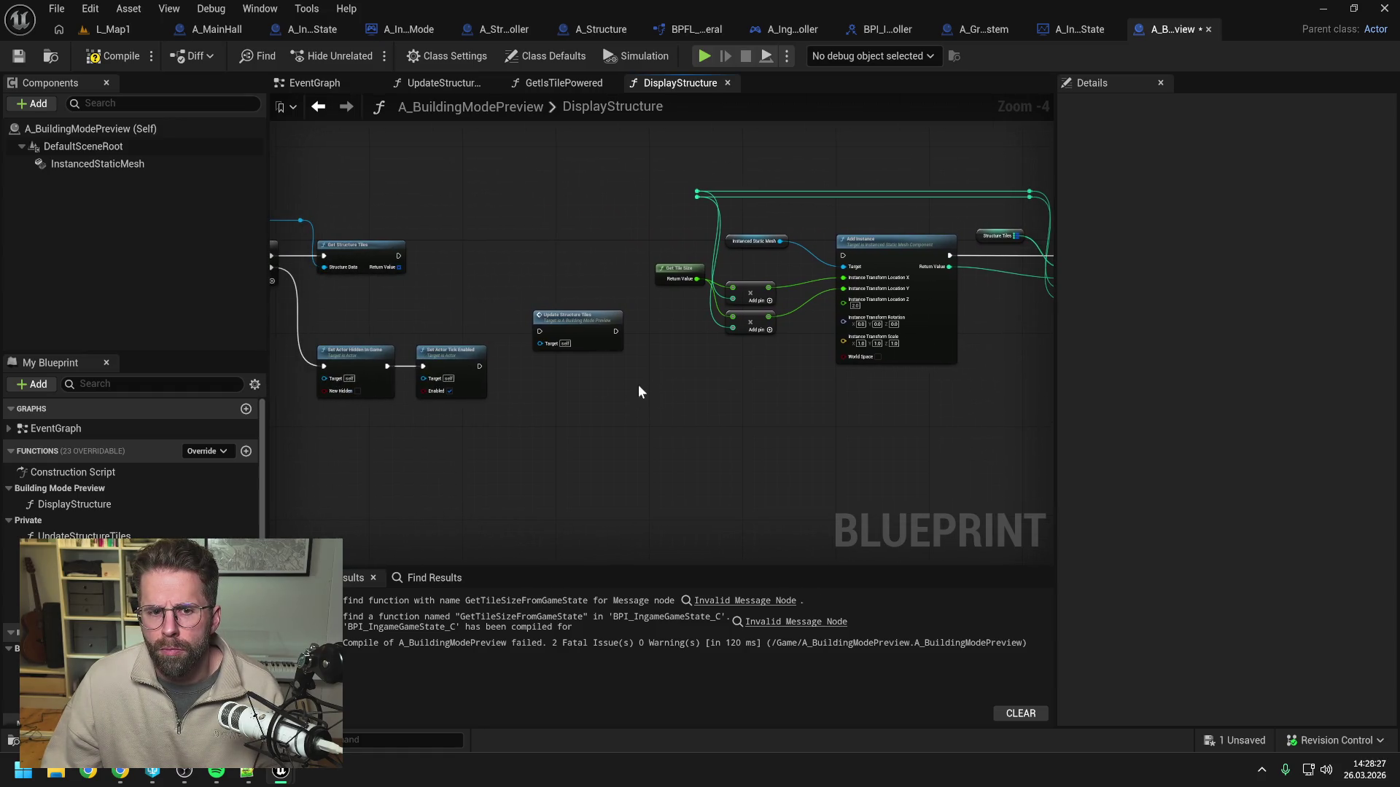
Add a For Each Loop over the Get Structure Tiles result.
{"action": "left_click_drag", "start_coordinate": [441, 270], "coordinate": [504, 259]}
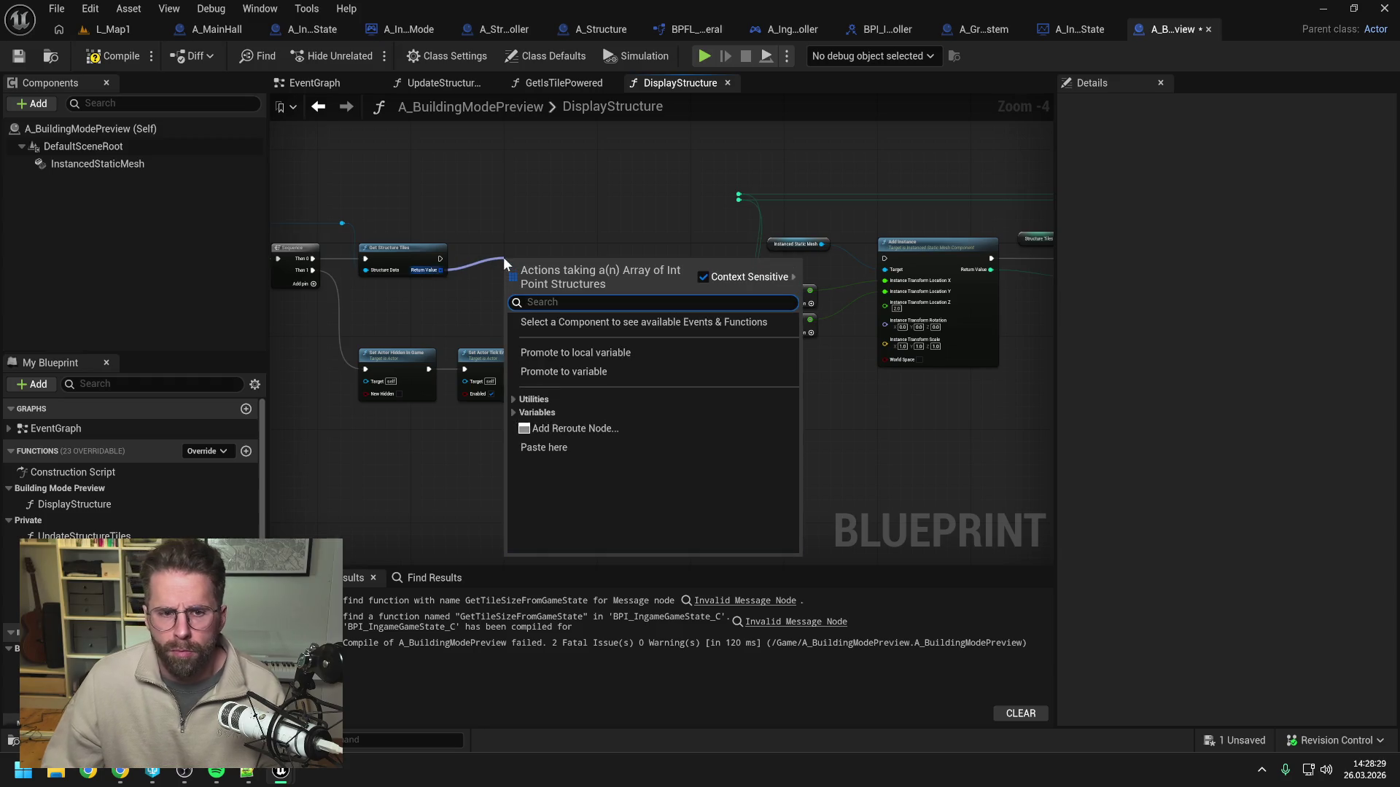
{"action": "type", "text": "for e"}
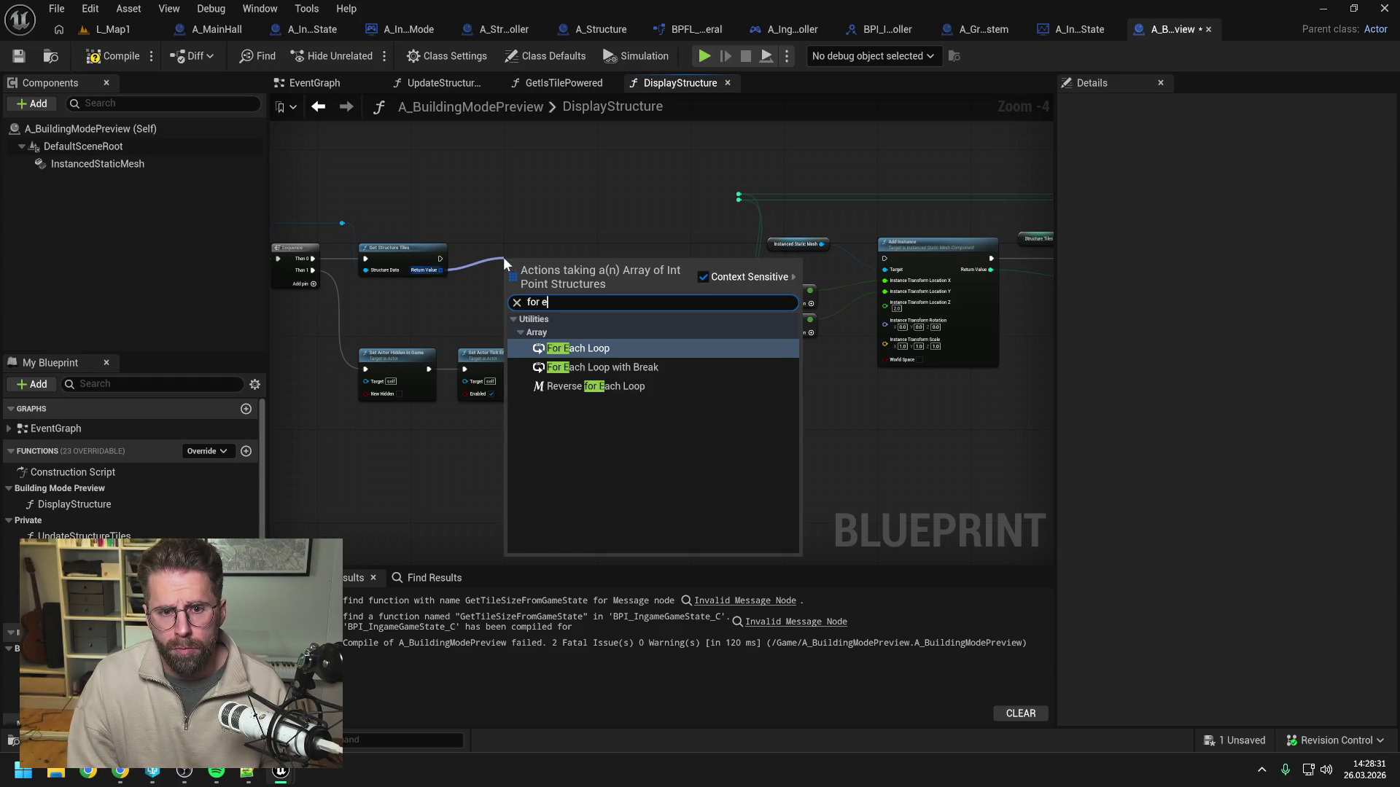
{"action": "key", "text": "Return"}
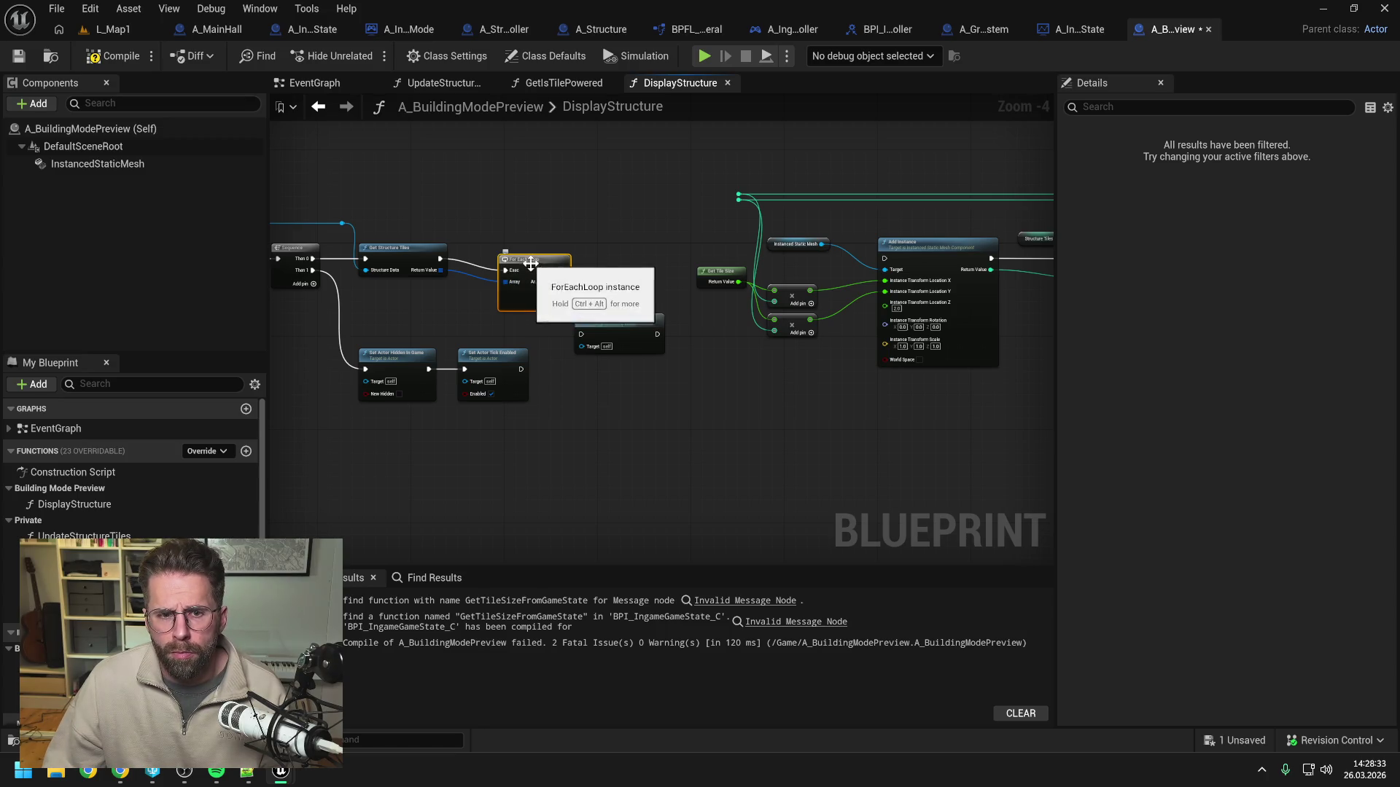
{"action": "left_click_drag", "start_coordinate": [530, 270], "coordinate": [502, 259]}
{"action": "left_click", "coordinate": [593, 245]}
{"action": "left_click_drag", "start_coordinate": [593, 248], "coordinate": [525, 259]}
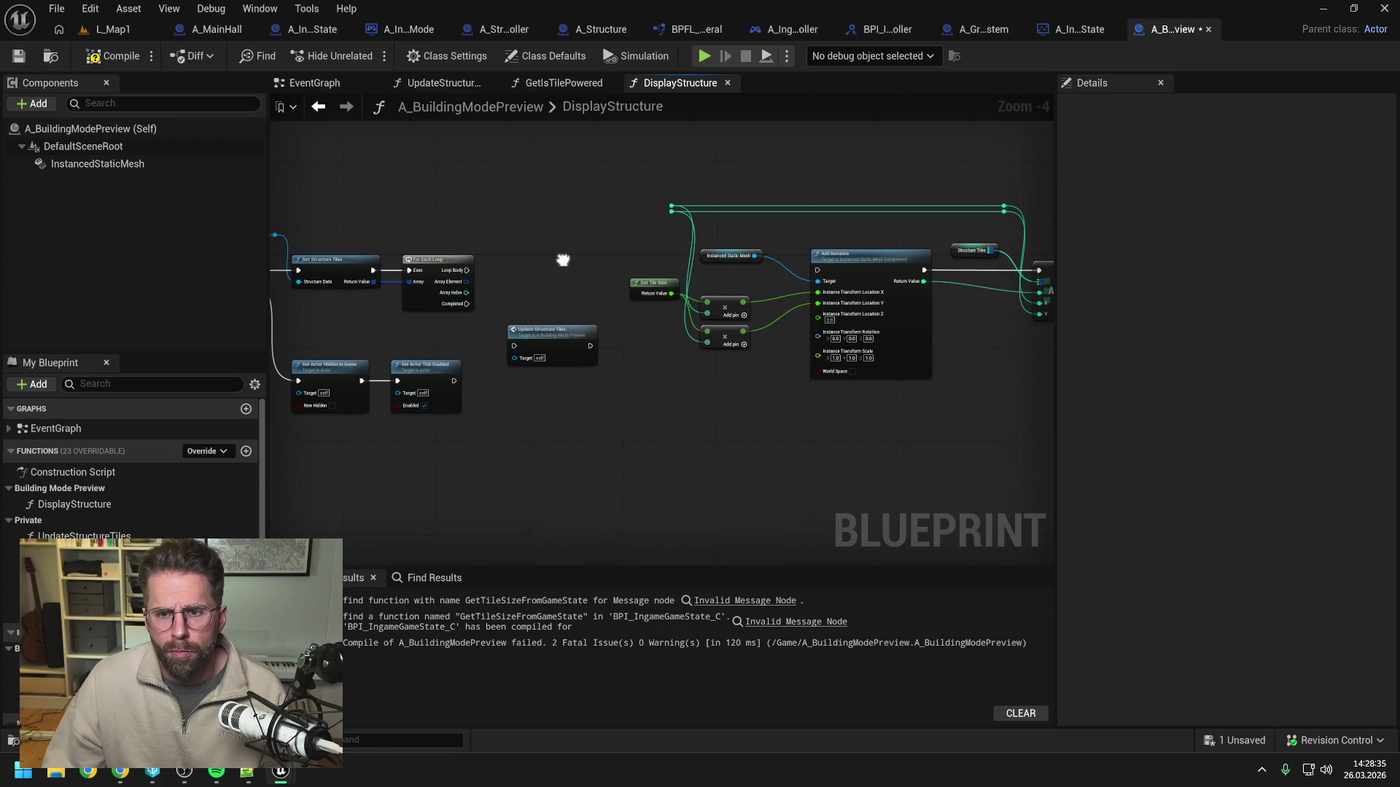
Split Array Element into X/Y, wiring Loop Body to Add Instance, X/Y to the reroute, and Completed to Update Structure Tiles.
{"action": "right_click", "coordinate": [464, 282]}
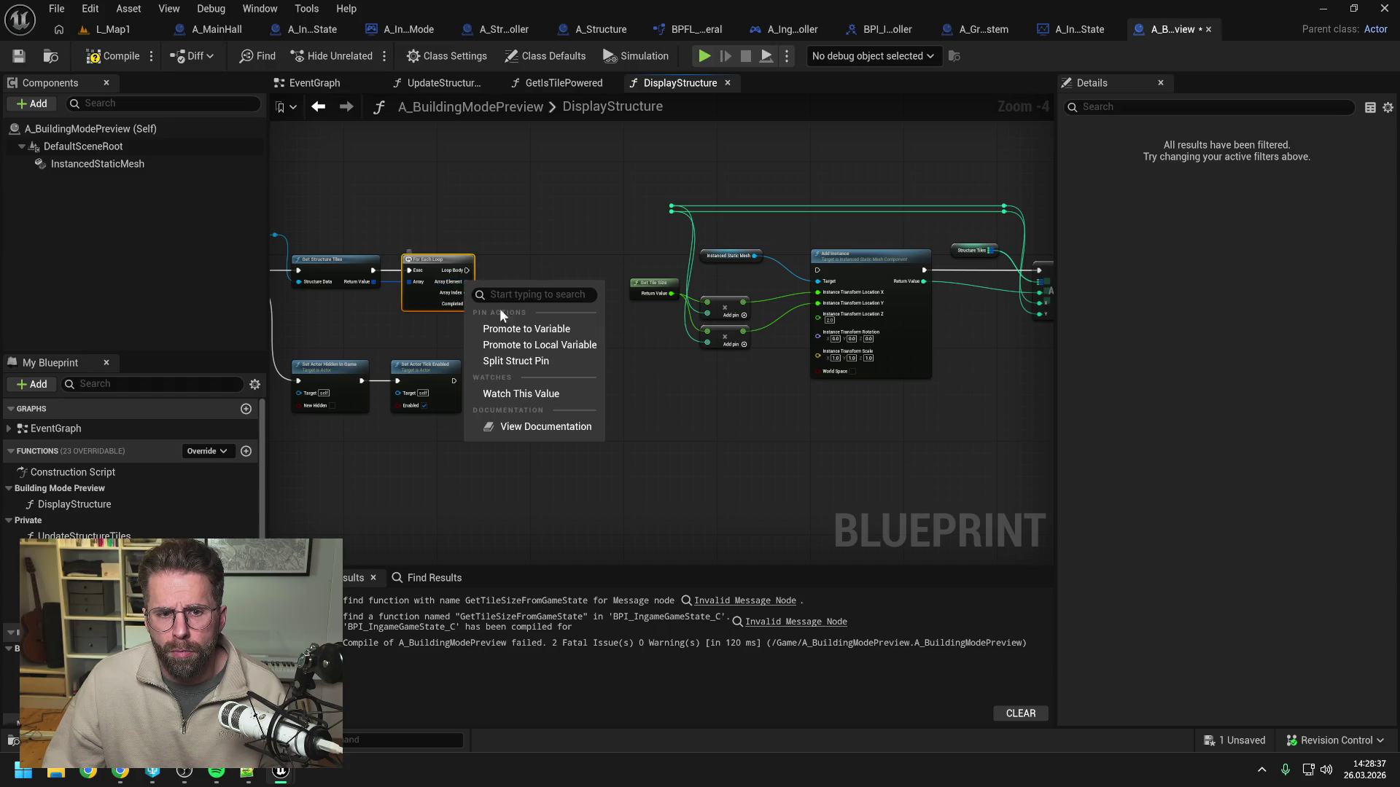
{"action": "left_click", "coordinate": [526, 360]}
{"action": "left_click_drag", "start_coordinate": [471, 270], "coordinate": [817, 269]}
{"action": "left_click_drag", "start_coordinate": [468, 286], "coordinate": [670, 207]}
{"action": "left_click_drag", "start_coordinate": [475, 292], "coordinate": [659, 216]}
{"action": "left_click", "coordinate": [614, 255]}
{"action": "left_click_drag", "start_coordinate": [470, 293], "coordinate": [673, 211]}
{"action": "mouse_move", "coordinate": [450, 318]}
{"action": "left_mouse_down"}
{"action": "mouse_move", "coordinate": [493, 350]}
{"action": "mouse_move", "coordinate": [669, 377]}
{"action": "left_mouse_up"}
Review the whole graph and save the A_BuildingModePreview blueprint.
{"action": "key", "text": "ctrl+a"}
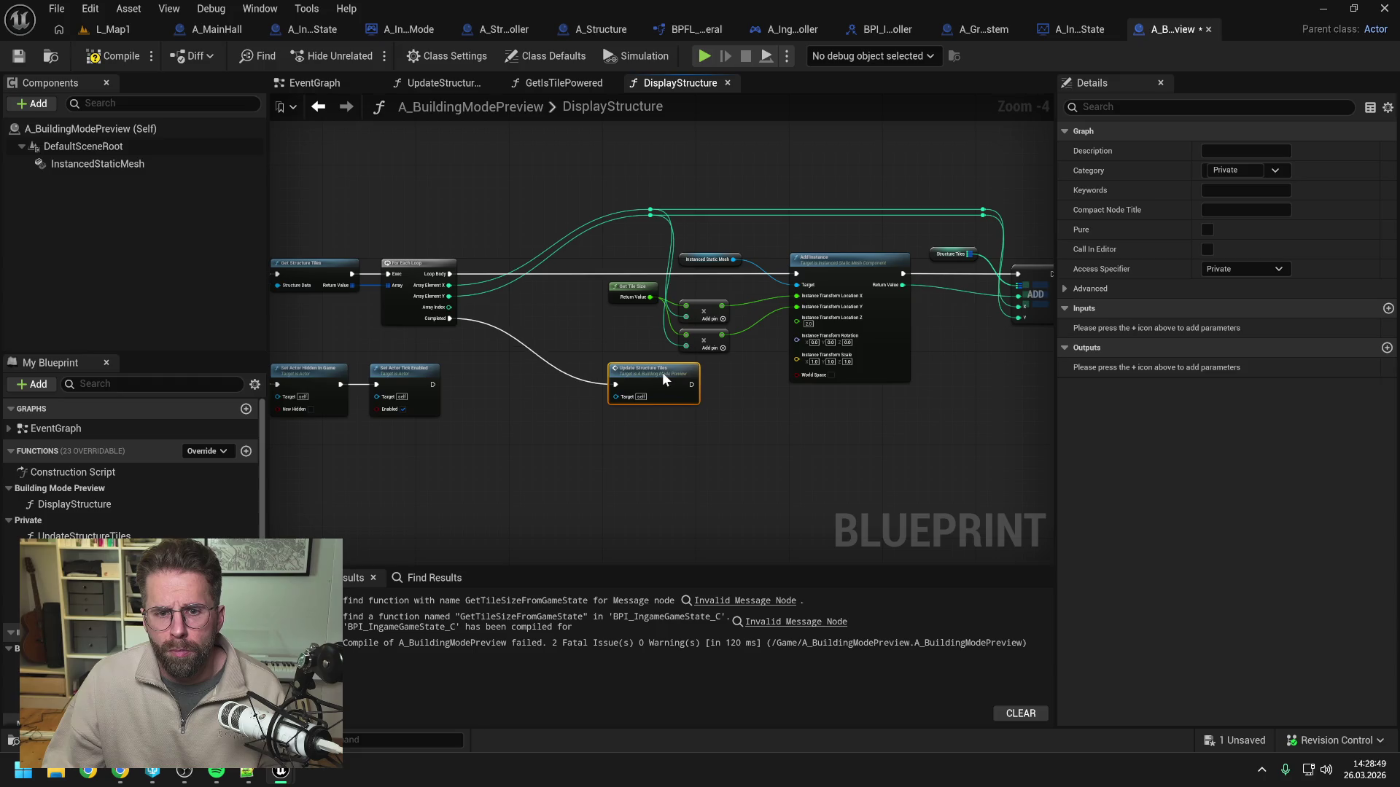
{"action": "scroll", "coordinate": [535, 241], "scroll_direction": "down", "scroll_amount": 2}
{"action": "scroll", "coordinate": [678, 349], "scroll_direction": "up", "scroll_amount": 5}
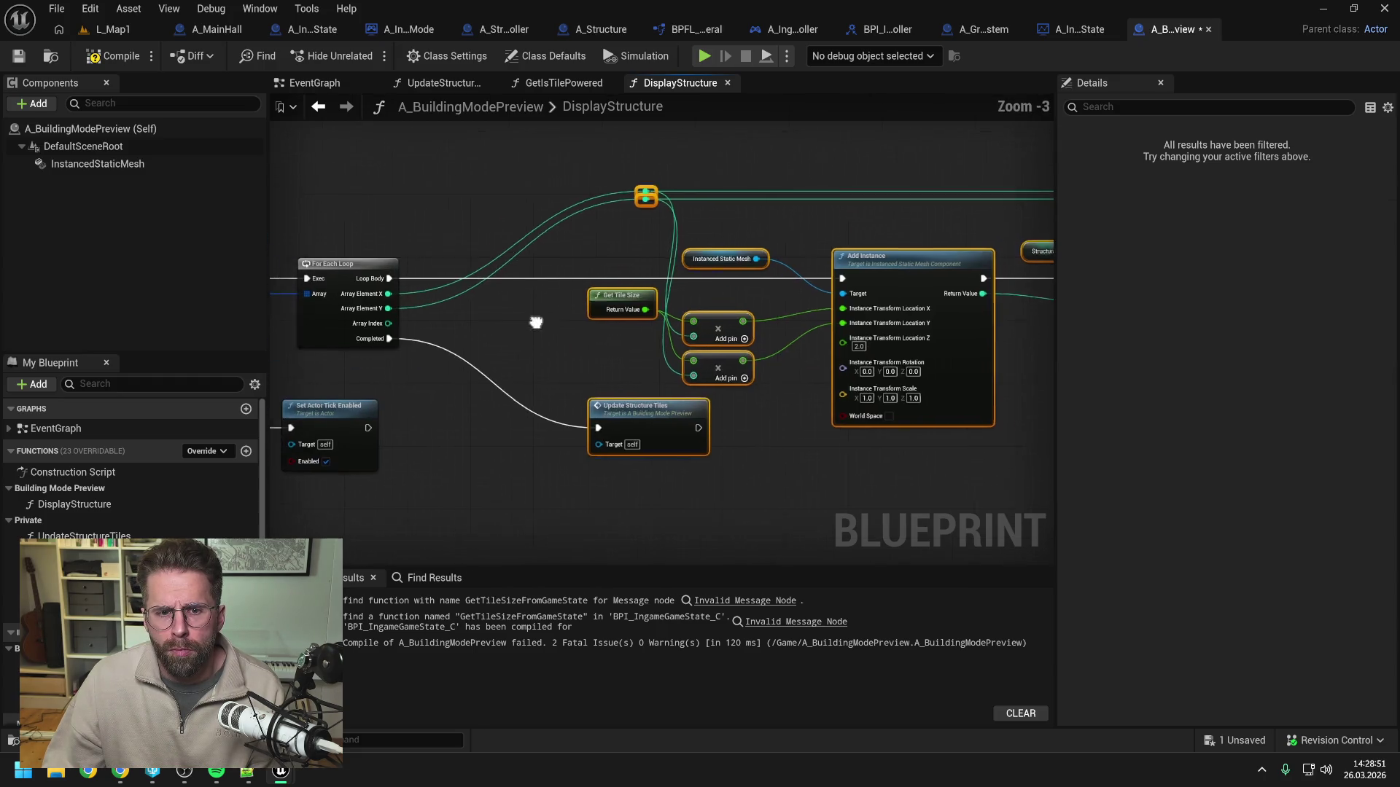
{"action": "left_click", "coordinate": [528, 372]}
{"action": "scroll", "coordinate": [651, 319], "scroll_direction": "down", "scroll_amount": 5}
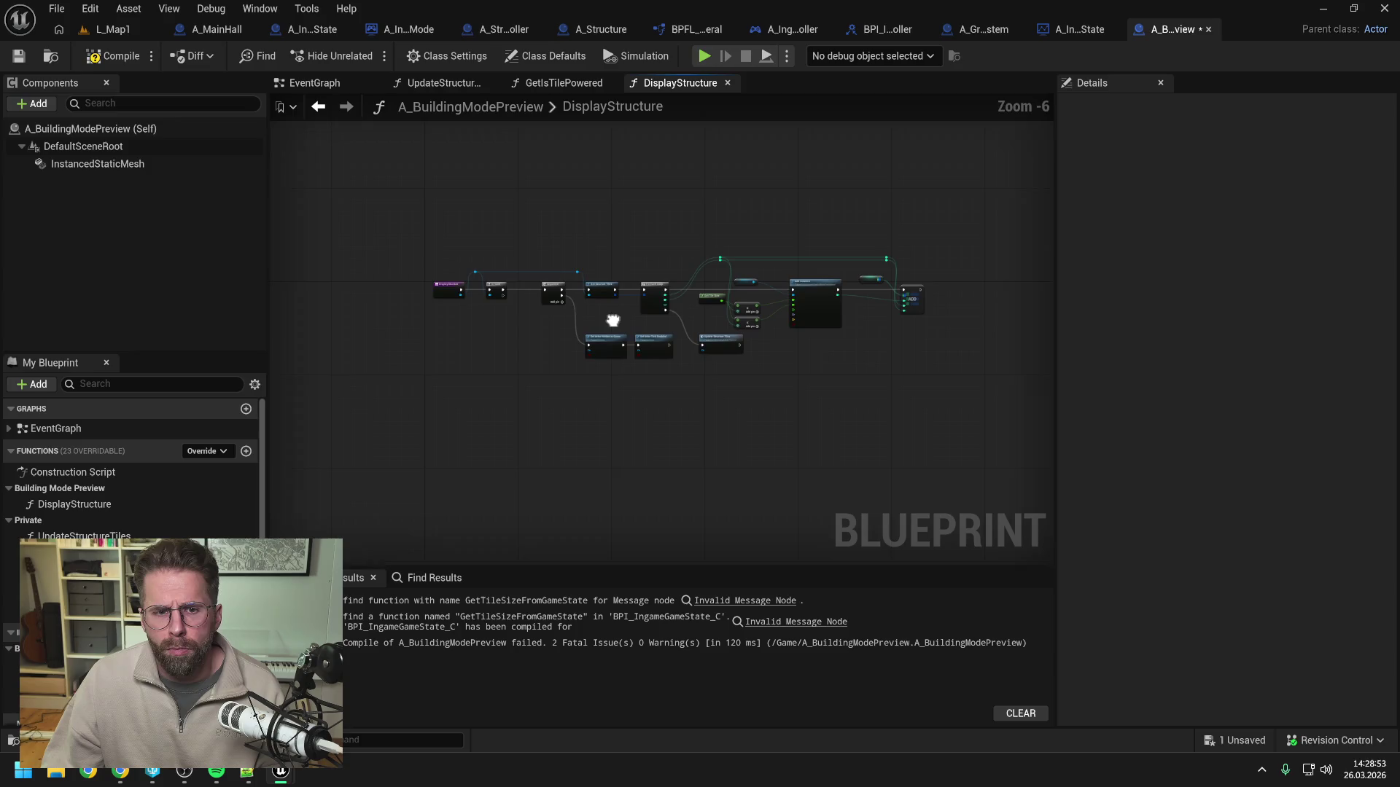
{"action": "scroll", "coordinate": [603, 315], "scroll_direction": "up", "scroll_amount": 2}
{"action": "key", "text": "ctrl+s"}
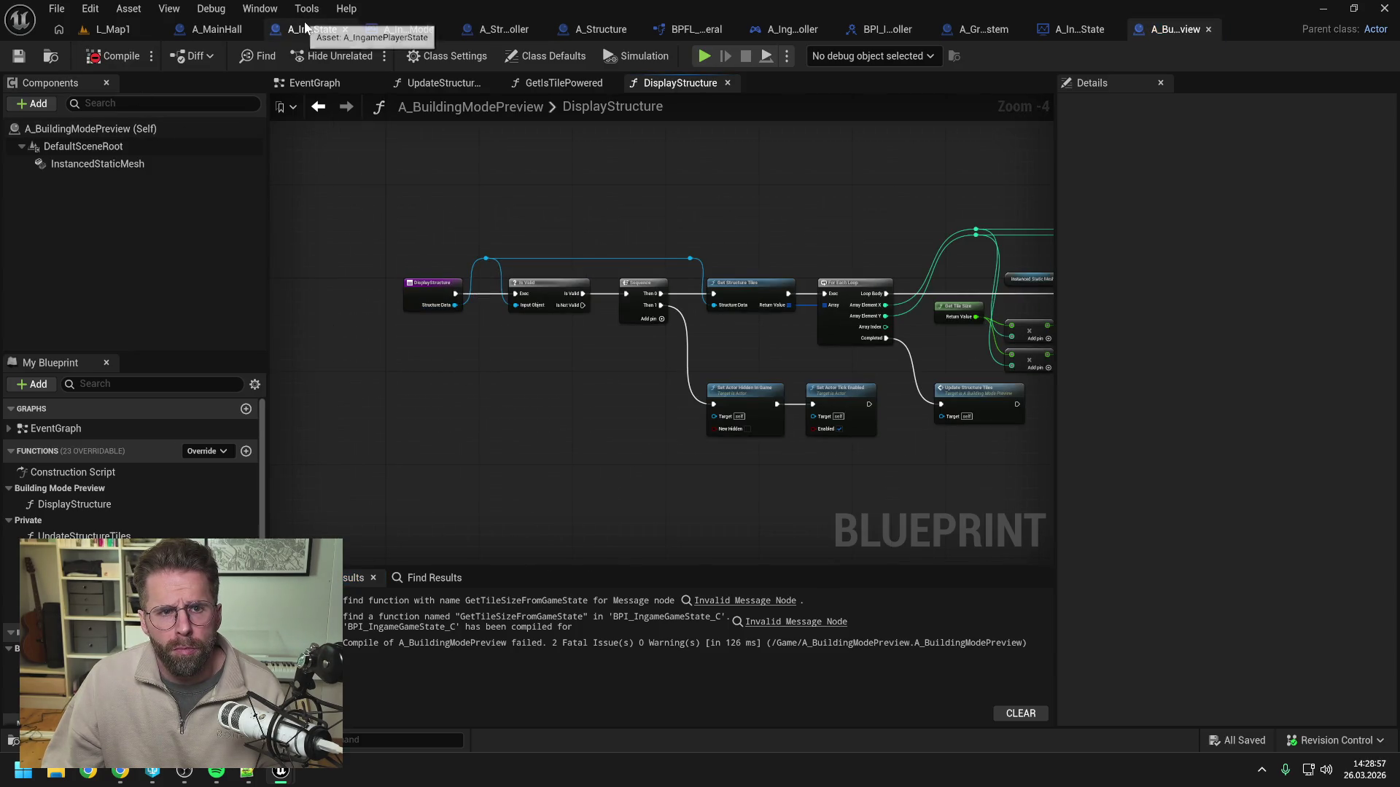
Close all other editor tabs and open BPI_BuildingModePreview from the Content Drawer alongside A_BuildingModePreview.
{"action": "right_click", "coordinate": [1175, 33]}
{"action": "left_click", "coordinate": [1239, 121]}
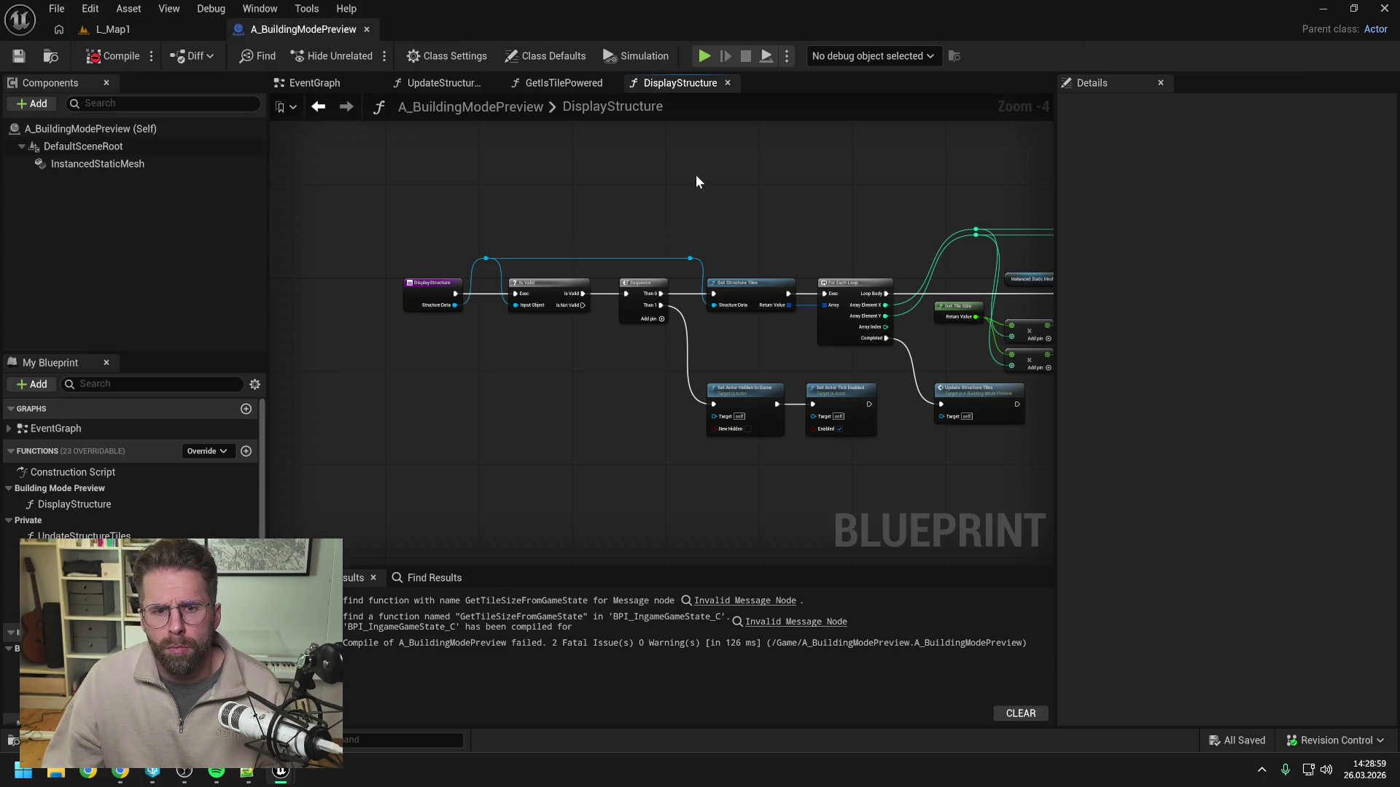
{"action": "key", "text": "ctrl+space"}
{"action": "double_click", "coordinate": [459, 498]}
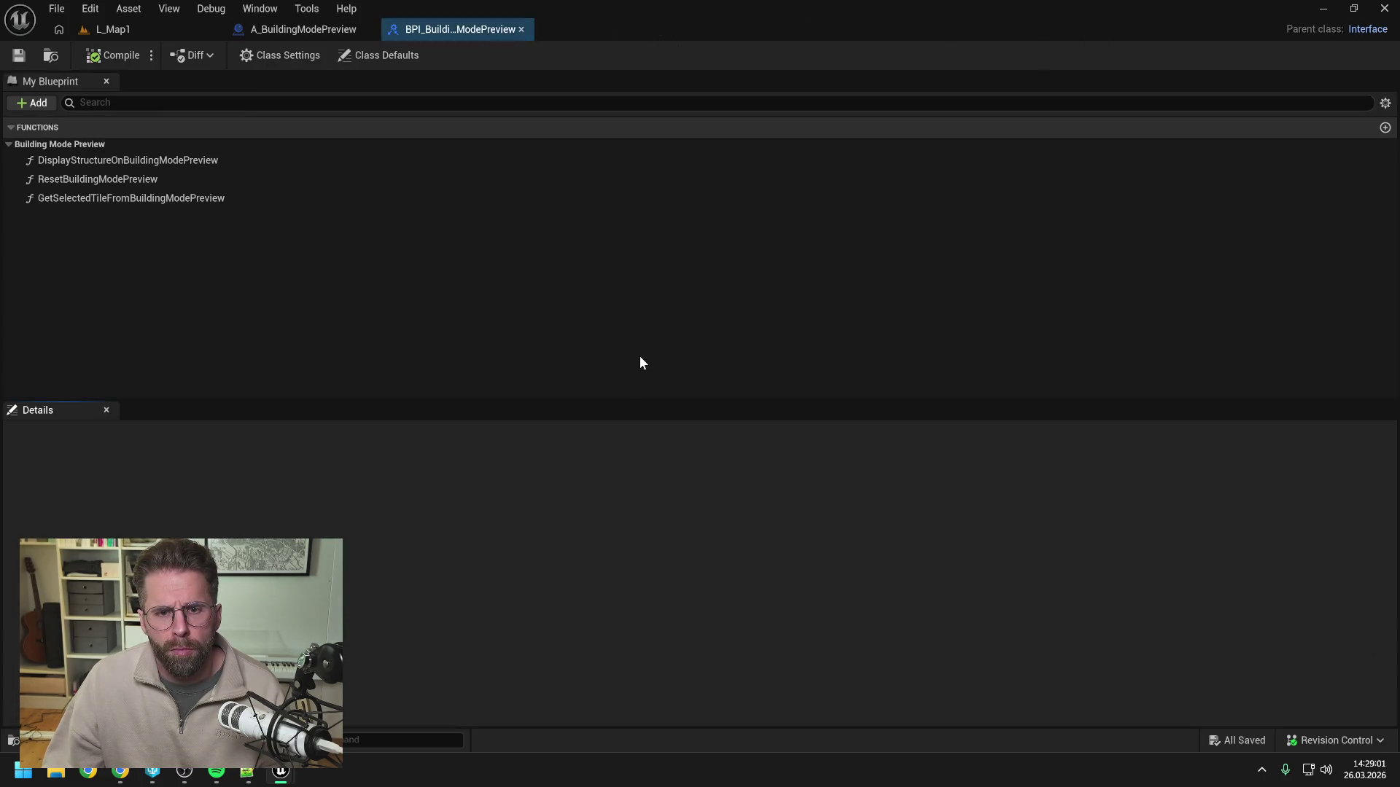
{"action": "left_click", "coordinate": [310, 28]}
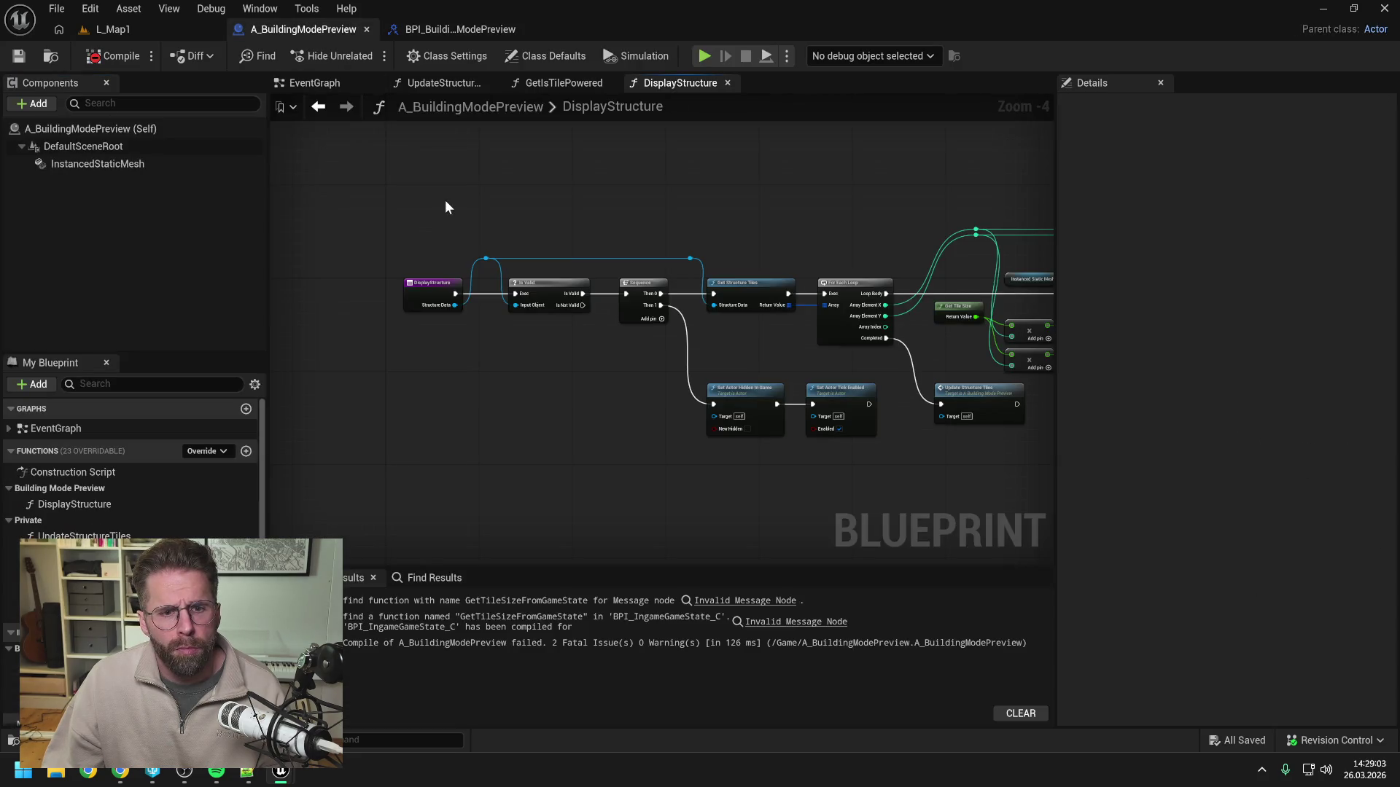
{"action": "scroll", "coordinate": [525, 197], "scroll_direction": "down", "scroll_amount": 1}
{"action": "key", "text": "ctrl+space"}
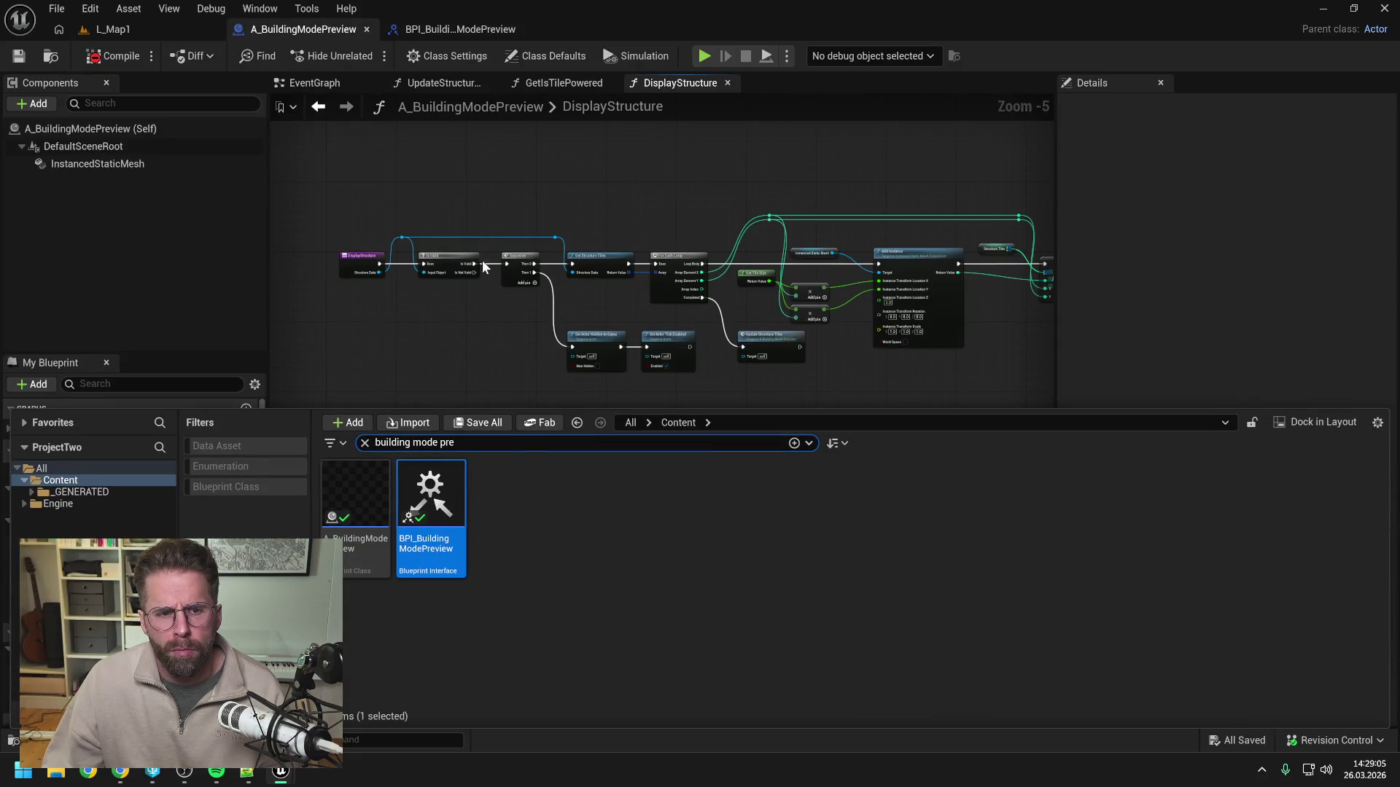
Search the Content Drawer for 'ingame player contr' and open A_IngamePlayerController.
{"action": "left_click", "coordinate": [367, 514]}
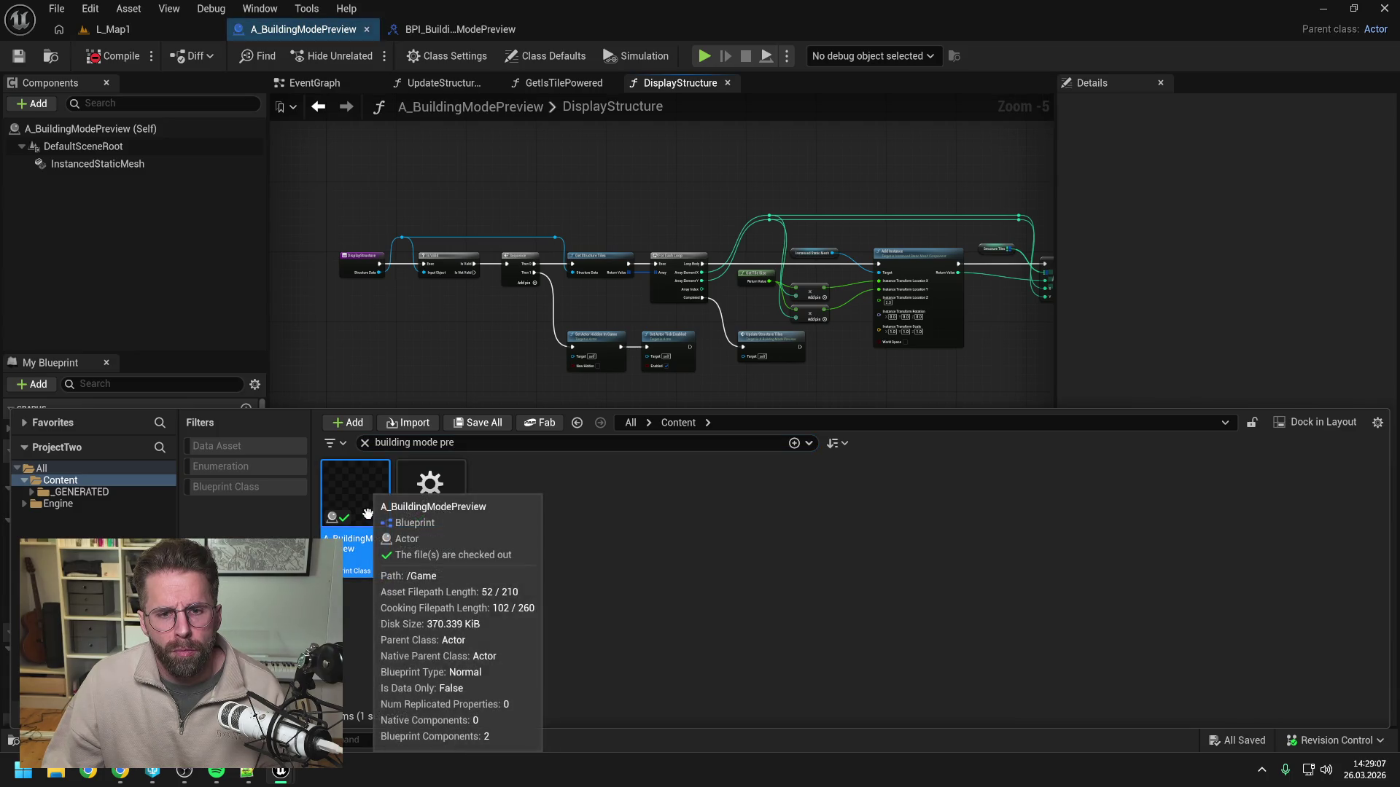
{"action": "left_click", "coordinate": [480, 446]}
{"action": "key", "text": "ctrl+a"}
{"action": "type", "text": "oing"}
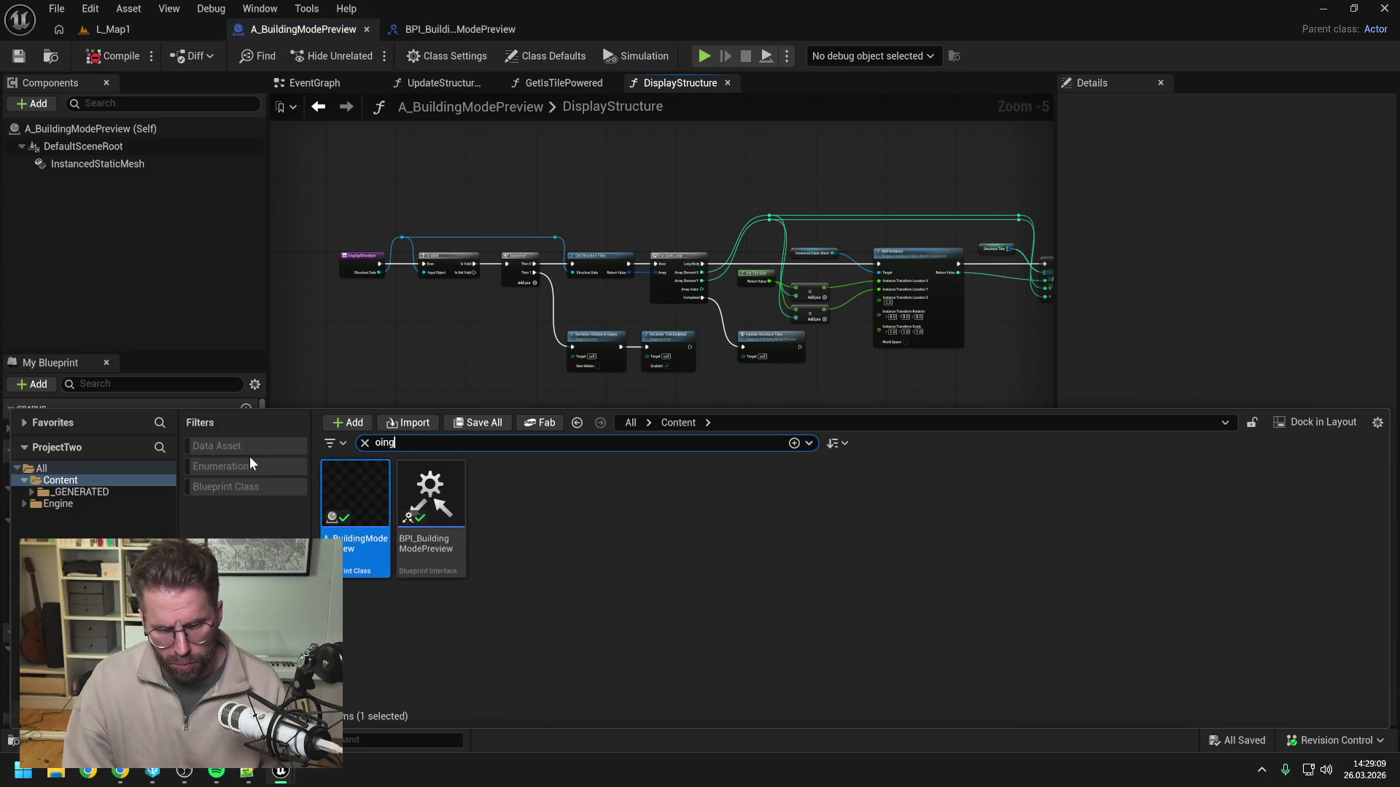
{"action": "key", "text": "BackSpace"}
{"action": "key", "text": "BackSpace"}
{"action": "key", "text": "BackSpace"}
{"action": "type", "text": "ingame player contr"}
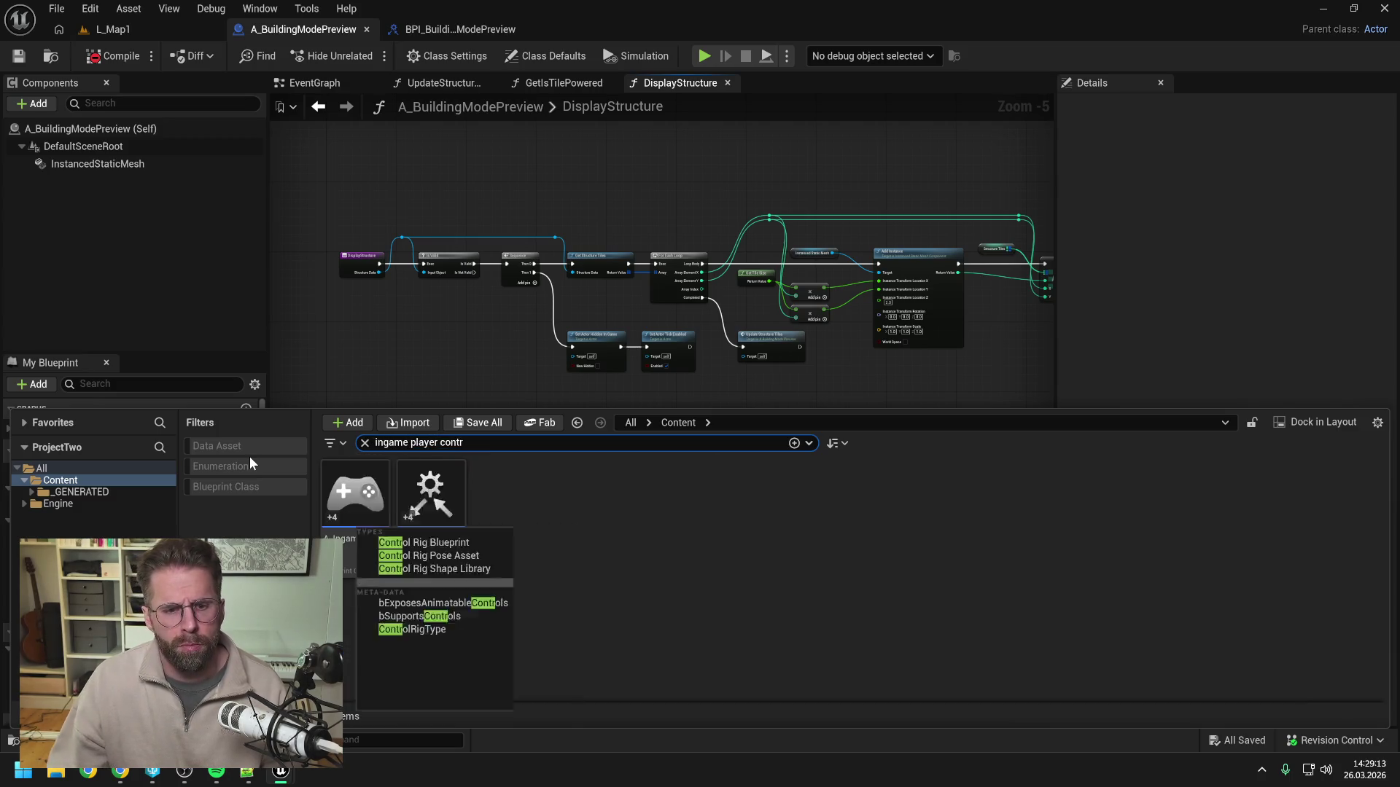
{"action": "double_click", "coordinate": [355, 492]}
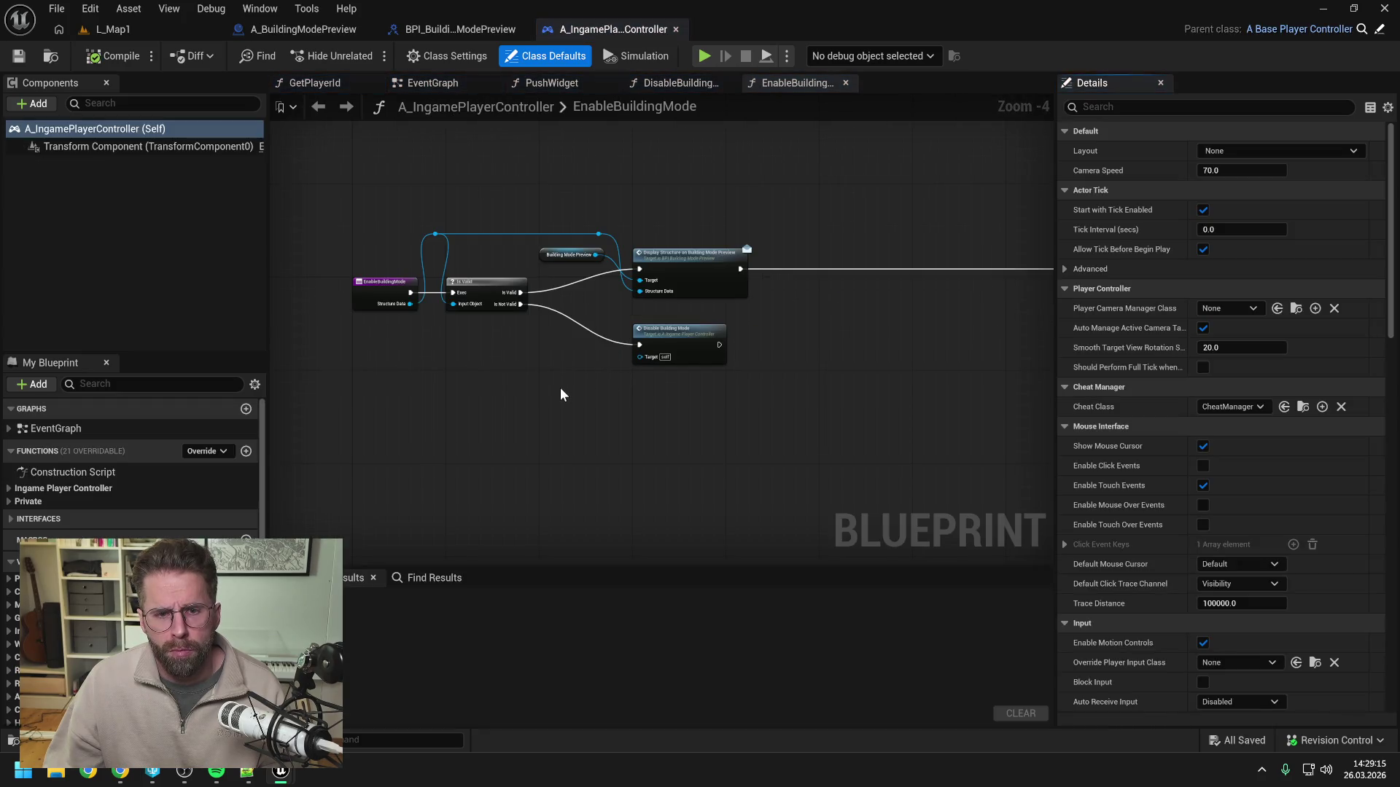
Replace the interface message with a direct Display Structure call wired to Is Valid and Structure Data.
{"action": "scroll", "coordinate": [665, 351], "scroll_direction": "down", "scroll_amount": 2}
{"action": "scroll", "coordinate": [665, 352], "scroll_direction": "up", "scroll_amount": 4}
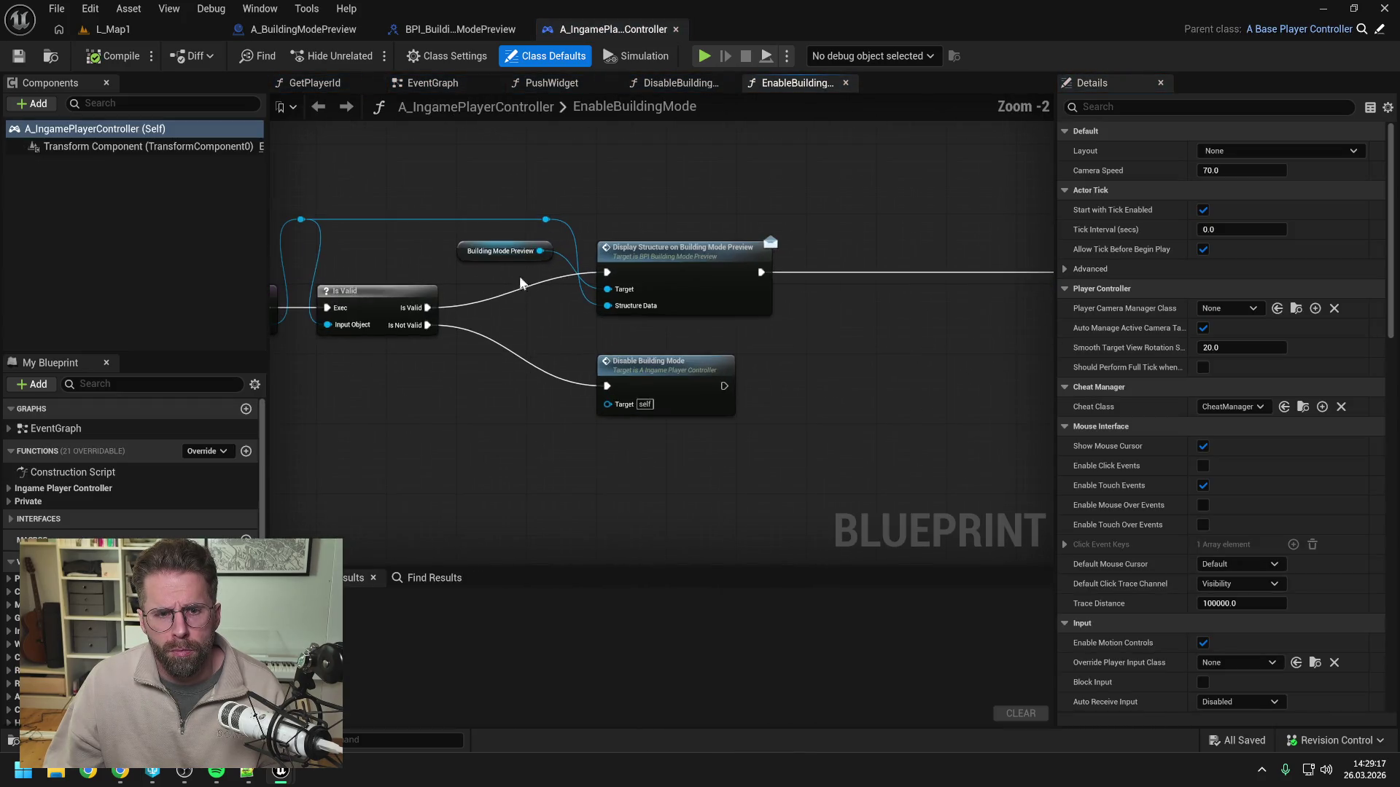
{"action": "left_click_drag", "start_coordinate": [539, 252], "coordinate": [638, 208]}
{"action": "type", "text": "display"}
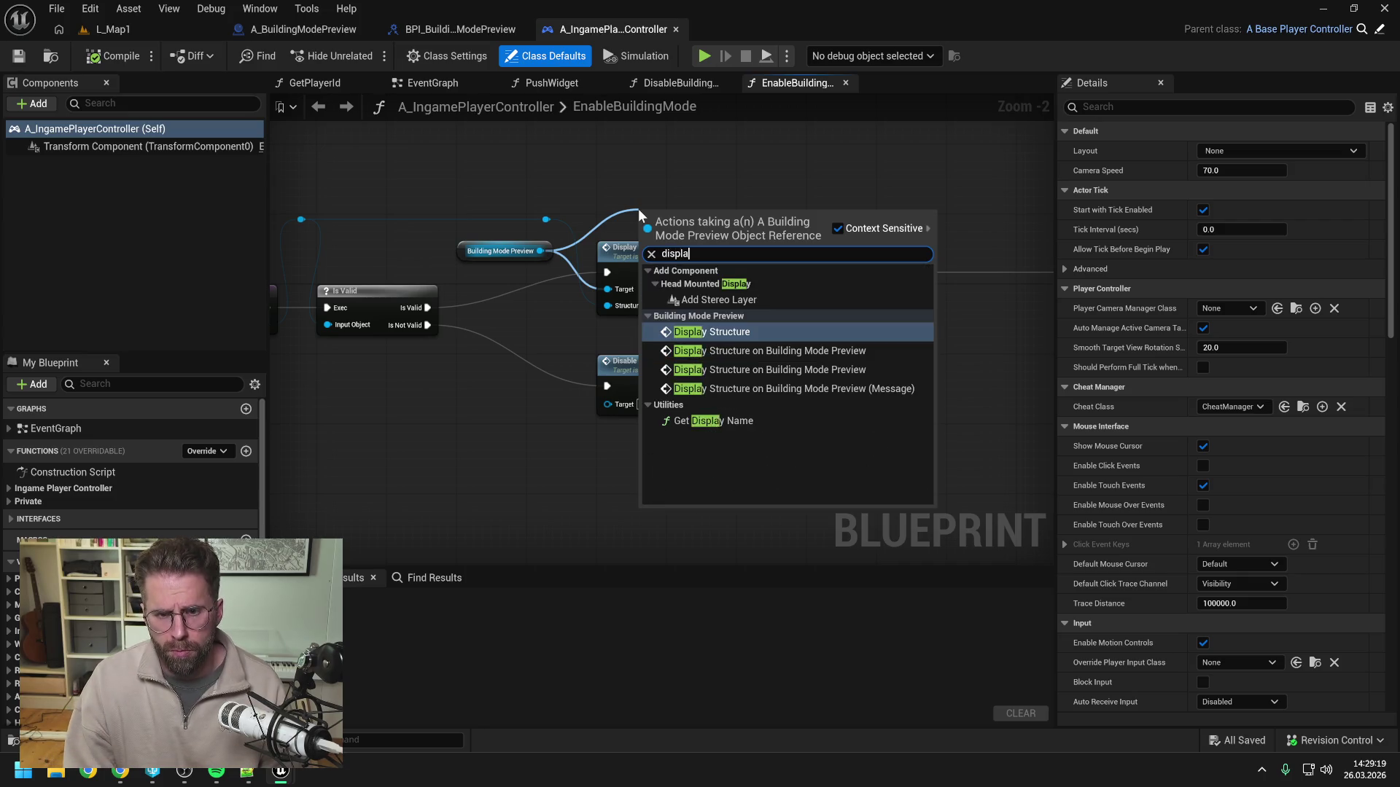
{"action": "left_click", "coordinate": [734, 331]}
{"action": "left_click_drag", "start_coordinate": [726, 228], "coordinate": [747, 165]}
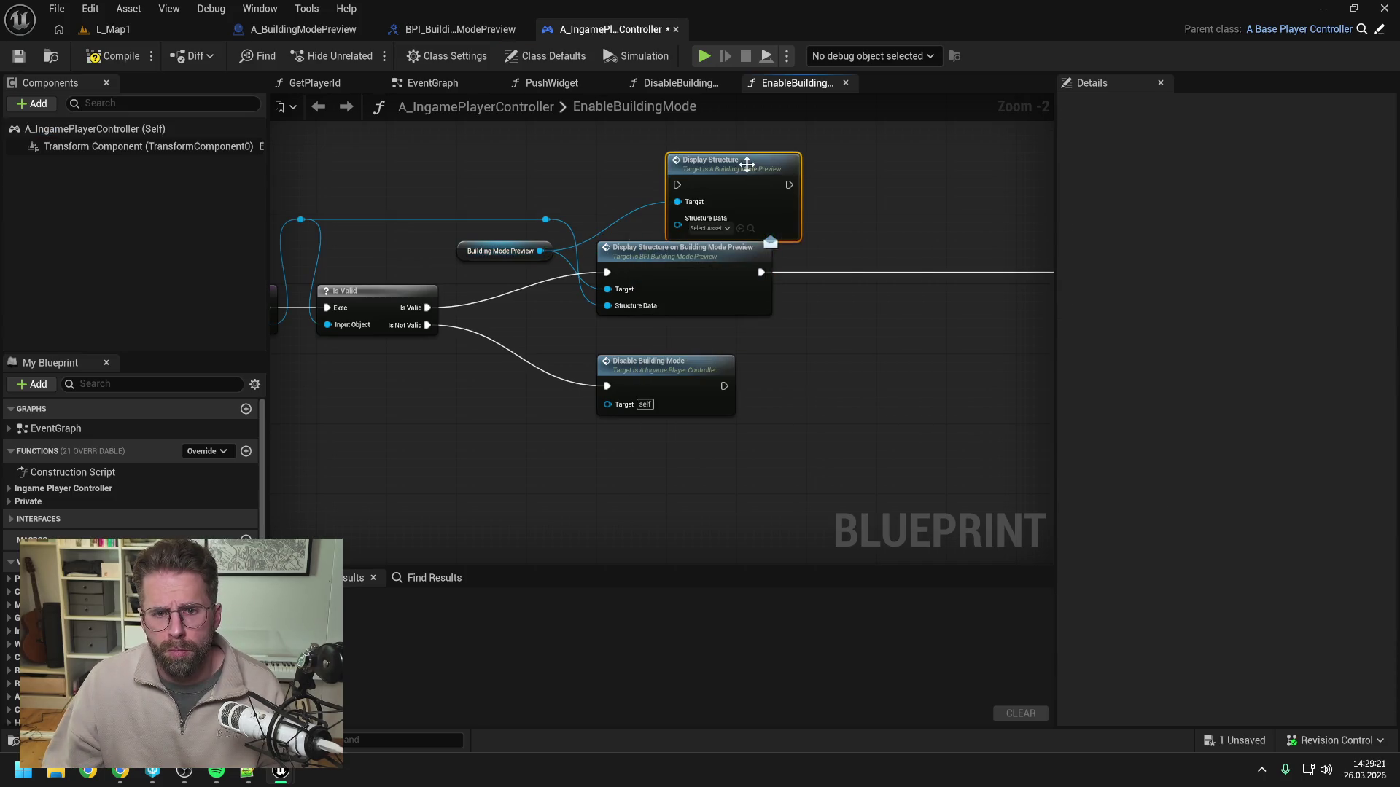
{"action": "left_click_drag", "start_coordinate": [428, 308], "coordinate": [676, 185]}
{"action": "left_click_drag", "start_coordinate": [546, 219], "coordinate": [678, 218]}
{"action": "left_click", "coordinate": [704, 255]}
{"action": "key", "text": "Delete"}
{"action": "mouse_move", "coordinate": [759, 203]}
{"action": "left_mouse_down"}
{"action": "mouse_move", "coordinate": [710, 229]}
{"action": "mouse_move", "coordinate": [671, 286]}
{"action": "mouse_move", "coordinate": [678, 301]}
{"action": "left_mouse_up"}
Pull the input mapping nodes beside Display Structure and compile A_IngamePlayerController.
{"action": "mouse_move", "coordinate": [665, 386]}
{"action": "left_mouse_down"}
{"action": "mouse_move", "coordinate": [654, 318]}
{"action": "mouse_move", "coordinate": [978, 275]}
{"action": "mouse_move", "coordinate": [634, 290]}
{"action": "mouse_move", "coordinate": [652, 298]}
{"action": "left_mouse_up"}
{"action": "scroll", "coordinate": [650, 304], "scroll_direction": "down", "scroll_amount": 2}
{"action": "left_click", "coordinate": [558, 323]}
{"action": "key", "text": "Home"}
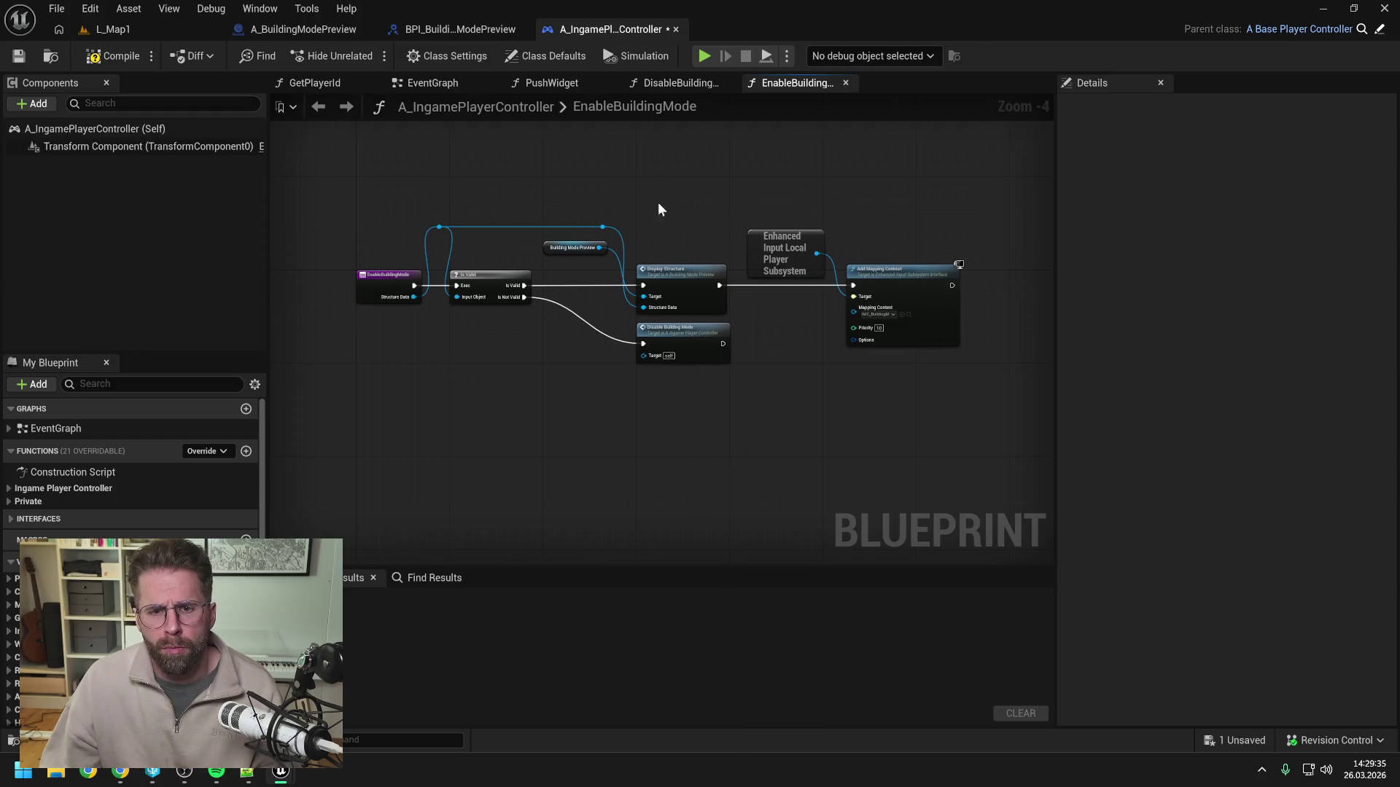
{"action": "left_click", "coordinate": [101, 60]}
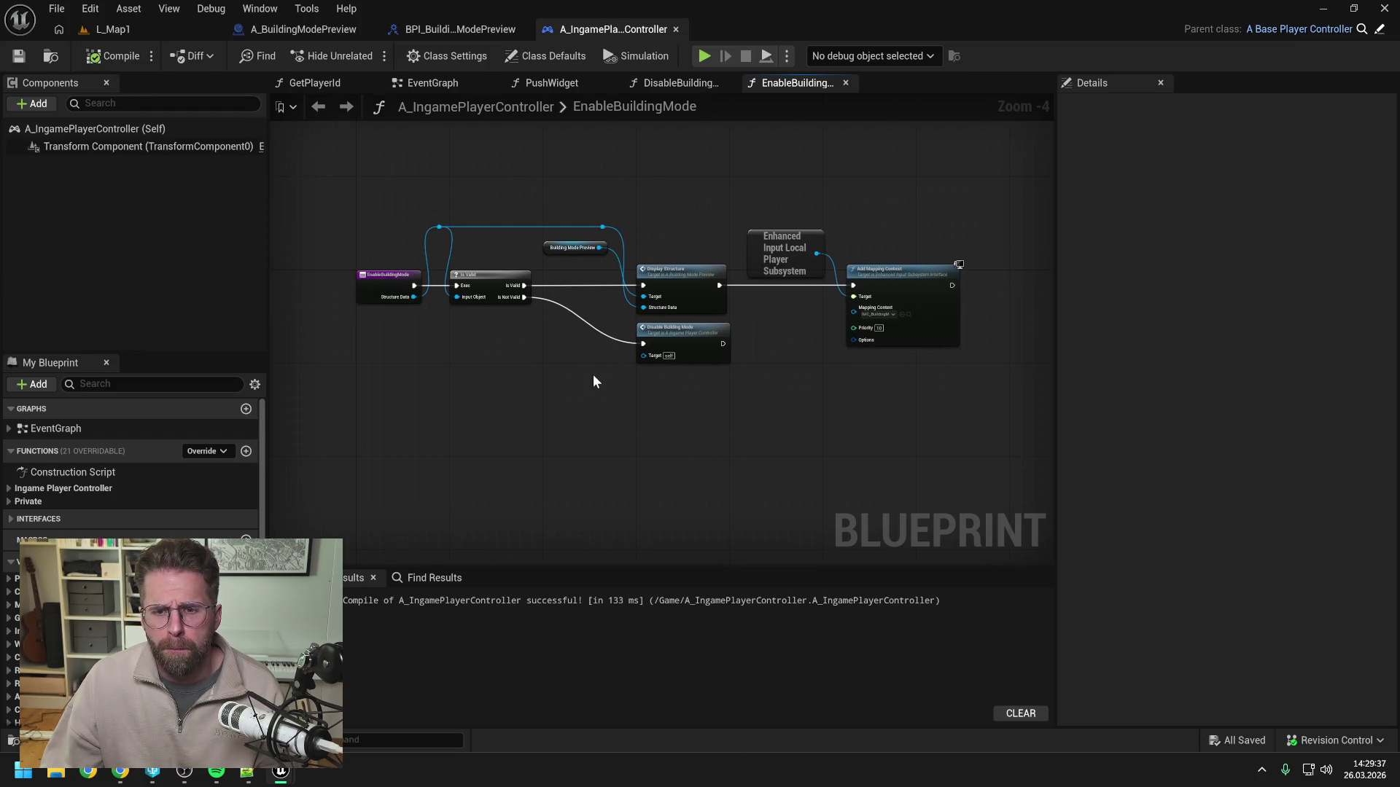
Tidy DisableBuildingMode by moving its four nodes toward the entry node.
{"action": "double_click", "coordinate": [680, 335]}
{"action": "key", "text": "Home"}
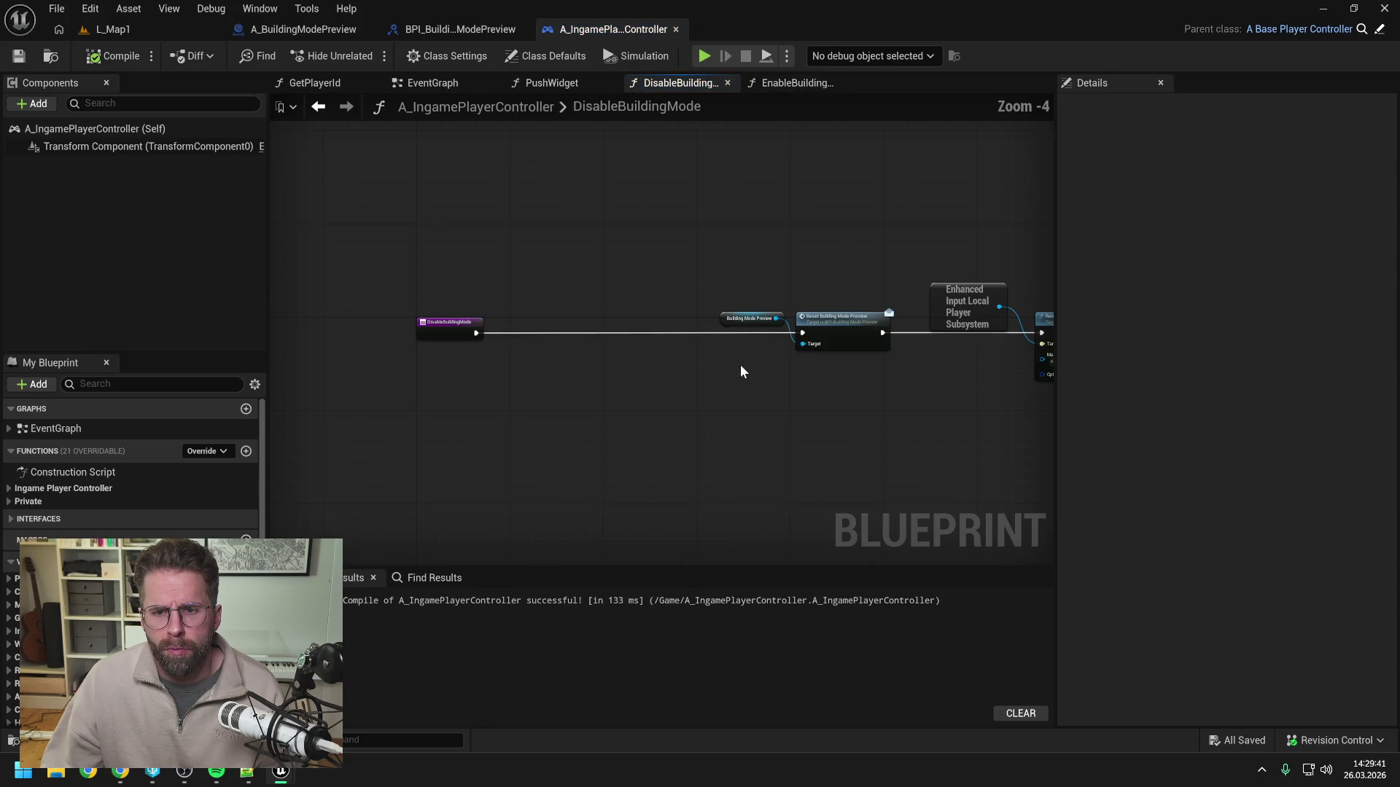
{"action": "left_click_drag", "start_coordinate": [525, 210], "coordinate": [848, 312]}
{"action": "left_click_drag", "start_coordinate": [650, 297], "coordinate": [460, 302]}
{"action": "left_click", "coordinate": [443, 356]}
{"action": "left_click_drag", "start_coordinate": [444, 356], "coordinate": [647, 356]}
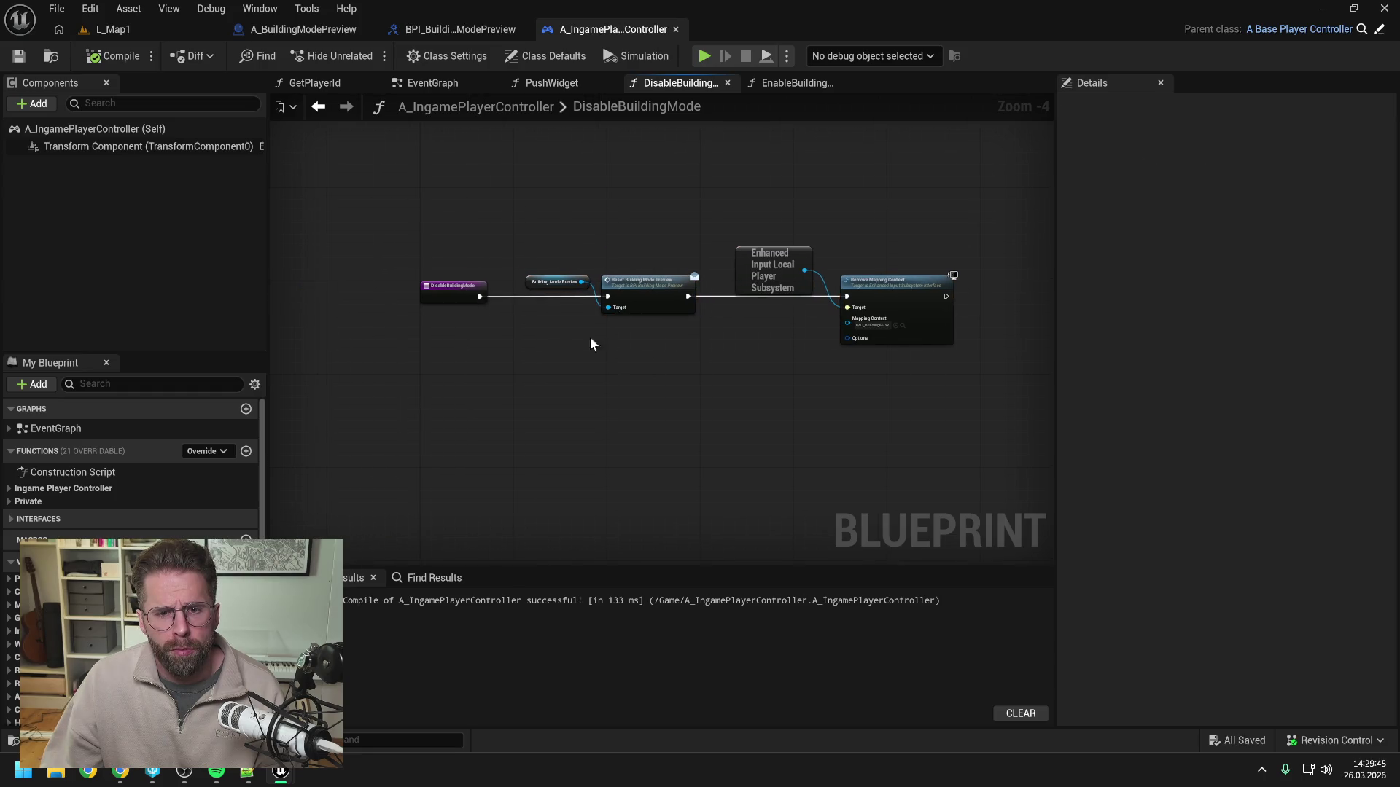
{"action": "left_click", "coordinate": [308, 29]}
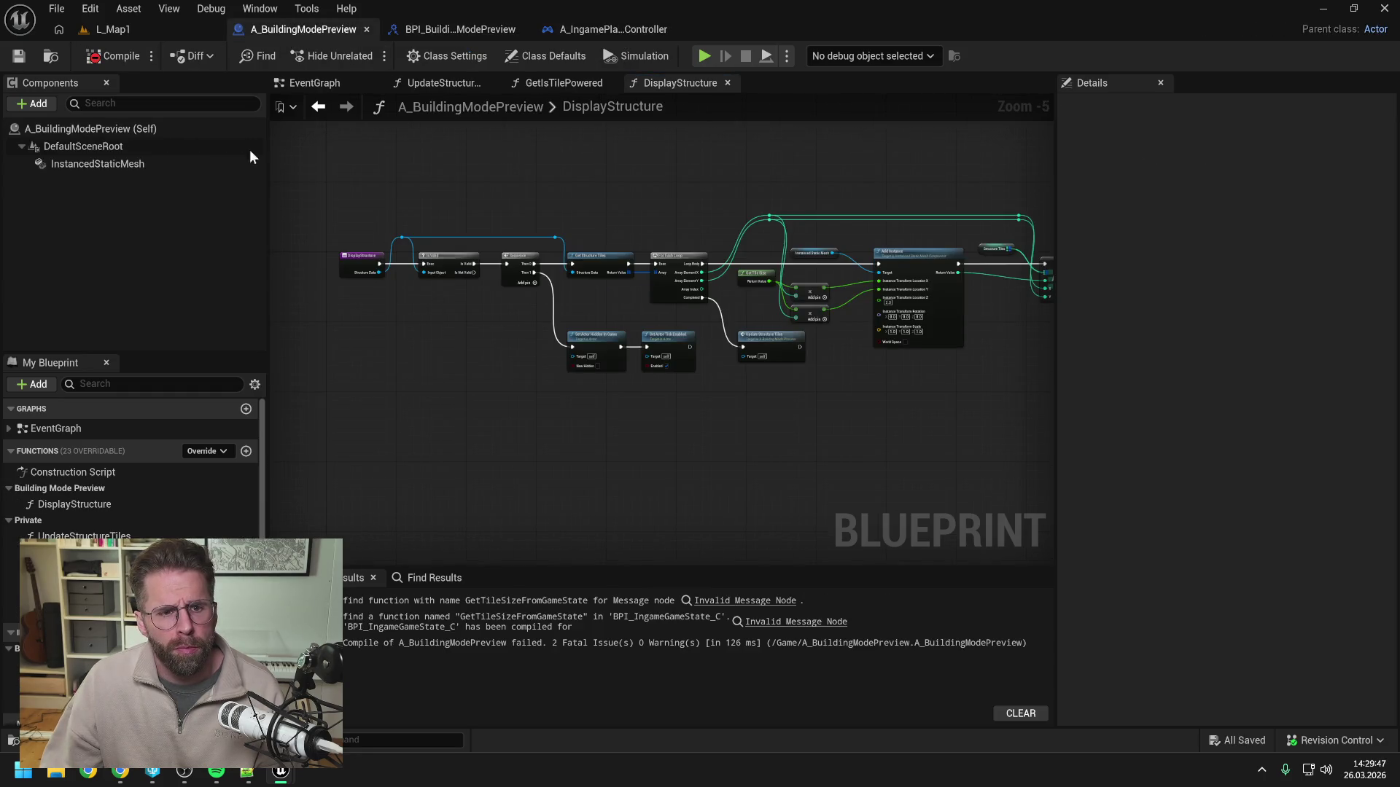
Add a Reset function in the Building Mode Preview category and save.
{"action": "left_click", "coordinate": [246, 451]}
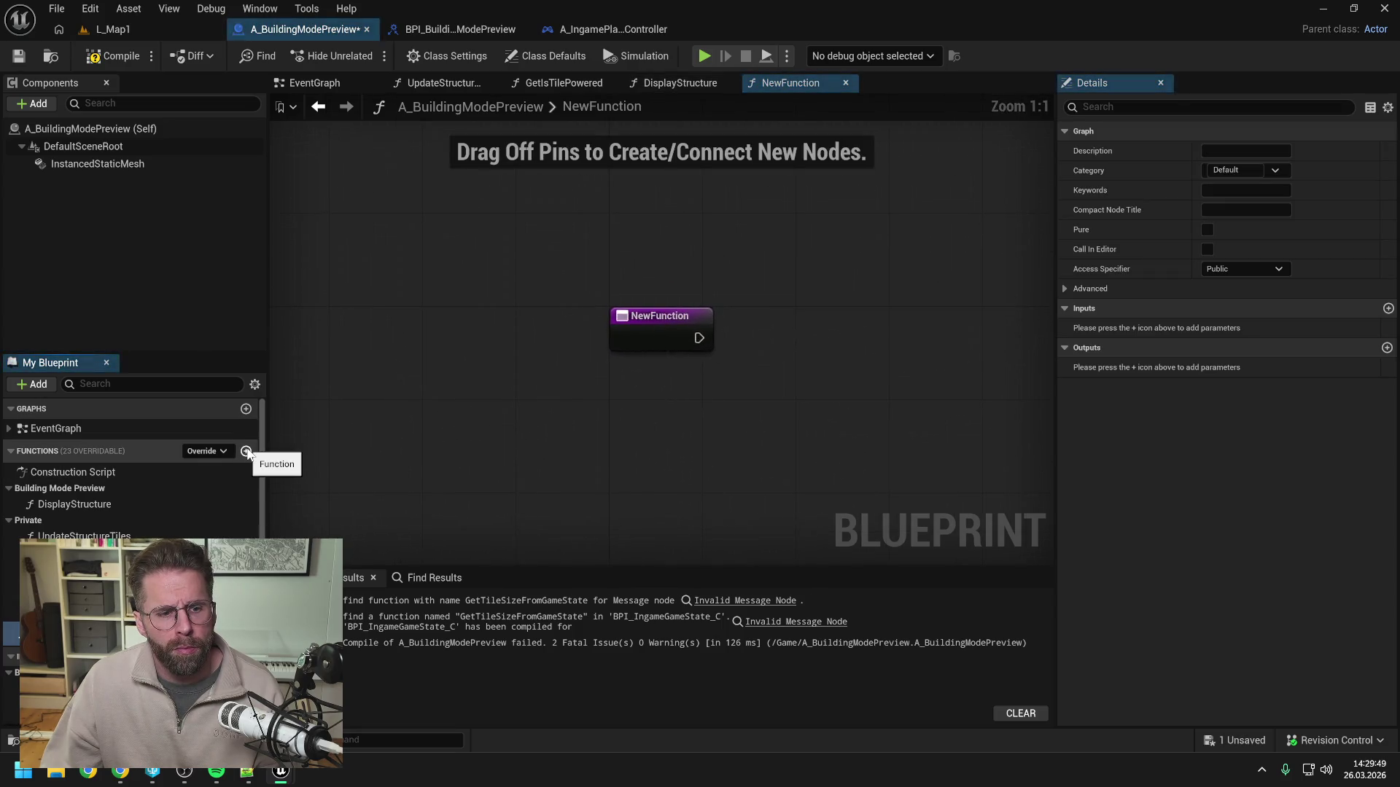
{"action": "key", "text": "Return"}
{"action": "left_click_drag", "start_coordinate": [73, 631], "coordinate": [58, 489]}
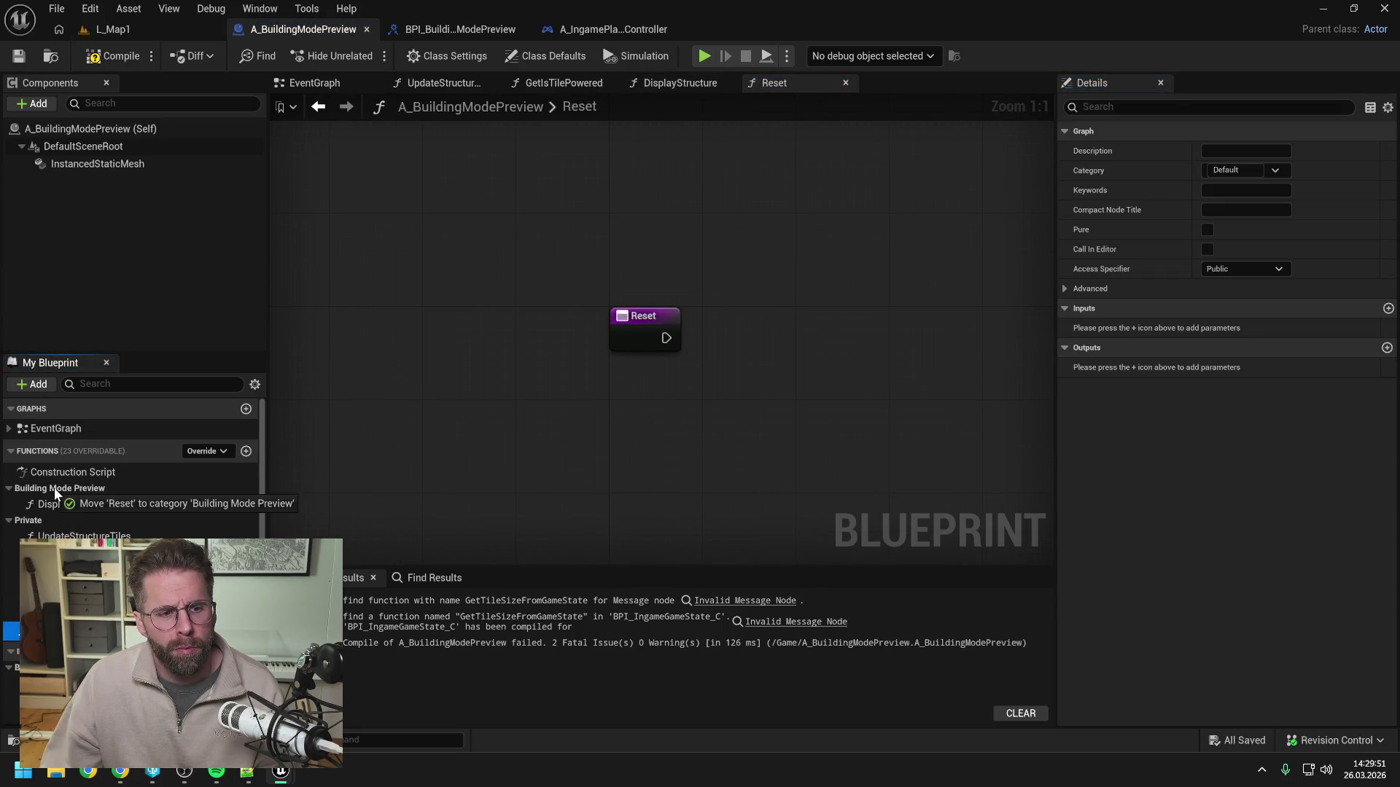
{"action": "key", "text": "ctrl+s"}
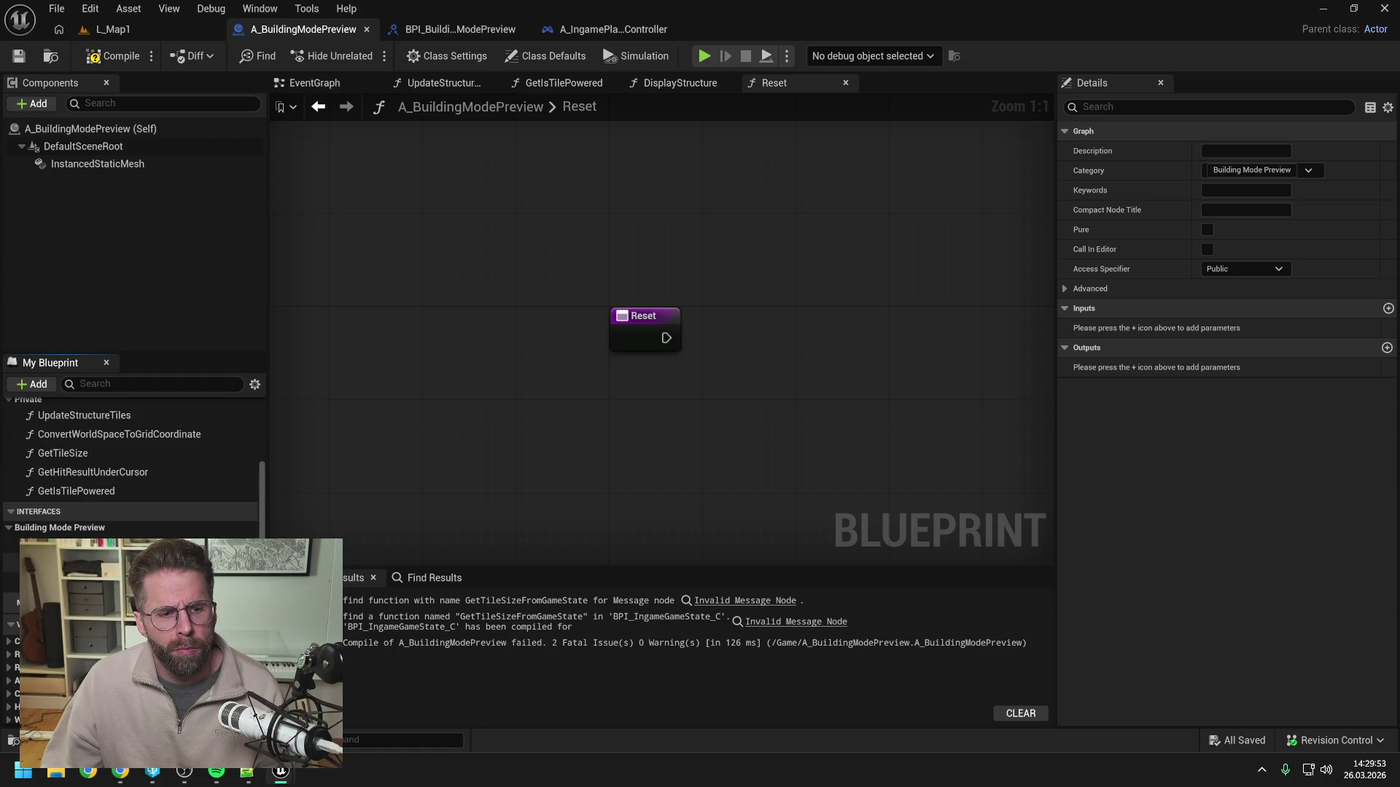
{"action": "double_click", "coordinate": [59, 544]}
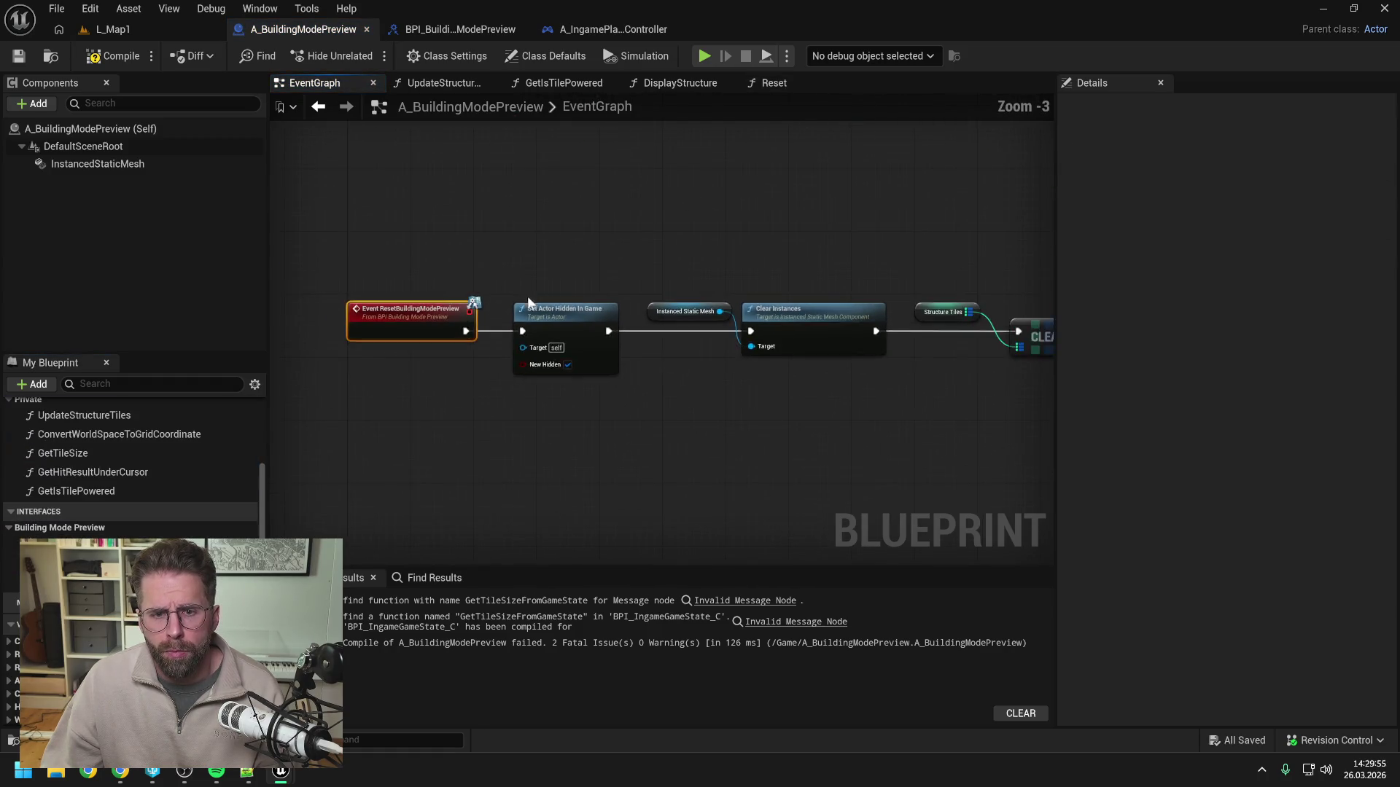
Move the six reset nodes from the ResetBuildingModePreview event into Reset, connected to Set Actor Hidden in Game.
{"action": "scroll", "coordinate": [529, 304], "scroll_direction": "down", "scroll_amount": 1}
{"action": "mouse_move", "coordinate": [527, 272]}
{"action": "left_mouse_down"}
{"action": "mouse_move", "coordinate": [795, 377]}
{"action": "mouse_move", "coordinate": [984, 385]}
{"action": "left_mouse_up"}
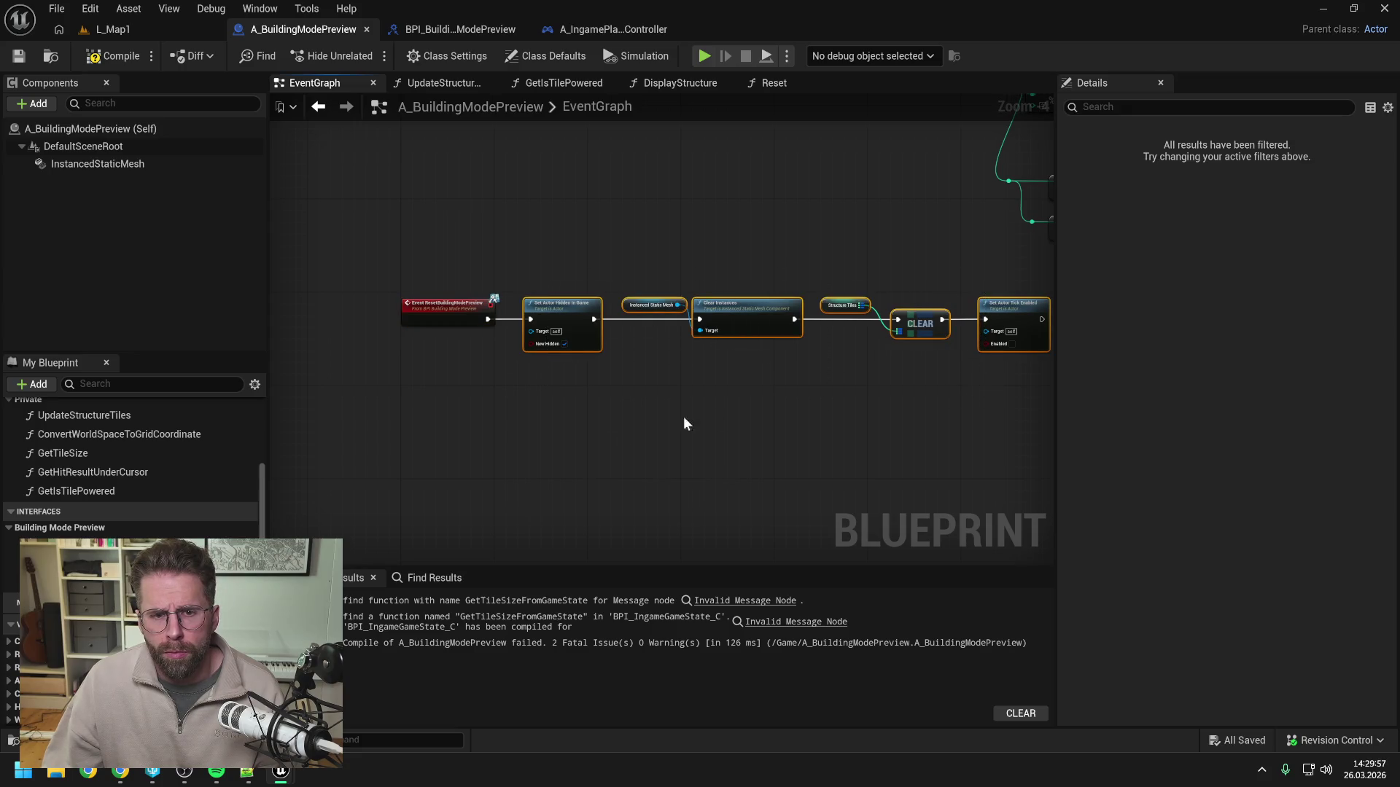
{"action": "key", "text": "Delete"}
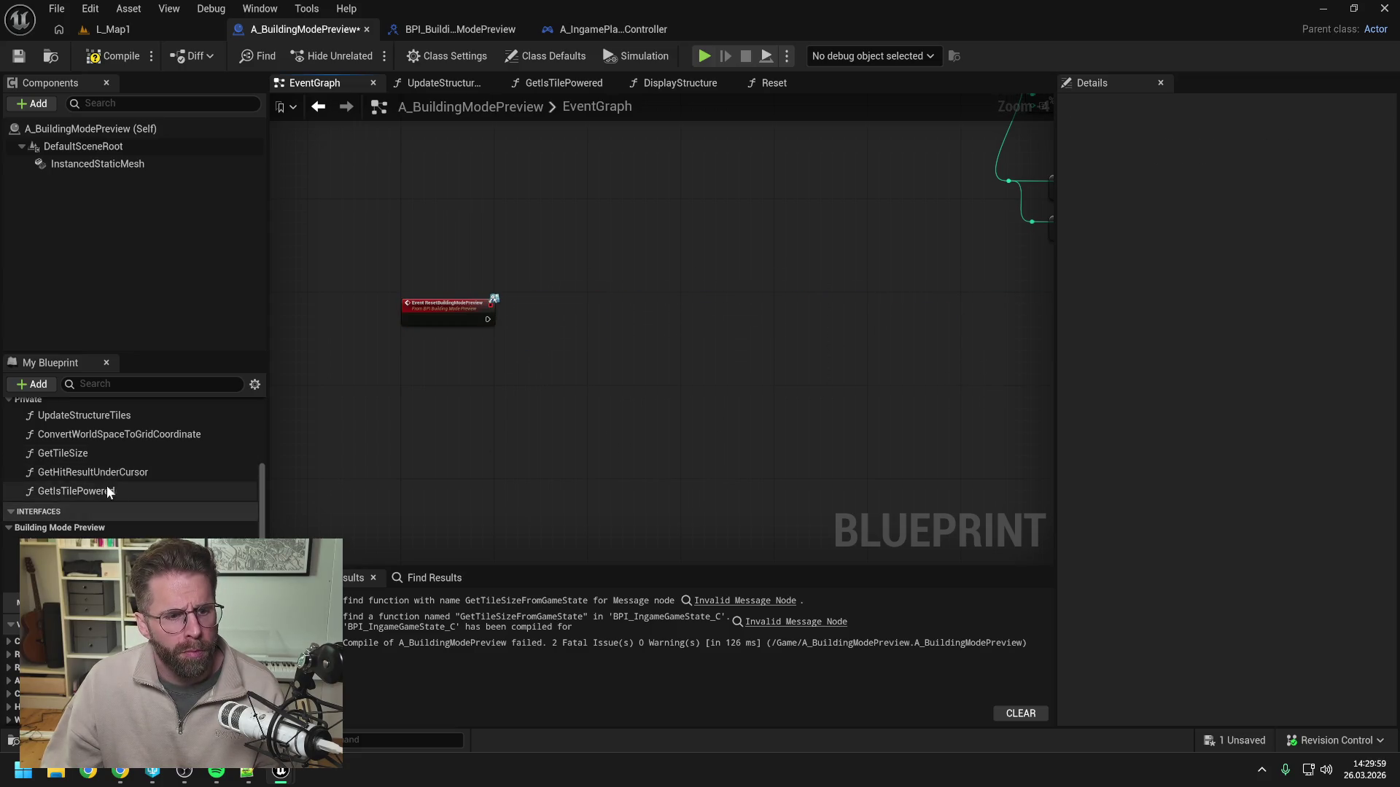
{"action": "scroll", "coordinate": [91, 474], "scroll_direction": "up", "scroll_amount": 2}
{"action": "double_click", "coordinate": [50, 452]}
{"action": "key", "text": "ctrl+v"}
{"action": "left_click_drag", "start_coordinate": [589, 329], "coordinate": [974, 329]}
{"action": "left_click_drag", "start_coordinate": [520, 336], "coordinate": [623, 337]}
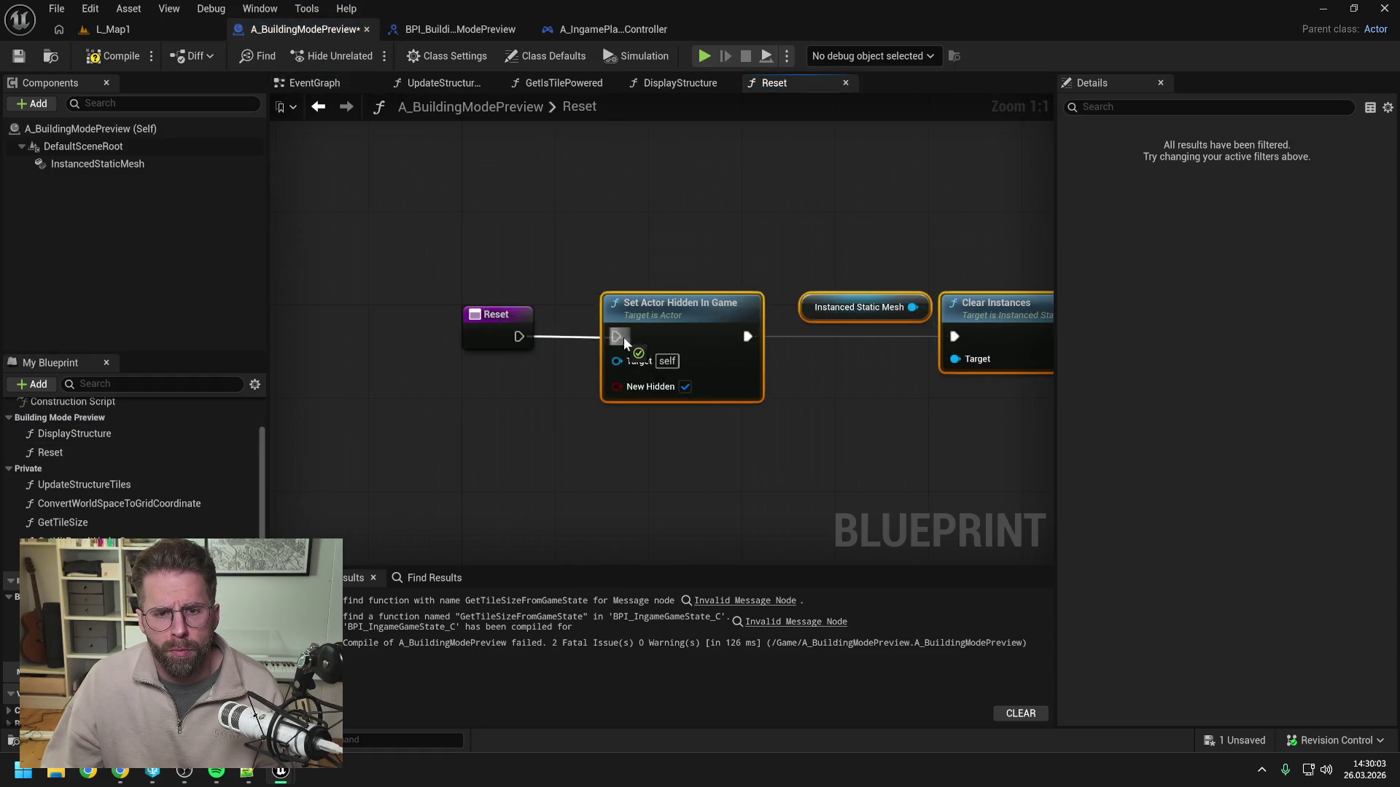
{"action": "left_click", "coordinate": [611, 251]}
Delete the leftover old node group from the EventGraph, then compile and save.
{"action": "left_click", "coordinate": [331, 84]}
{"action": "key", "text": "ctrl+s"}
{"action": "scroll", "coordinate": [595, 333], "scroll_direction": "down", "scroll_amount": 6}
{"action": "left_click_drag", "start_coordinate": [406, 202], "coordinate": [972, 423]}
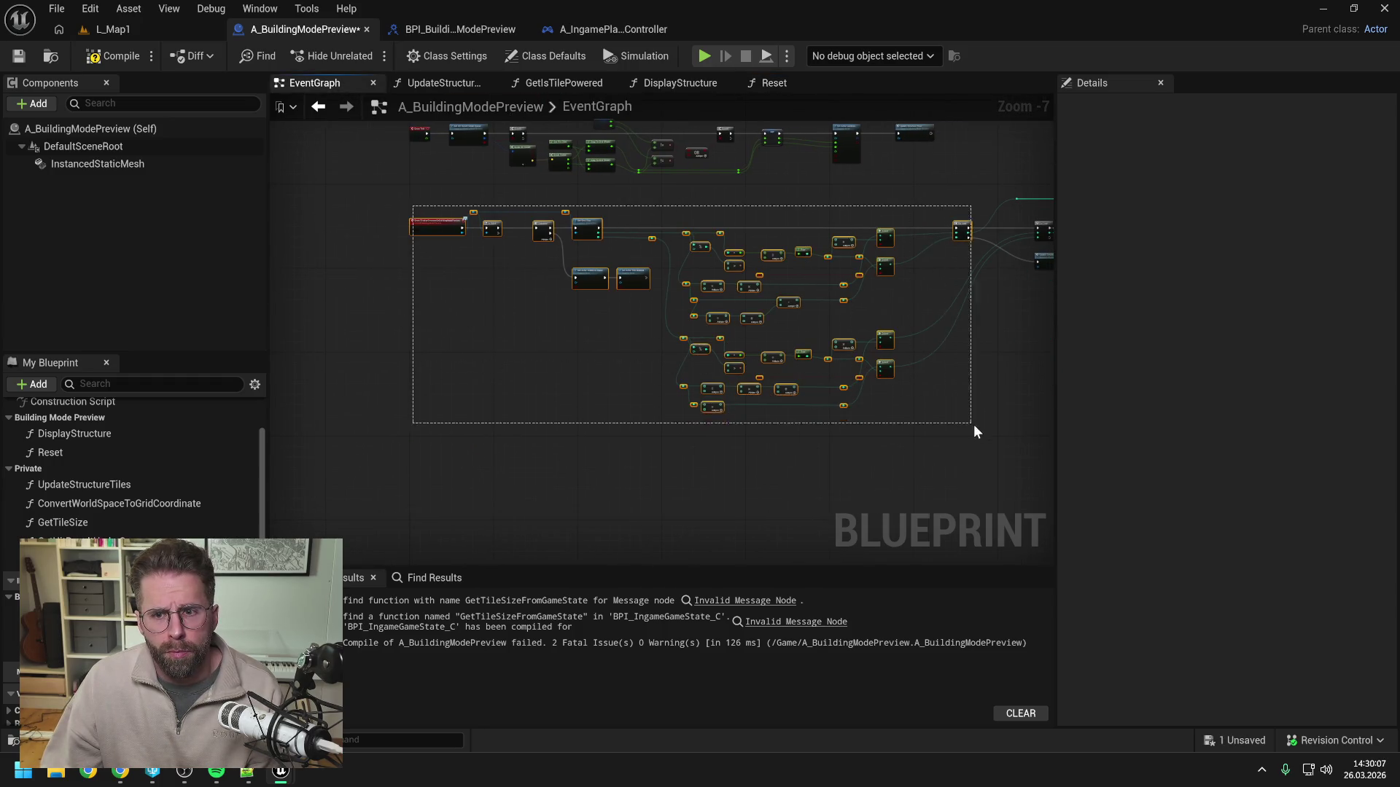
{"action": "key", "text": "Delete"}
{"action": "key", "text": "Home"}
{"action": "scroll", "coordinate": [540, 315], "scroll_direction": "up", "scroll_amount": 3}
{"action": "left_click", "coordinate": [108, 59]}
{"action": "key", "text": "ctrl+s"}
Recompile and open BPI_BuildingModePreview with ResetBuildingModePreview selected.
{"action": "scroll", "coordinate": [543, 330], "scroll_direction": "down", "scroll_amount": 4}
{"action": "left_click_drag", "start_coordinate": [469, 275], "coordinate": [984, 381]}
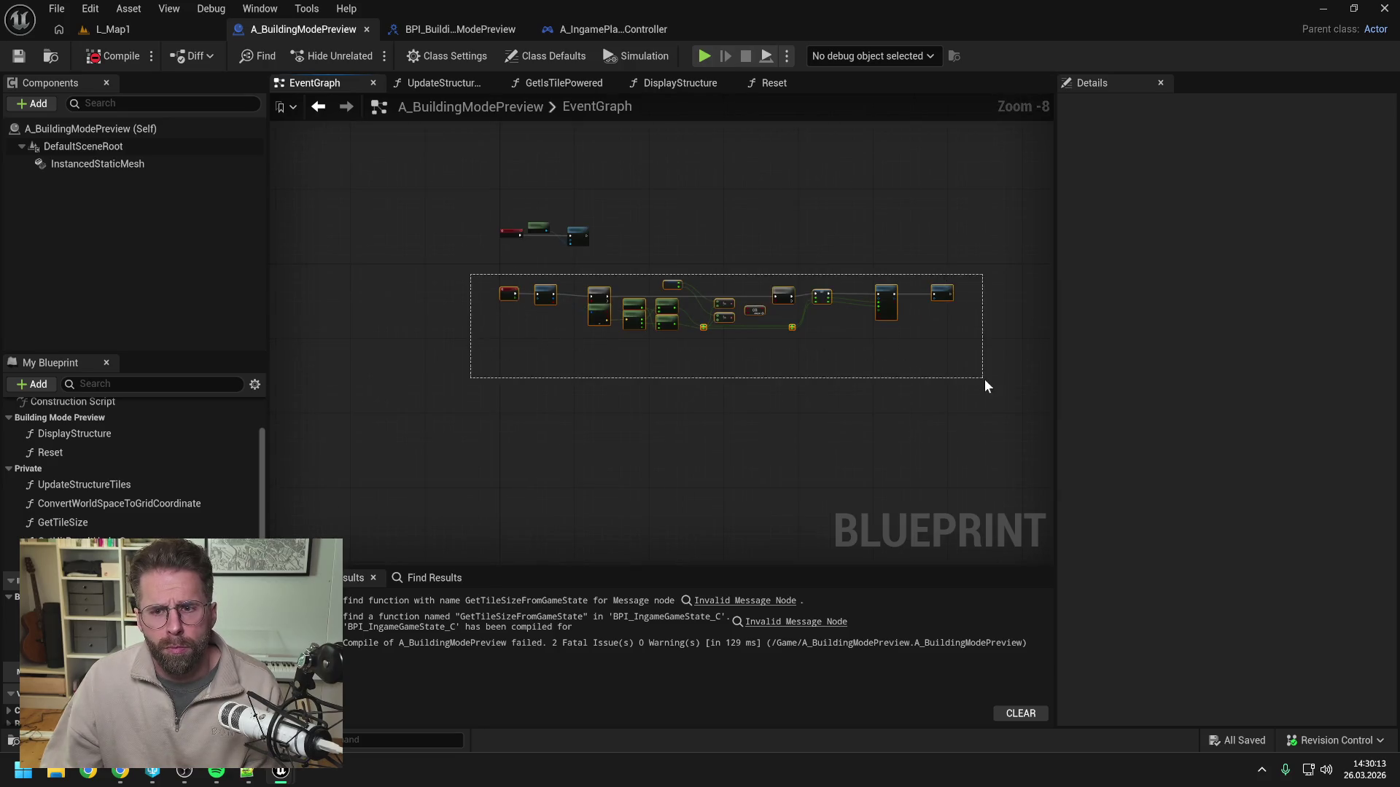
{"action": "scroll", "coordinate": [729, 321], "scroll_direction": "up", "scroll_amount": 2}
{"action": "left_click", "coordinate": [637, 240]}
{"action": "left_click", "coordinate": [126, 60]}
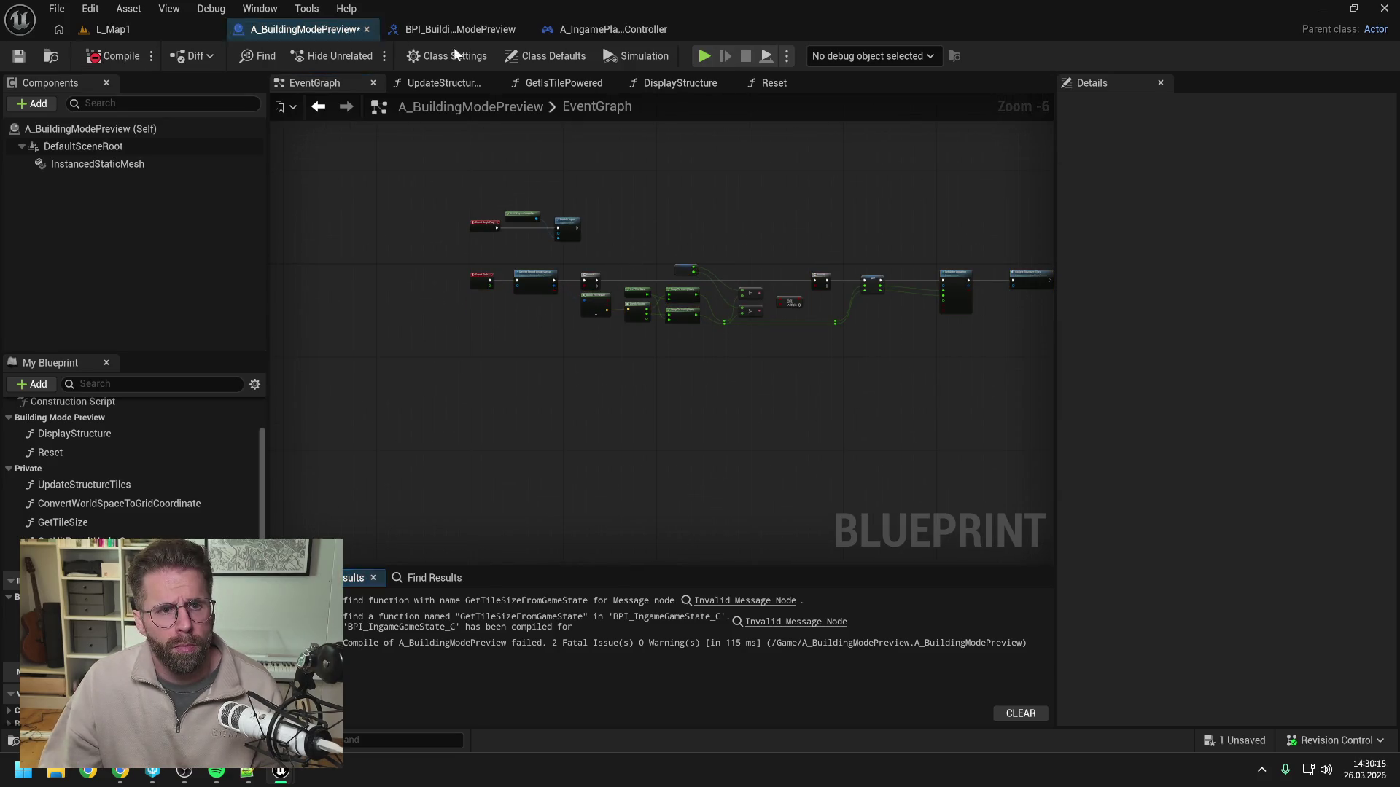
{"action": "left_click", "coordinate": [503, 29]}
{"action": "left_click", "coordinate": [106, 180]}
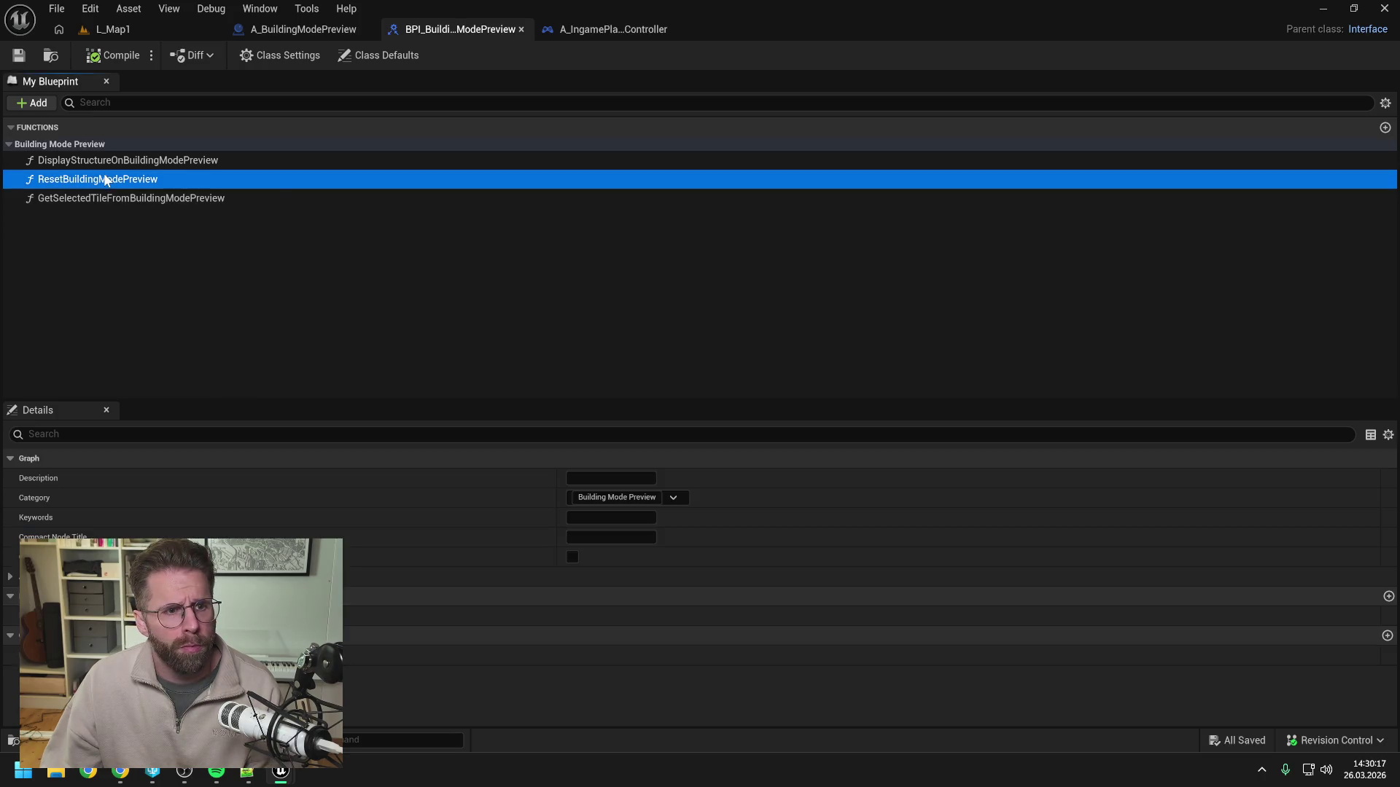
Delete ResetBuildingModePreview and DisplayStructureOnBuildingModePreview from the interface and save it.
{"action": "key", "text": "Delete"}
{"action": "left_click", "coordinate": [826, 411]}
{"action": "left_click", "coordinate": [108, 160]}
{"action": "key", "text": "Delete"}
{"action": "key", "text": "ctrl+s"}
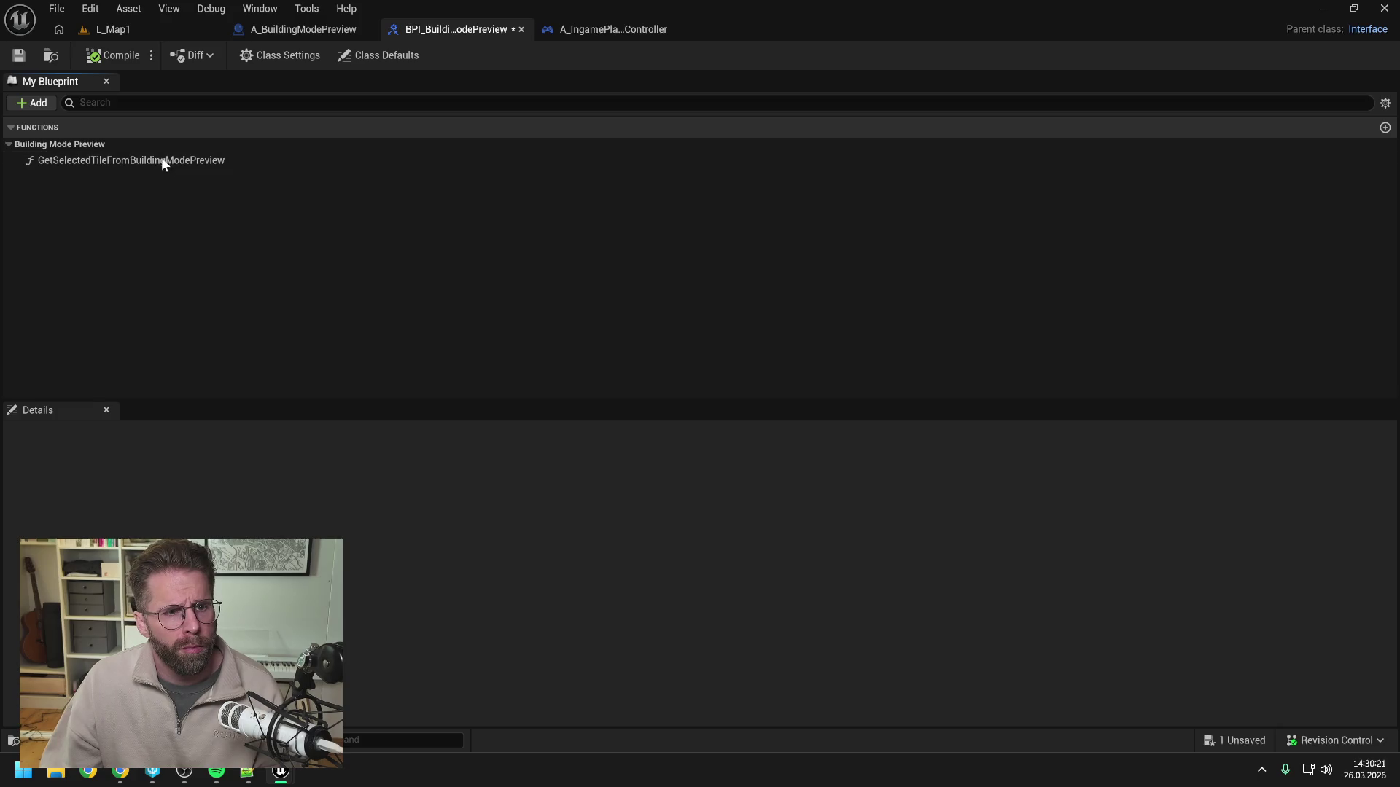
Find references to GetSelectedTileFromBuildingModePreview by name and compile the player controller where it's called.
{"action": "left_click", "coordinate": [161, 159]}
{"action": "right_click", "coordinate": [164, 162]}
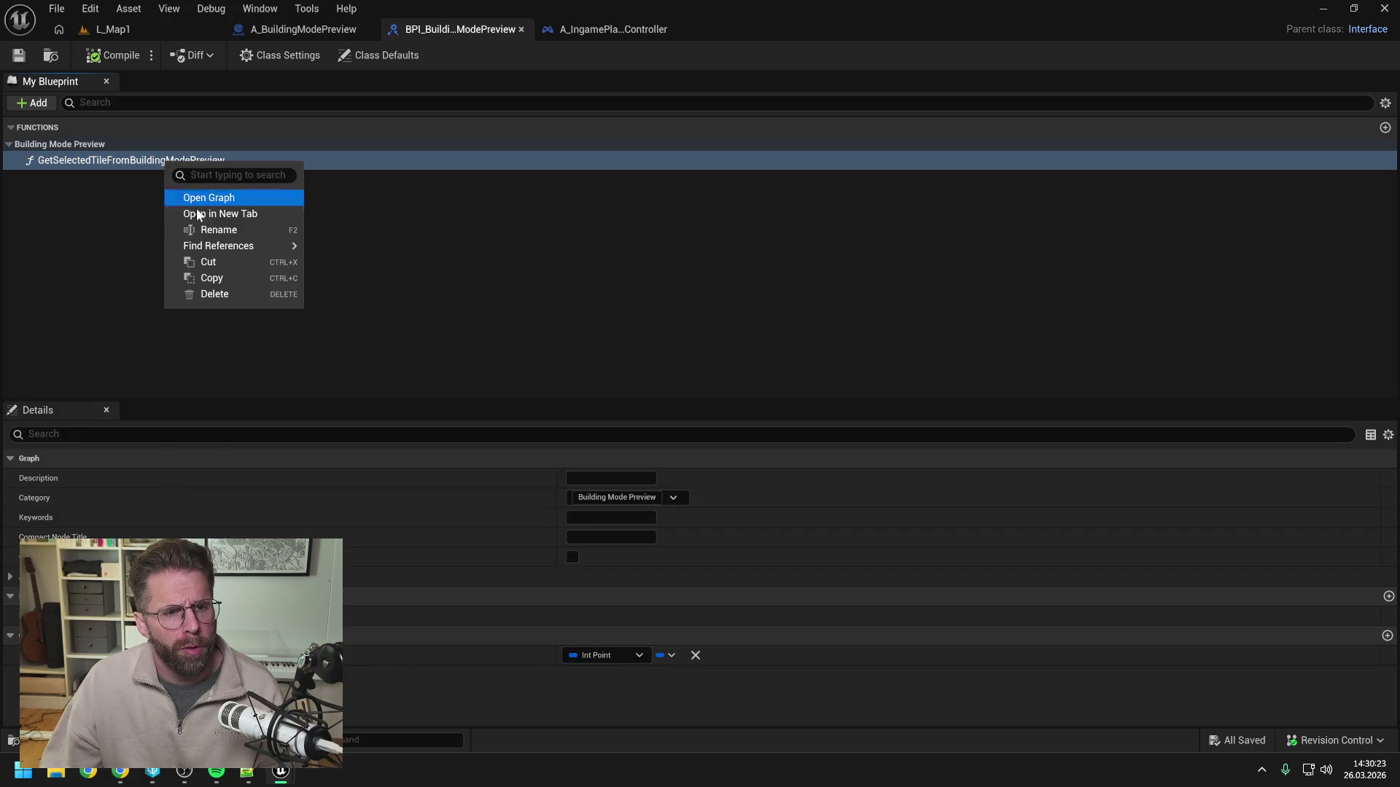
{"action": "mouse_move", "coordinate": [241, 245]}
{"action": "left_click", "coordinate": [344, 255]}
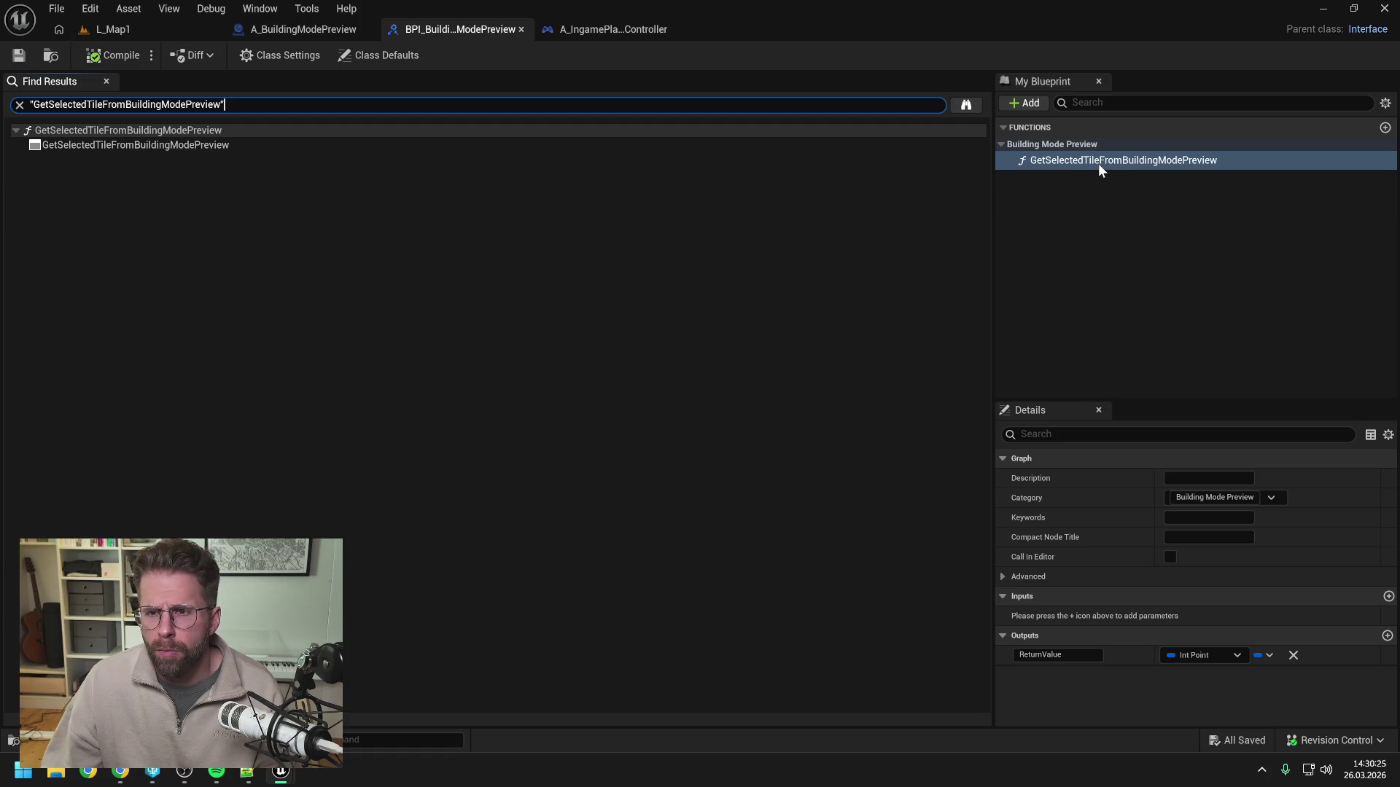
{"action": "left_click", "coordinate": [966, 106]}
{"action": "left_click", "coordinate": [612, 29]}
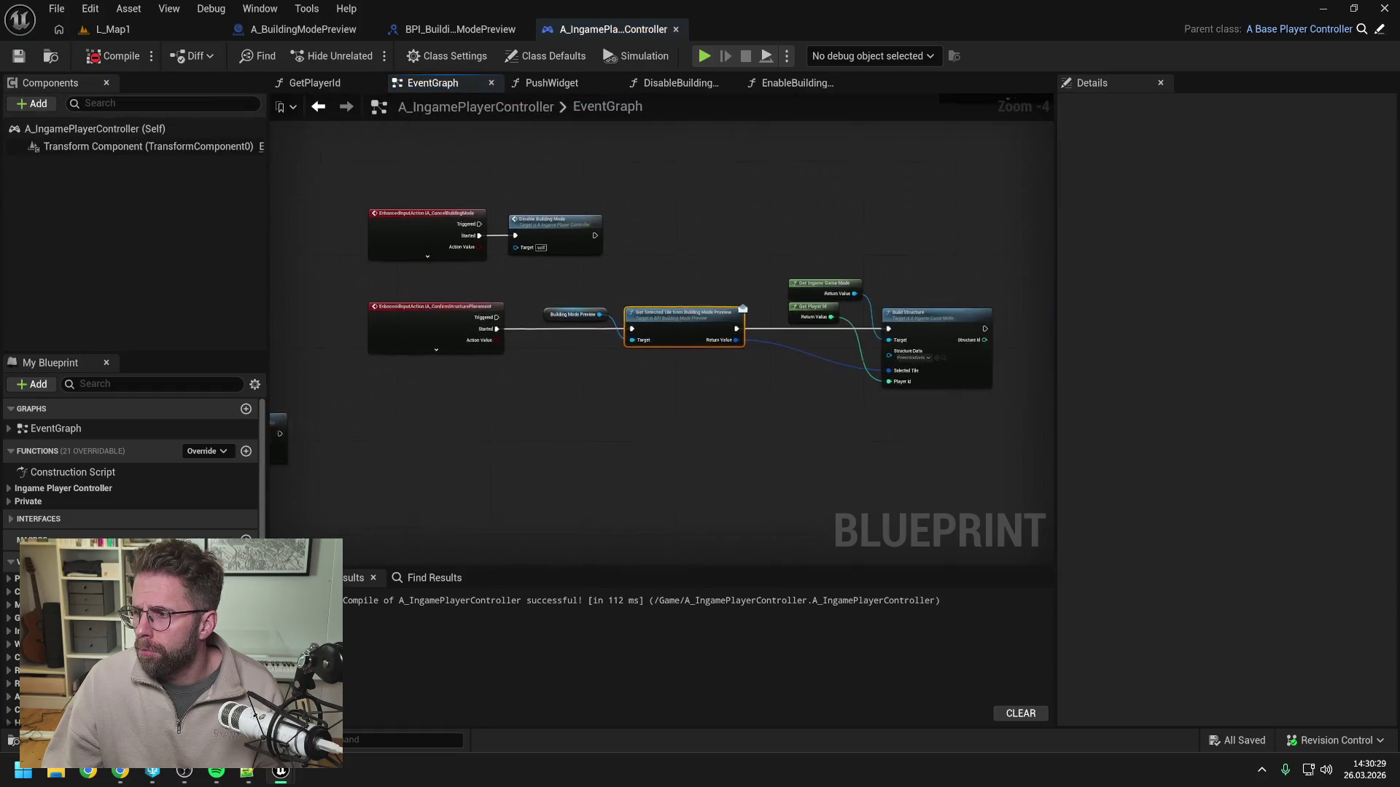
{"action": "scroll", "coordinate": [725, 412], "scroll_direction": "down", "scroll_amount": 3}
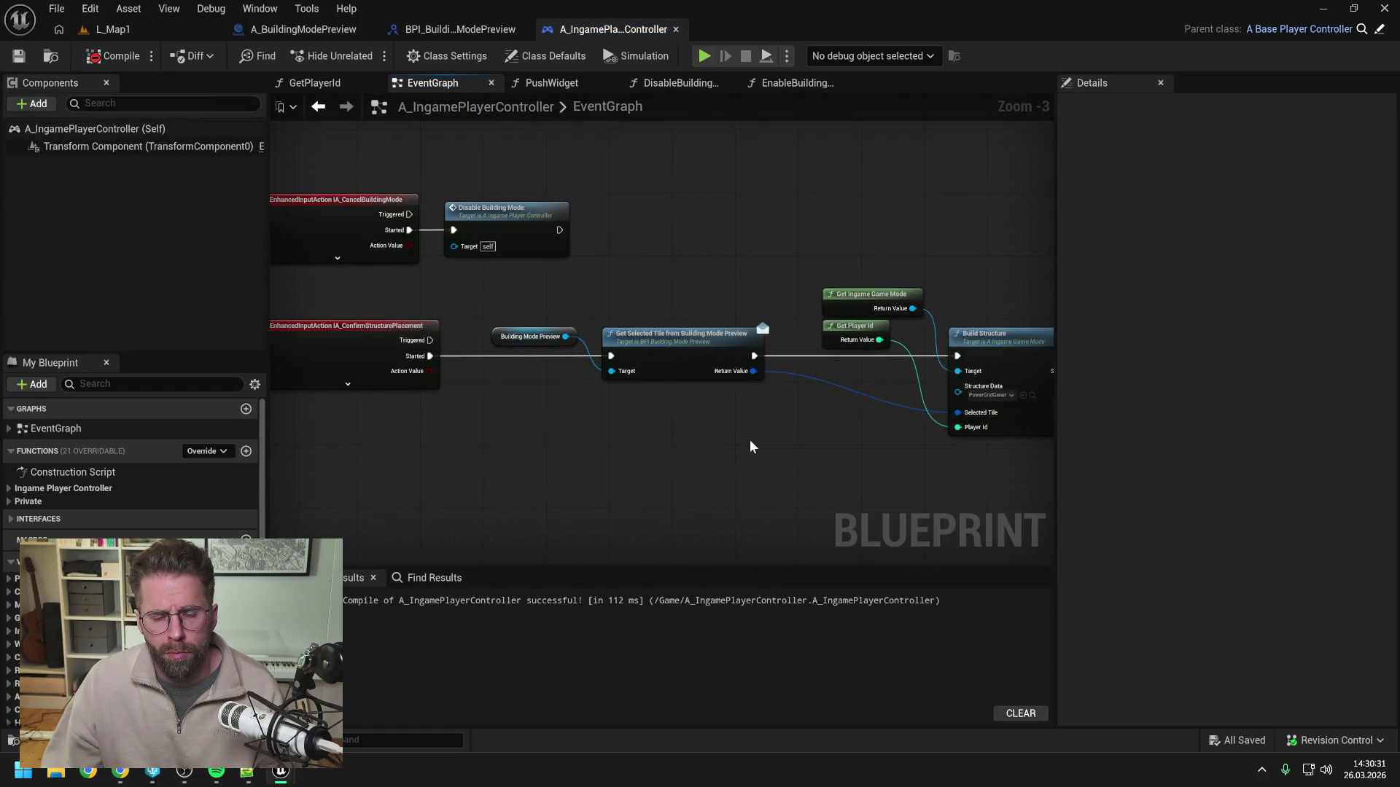
{"action": "mouse_move", "coordinate": [697, 436]}
{"action": "left_mouse_down"}
{"action": "mouse_move", "coordinate": [597, 412]}
{"action": "mouse_move", "coordinate": [676, 410]}
{"action": "left_mouse_up"}
{"action": "left_click", "coordinate": [113, 56]}
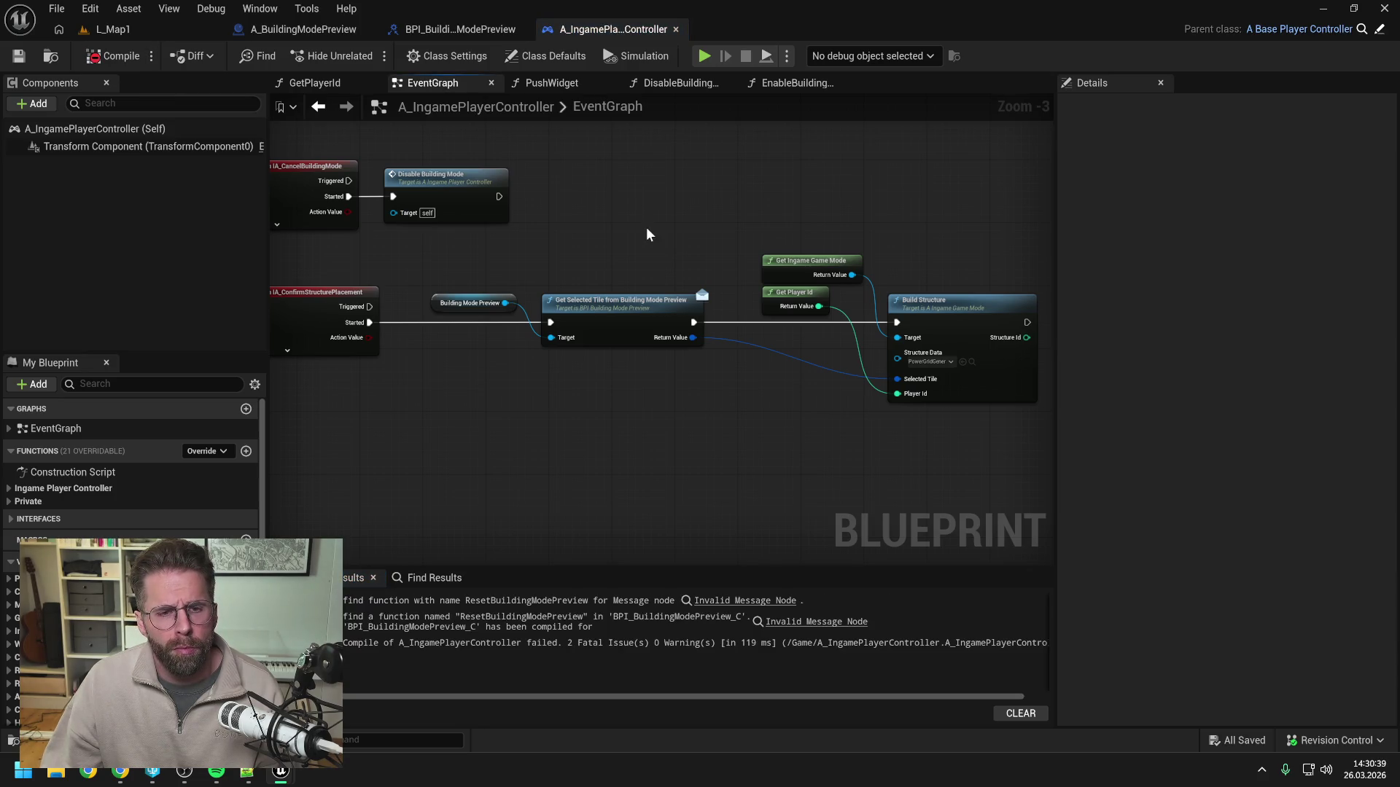
Return to A_BuildingModePreview and add a new function.
{"action": "left_click", "coordinate": [458, 31]}
{"action": "left_click", "coordinate": [303, 29]}
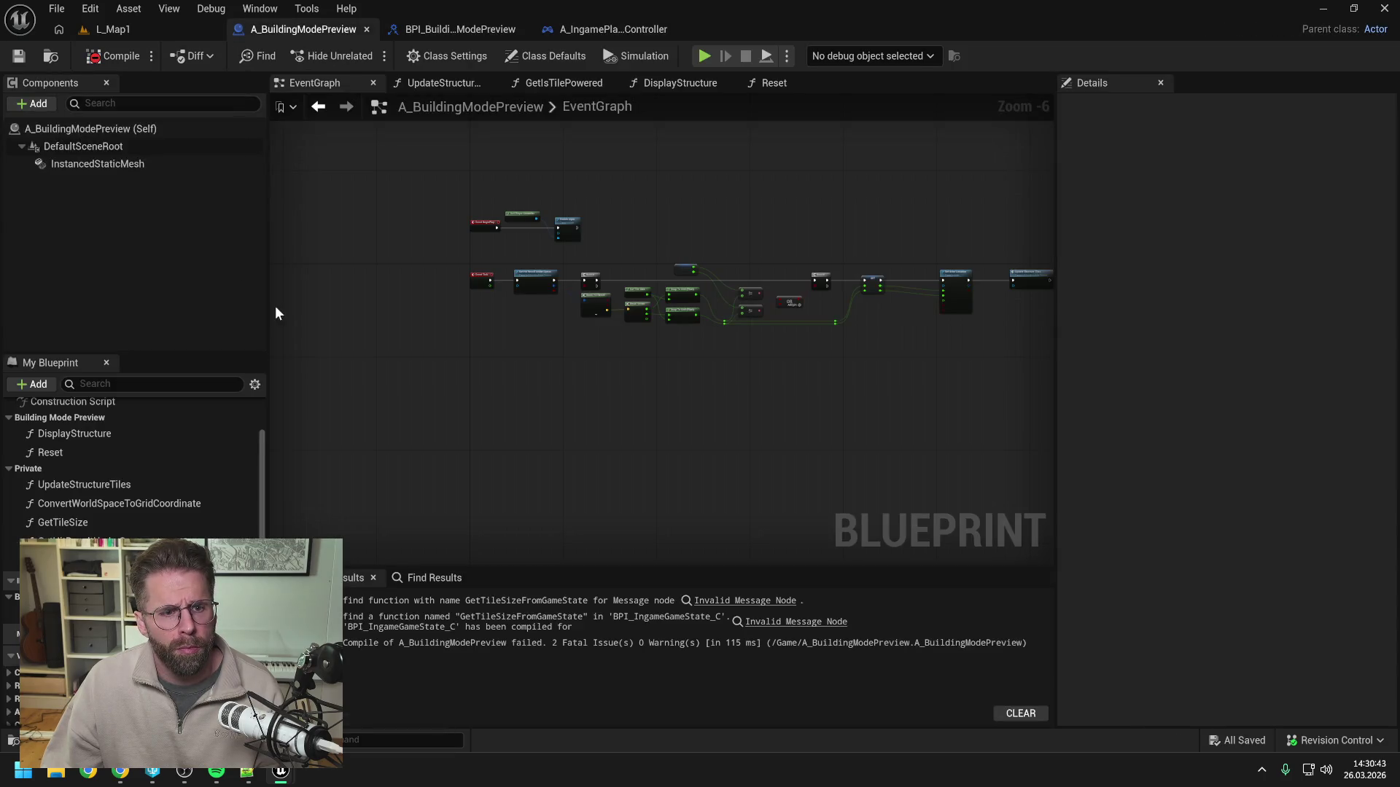
{"action": "scroll", "coordinate": [182, 487], "scroll_direction": "up", "scroll_amount": 2}
{"action": "left_click", "coordinate": [246, 451]}
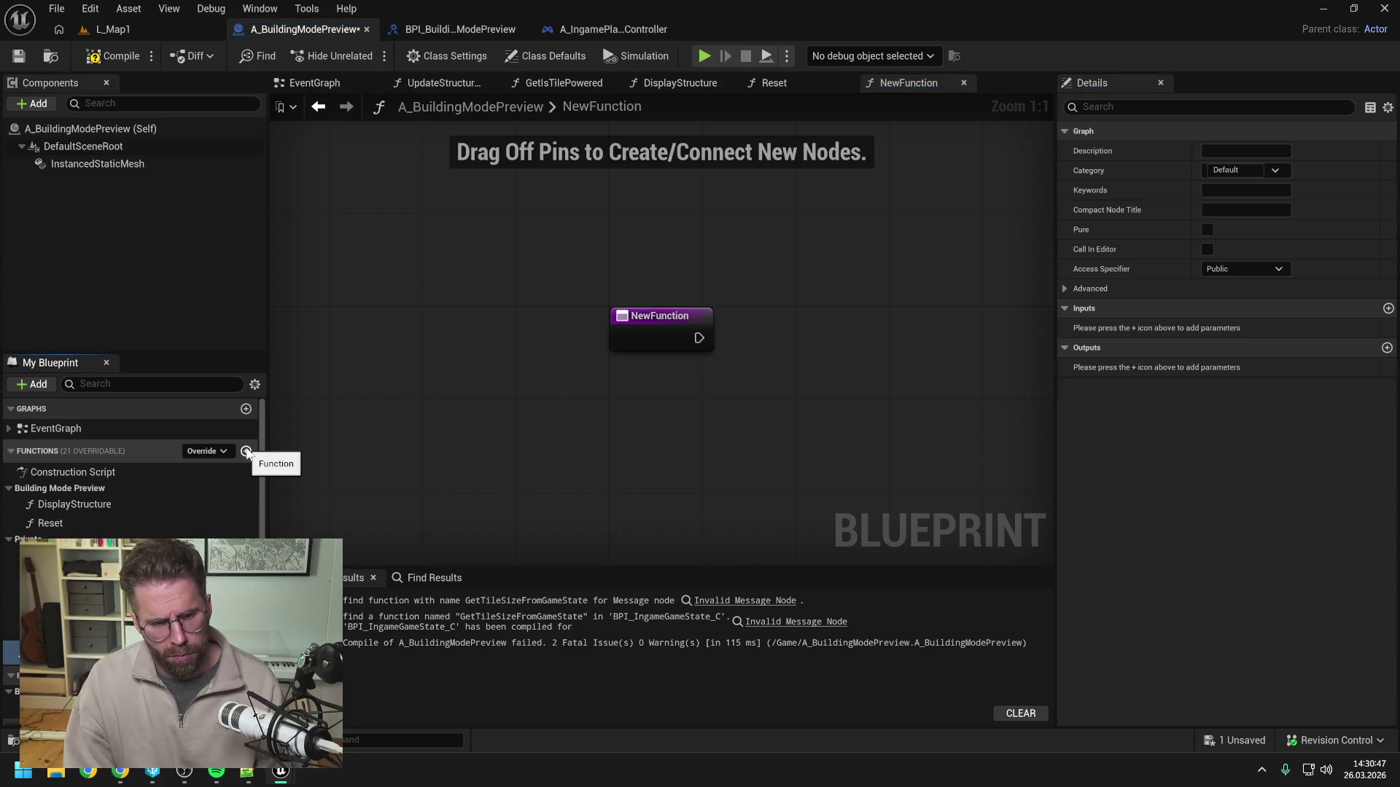
Name the new function GetSelectedTile and save.
{"action": "type", "text": "GetSelectedTile"}
{"action": "key", "text": "Return"}
{"action": "key", "text": "ctrl+s"}
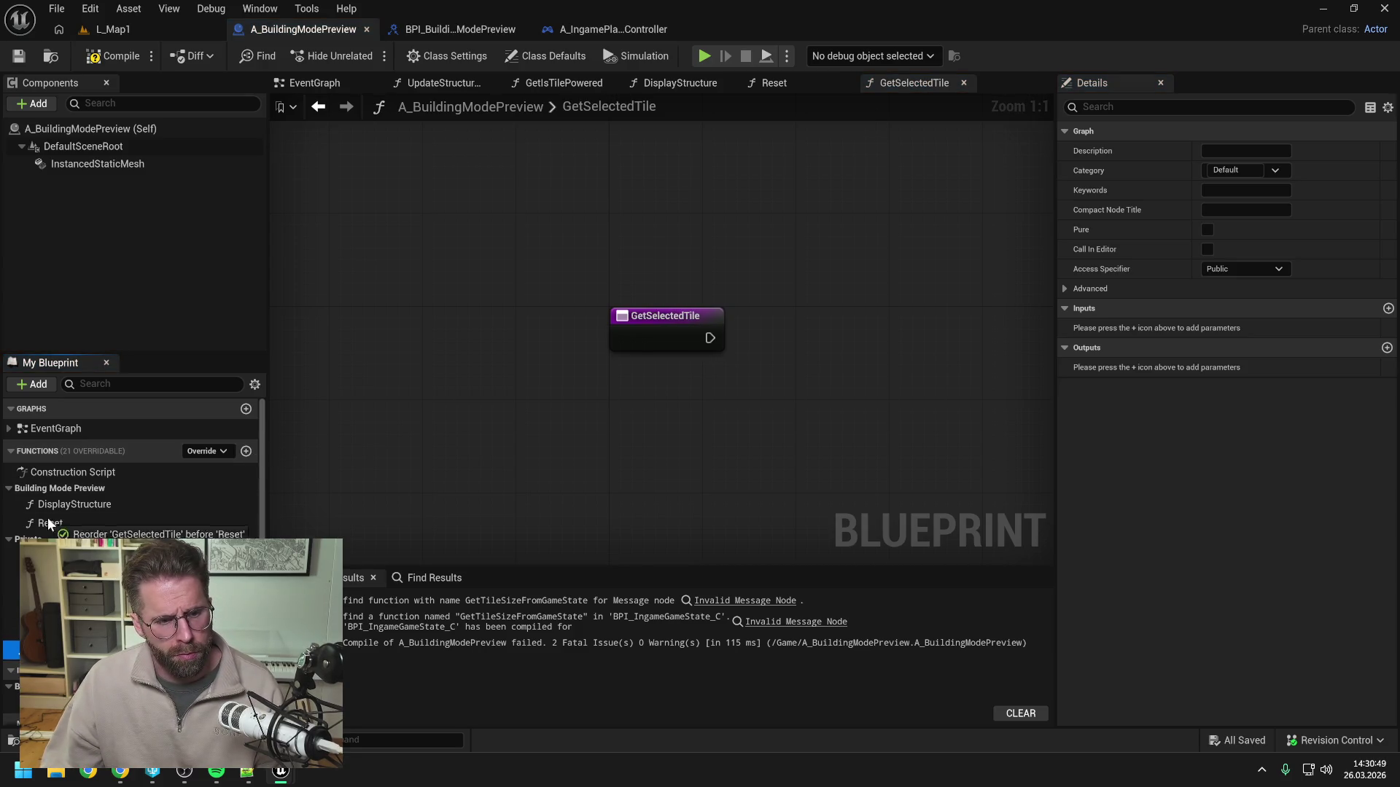
{"action": "scroll", "coordinate": [54, 490], "scroll_direction": "down", "scroll_amount": 3}
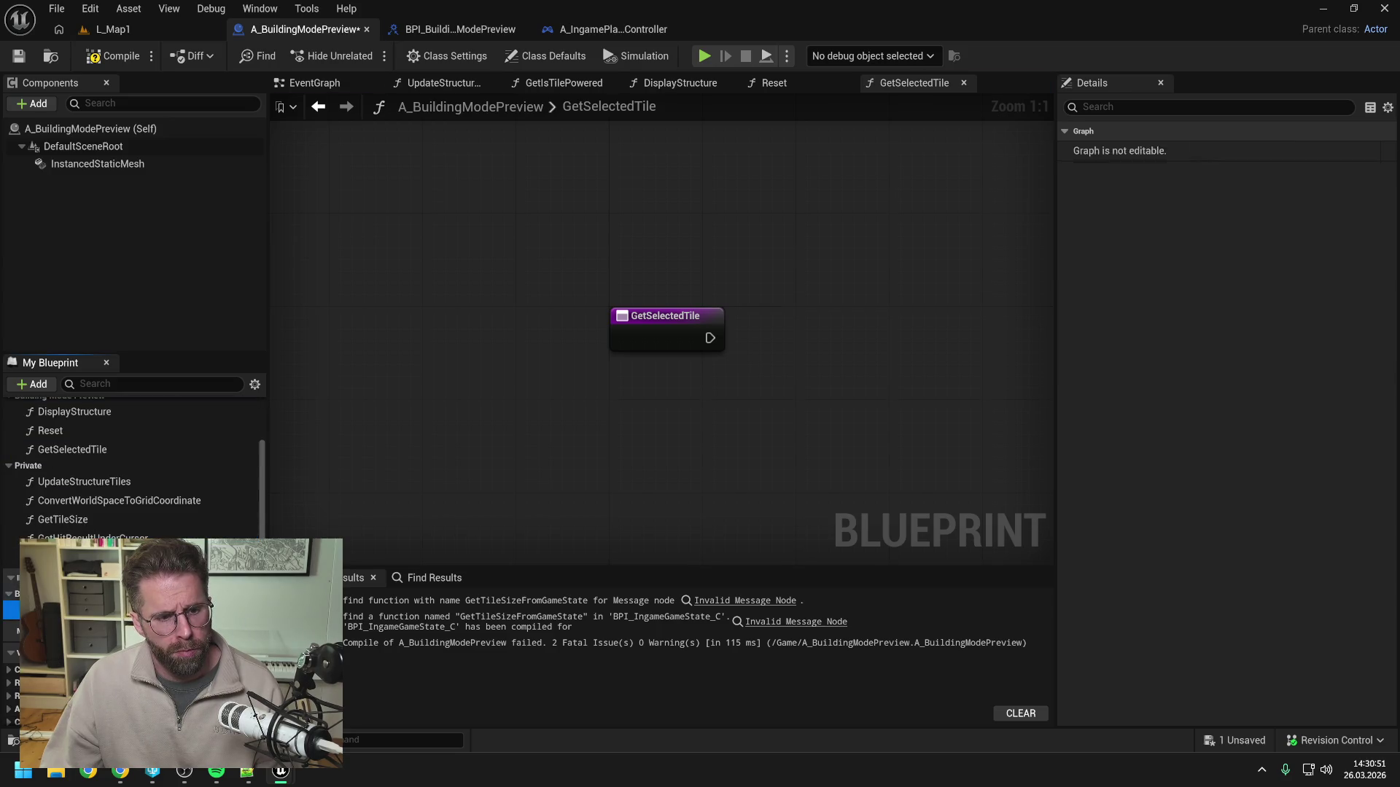
Spread out the entry and Return Node in the GetSelectedTileFromBuildingModePreview graph.
{"action": "double_click", "coordinate": [88, 610]}
{"action": "left_click_drag", "start_coordinate": [646, 332], "coordinate": [500, 329]}
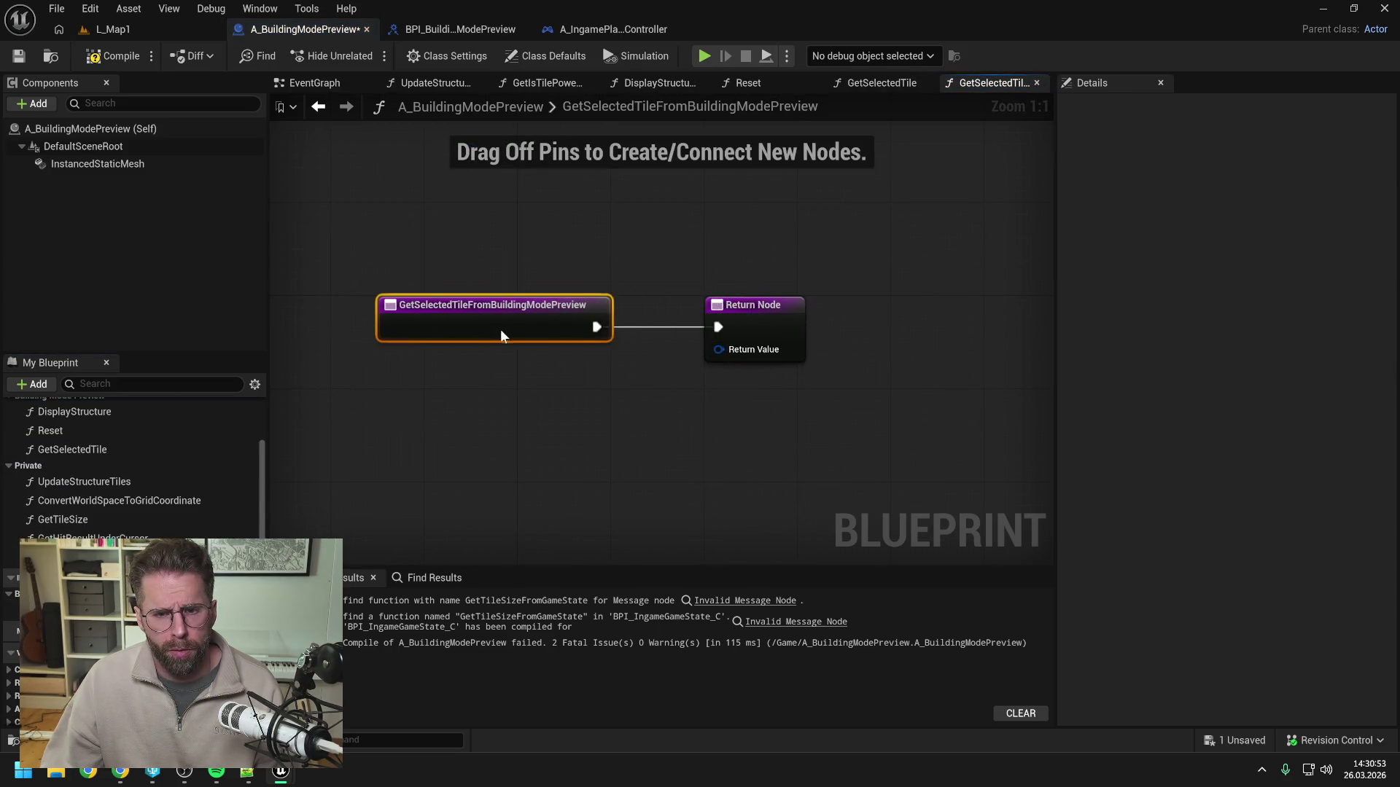
{"action": "left_click_drag", "start_coordinate": [771, 330], "coordinate": [865, 330]}
{"action": "left_click", "coordinate": [651, 401]}
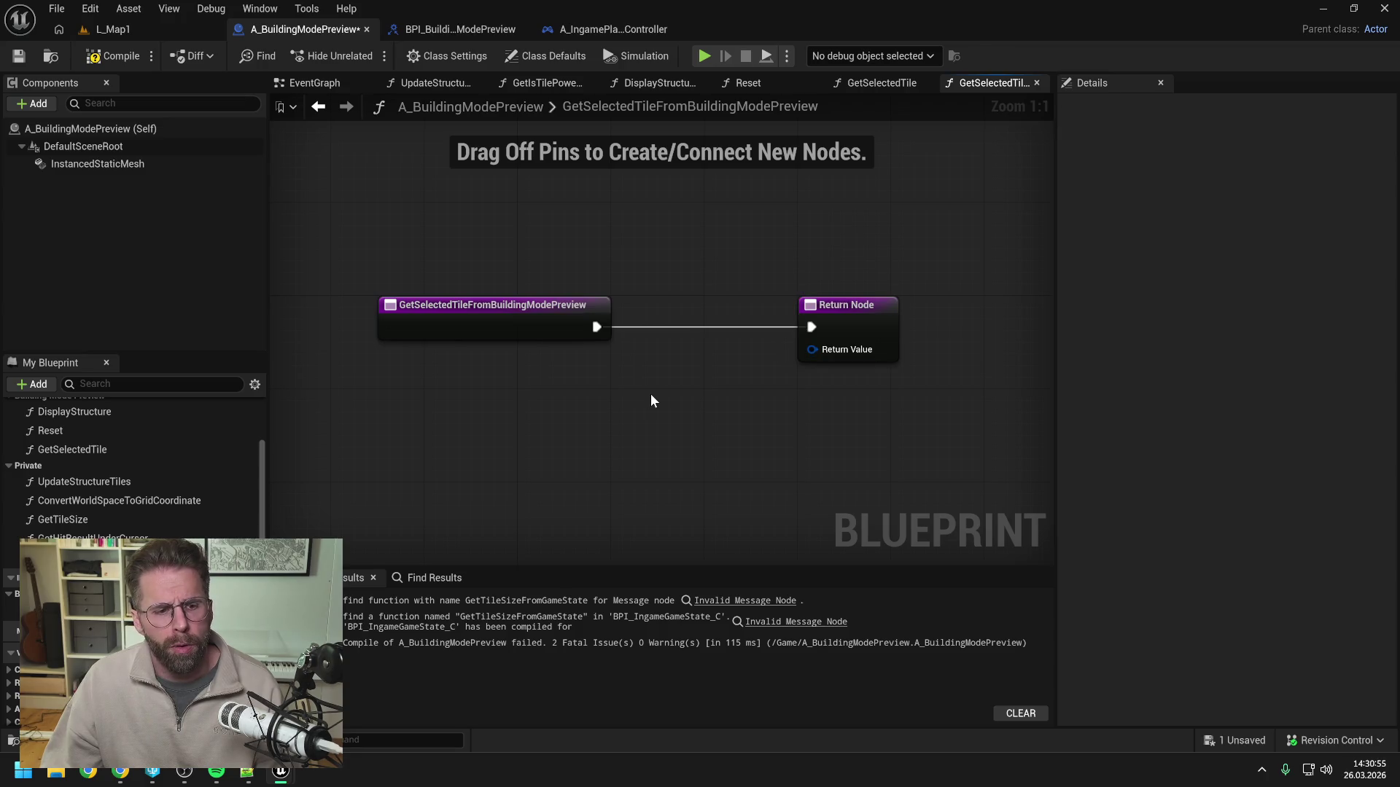
{"action": "scroll", "coordinate": [138, 477], "scroll_direction": "up", "scroll_amount": 1}
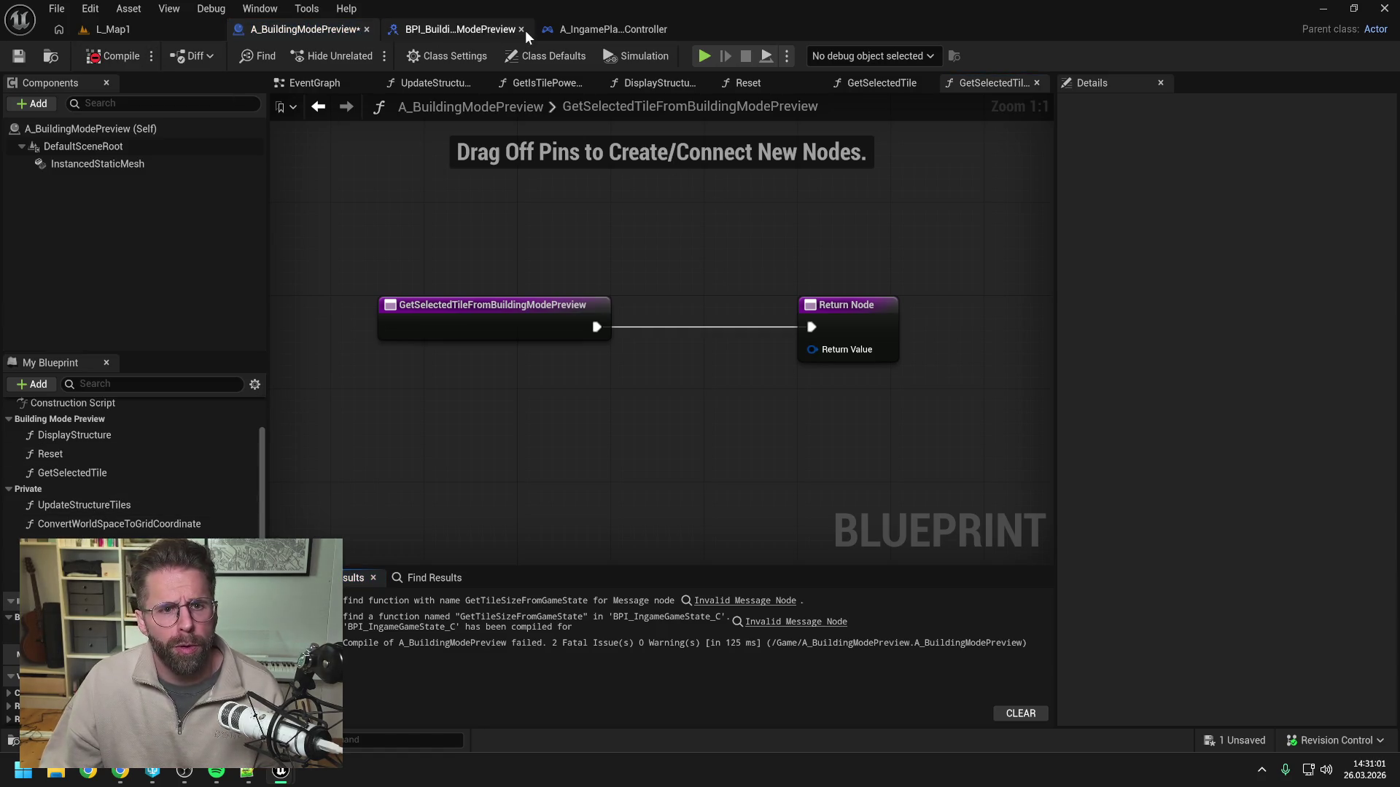
{"action": "left_click", "coordinate": [480, 26]}
Delete GetSelectedTileFromBuildingModePreview from BPI_BuildingModePreview and recompile the interface.
{"action": "left_click", "coordinate": [1083, 163]}
{"action": "key", "text": "Delete"}
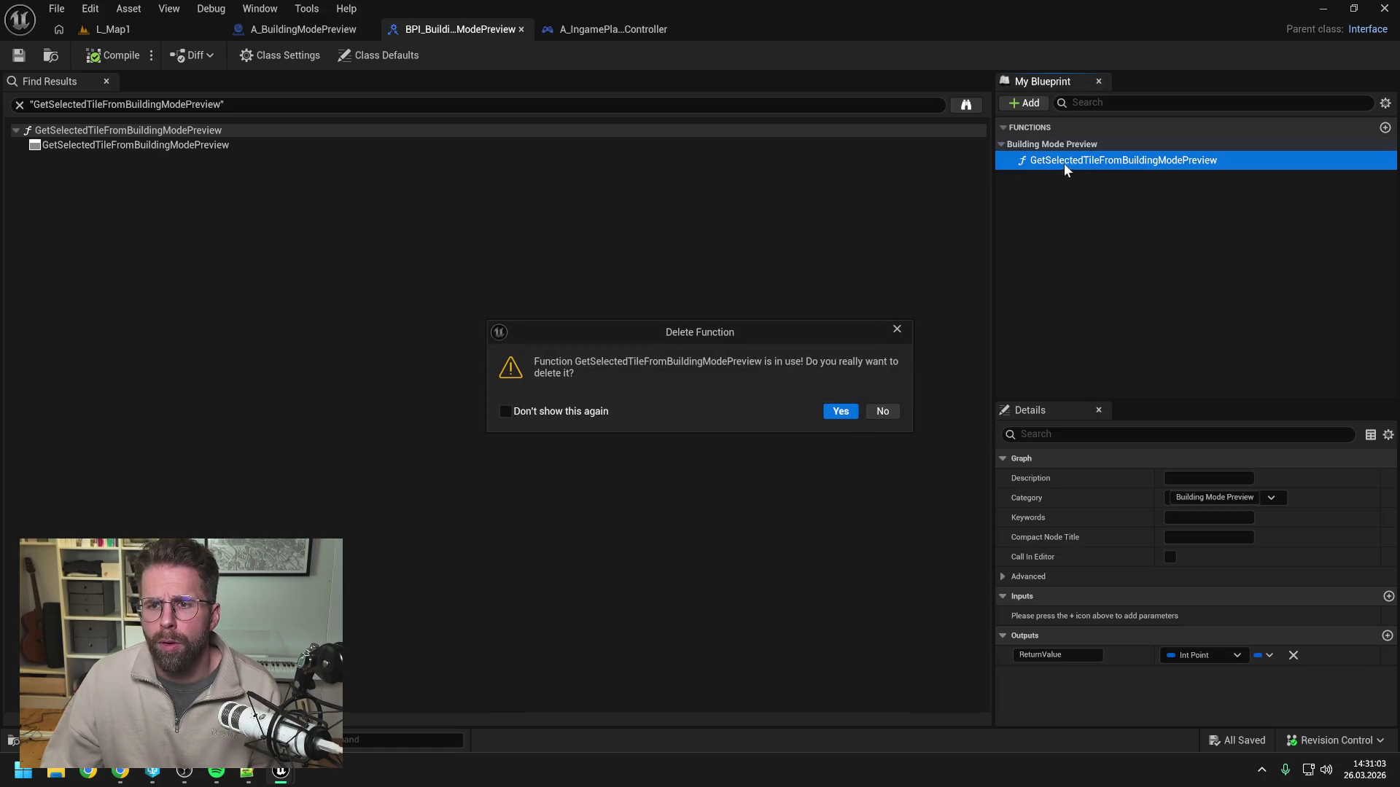
{"action": "left_click", "coordinate": [838, 410]}
{"action": "left_click", "coordinate": [103, 59]}
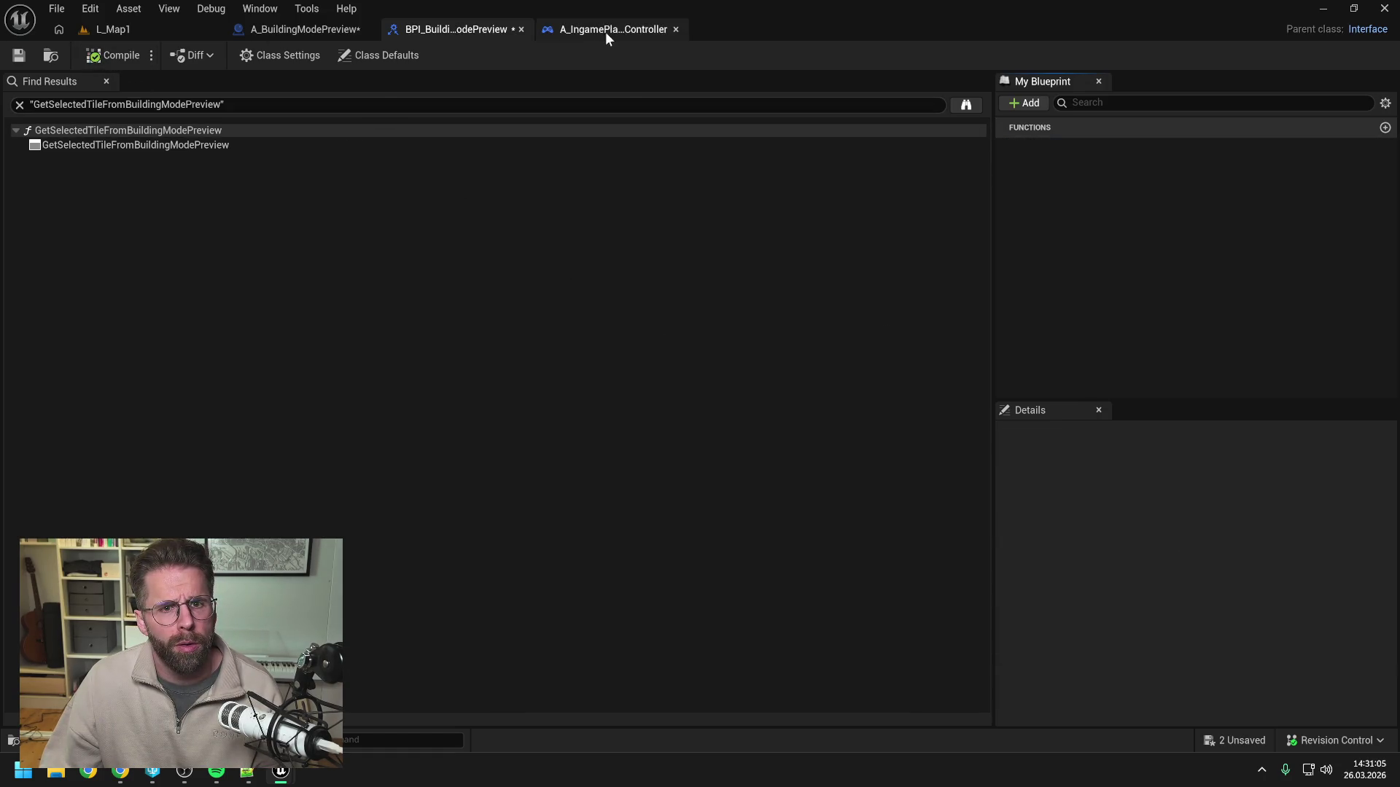
In A_IngamePlayerController, call Get Selected Tile on Building Mode Preview between Started and Build Structure.
{"action": "left_click", "coordinate": [601, 29]}
{"action": "left_click_drag", "start_coordinate": [504, 303], "coordinate": [542, 357]}
{"action": "type", "text": "get selec"}
{"action": "left_click", "coordinate": [636, 437]}
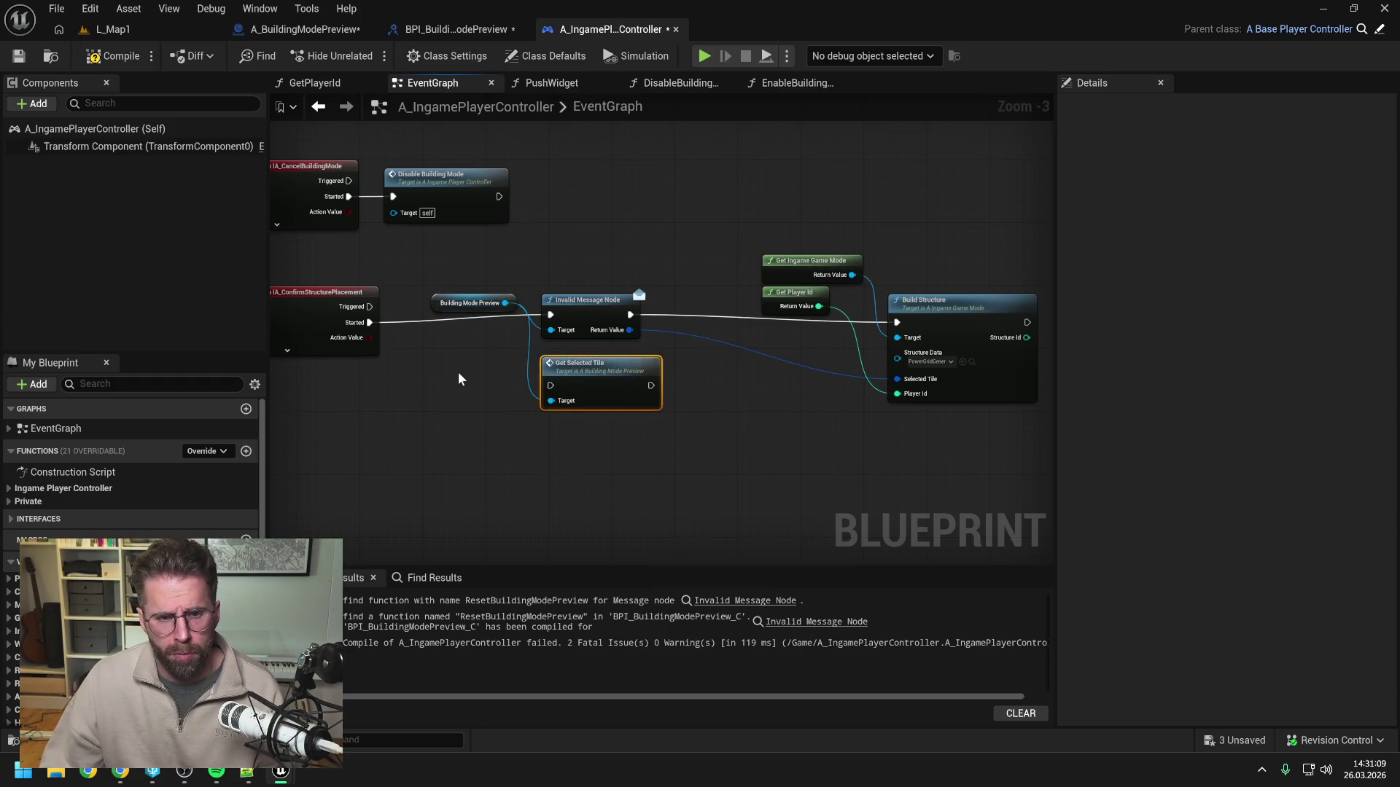
{"action": "left_click_drag", "start_coordinate": [371, 324], "coordinate": [550, 385]}
{"action": "left_click_drag", "start_coordinate": [651, 385], "coordinate": [896, 322]}
Align Get Selected Tile with Started, shift the three build nodes left, and save all assets.
{"action": "left_click_drag", "start_coordinate": [601, 363], "coordinate": [601, 299]}
{"action": "mouse_move", "coordinate": [751, 248]}
{"action": "left_mouse_down"}
{"action": "mouse_move", "coordinate": [922, 391]}
{"action": "mouse_move", "coordinate": [899, 390]}
{"action": "left_mouse_up"}
{"action": "left_click_drag", "start_coordinate": [776, 292], "coordinate": [730, 292]}
{"action": "left_click", "coordinate": [663, 408]}
{"action": "left_click", "coordinate": [93, 58]}
Return to the interface's reference results and clear the search text.
{"action": "left_click", "coordinate": [459, 29]}
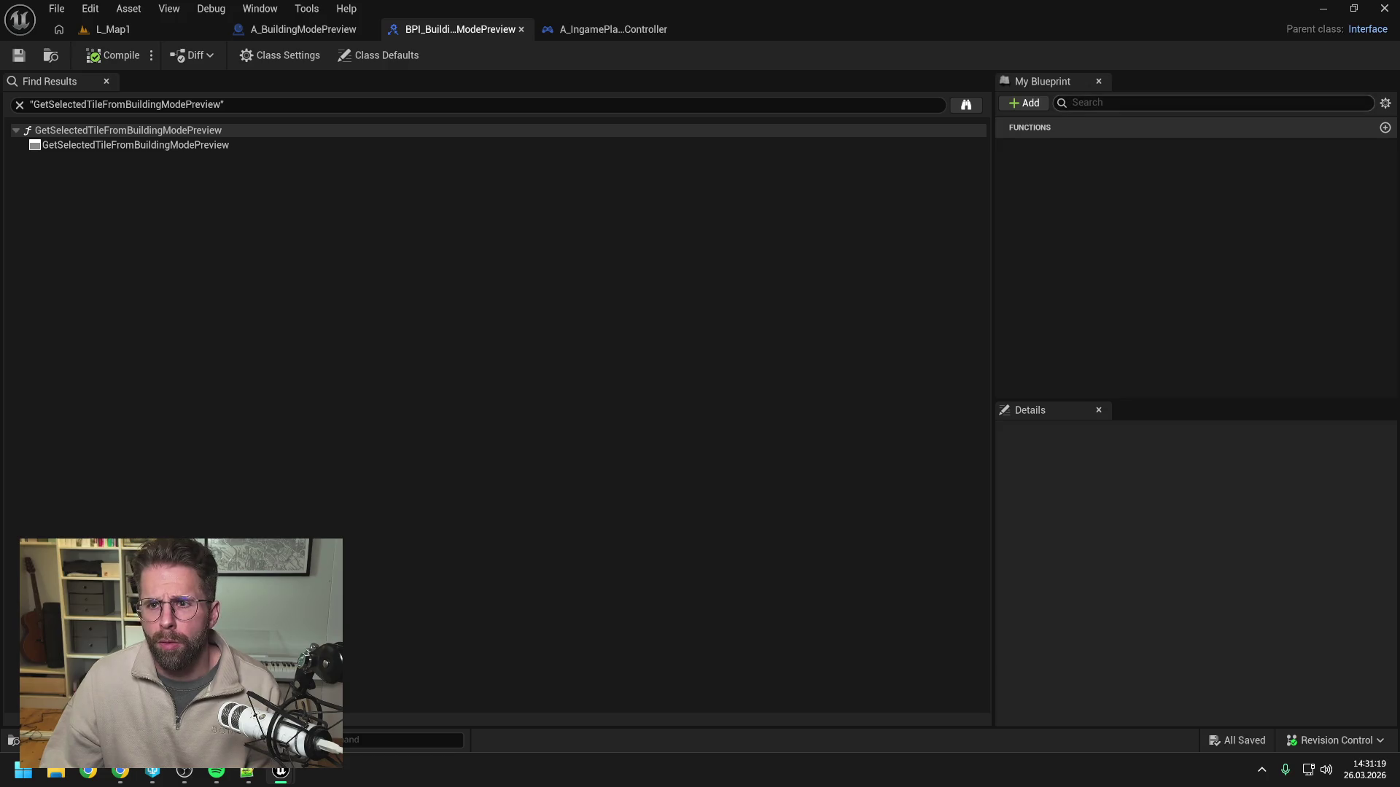
{"action": "left_click", "coordinate": [219, 104]}
{"action": "key", "text": "BackSpace"}
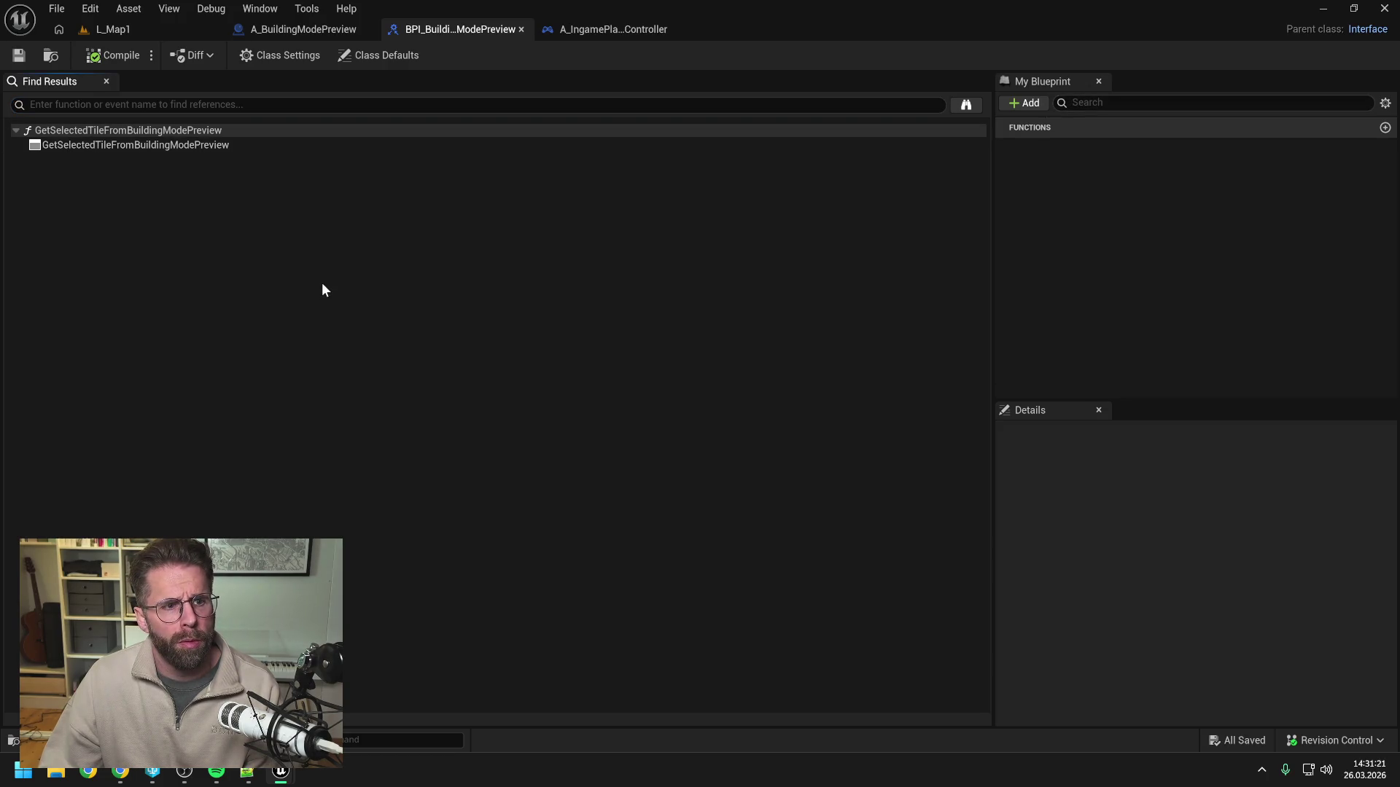
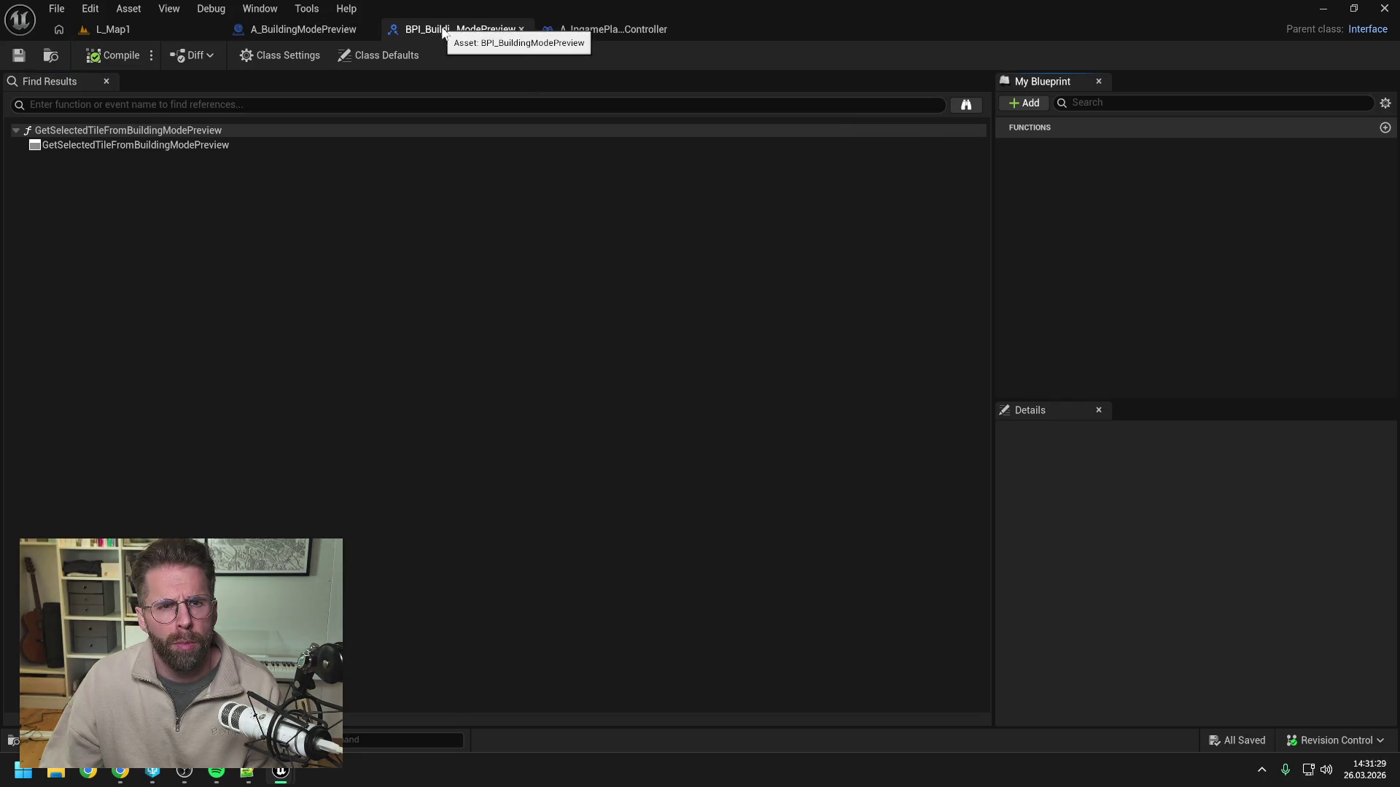
Remove the BPI Building Mode Preview interface from A_BuildingModePreview without keeping its functions.
{"action": "left_click", "coordinate": [312, 29]}
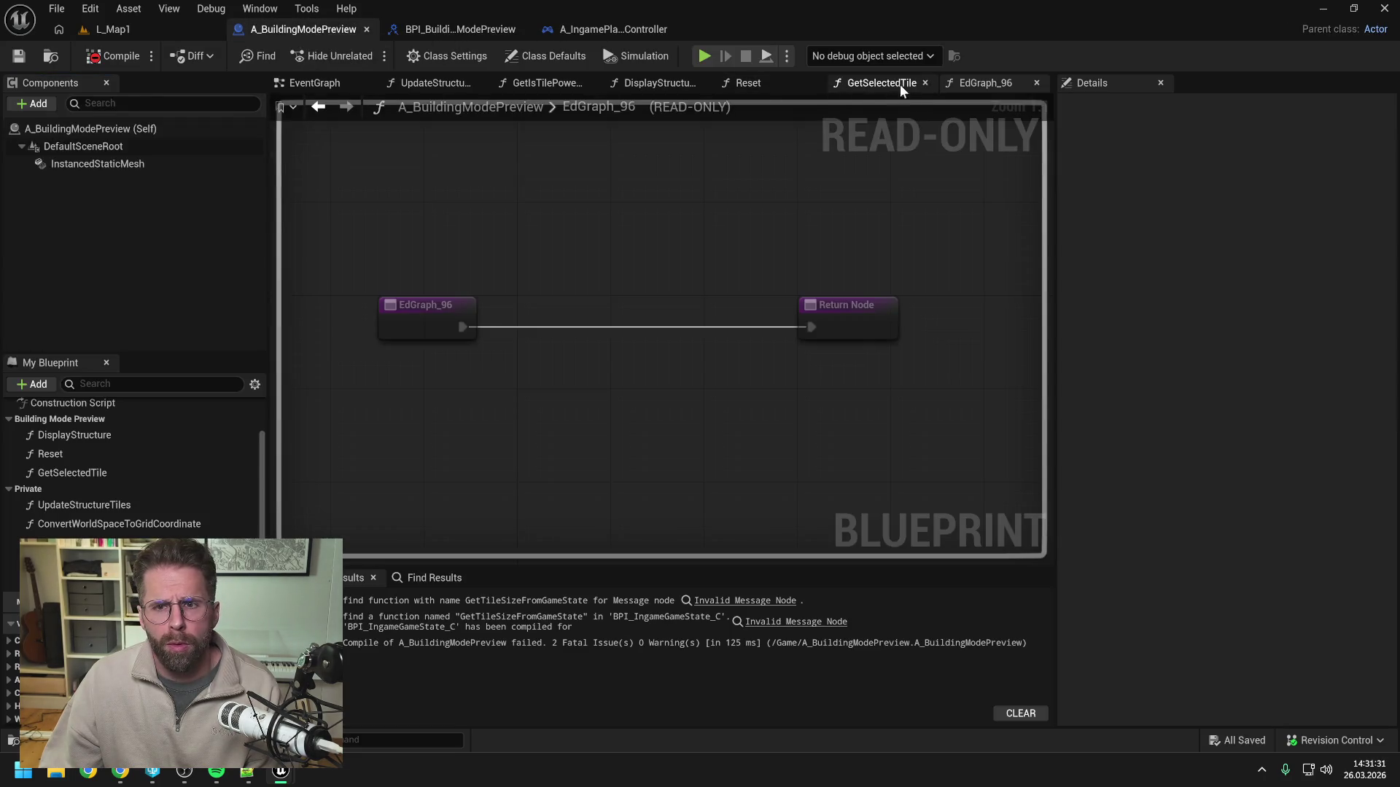
{"action": "right_click", "coordinate": [335, 86]}
{"action": "left_click", "coordinate": [387, 178]}
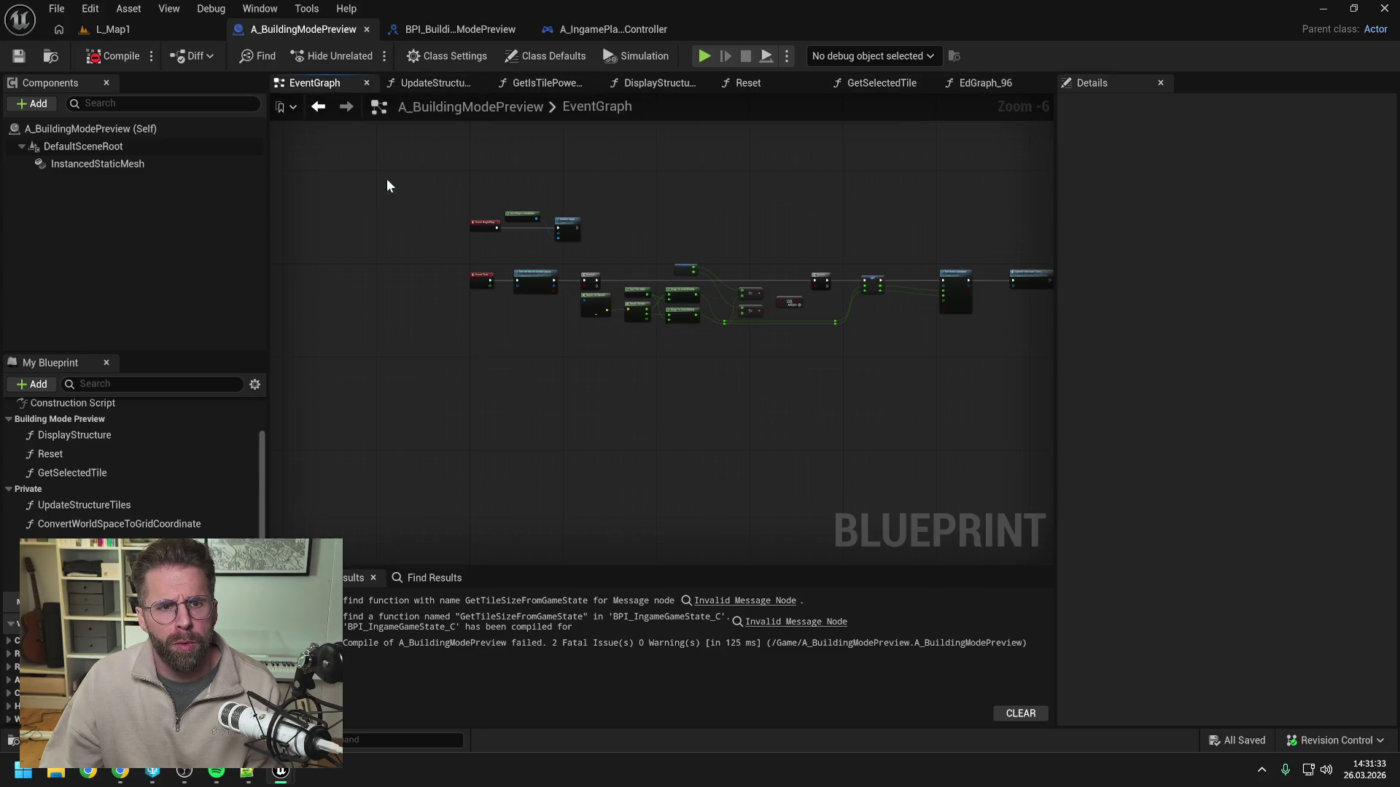
{"action": "left_click", "coordinate": [438, 56]}
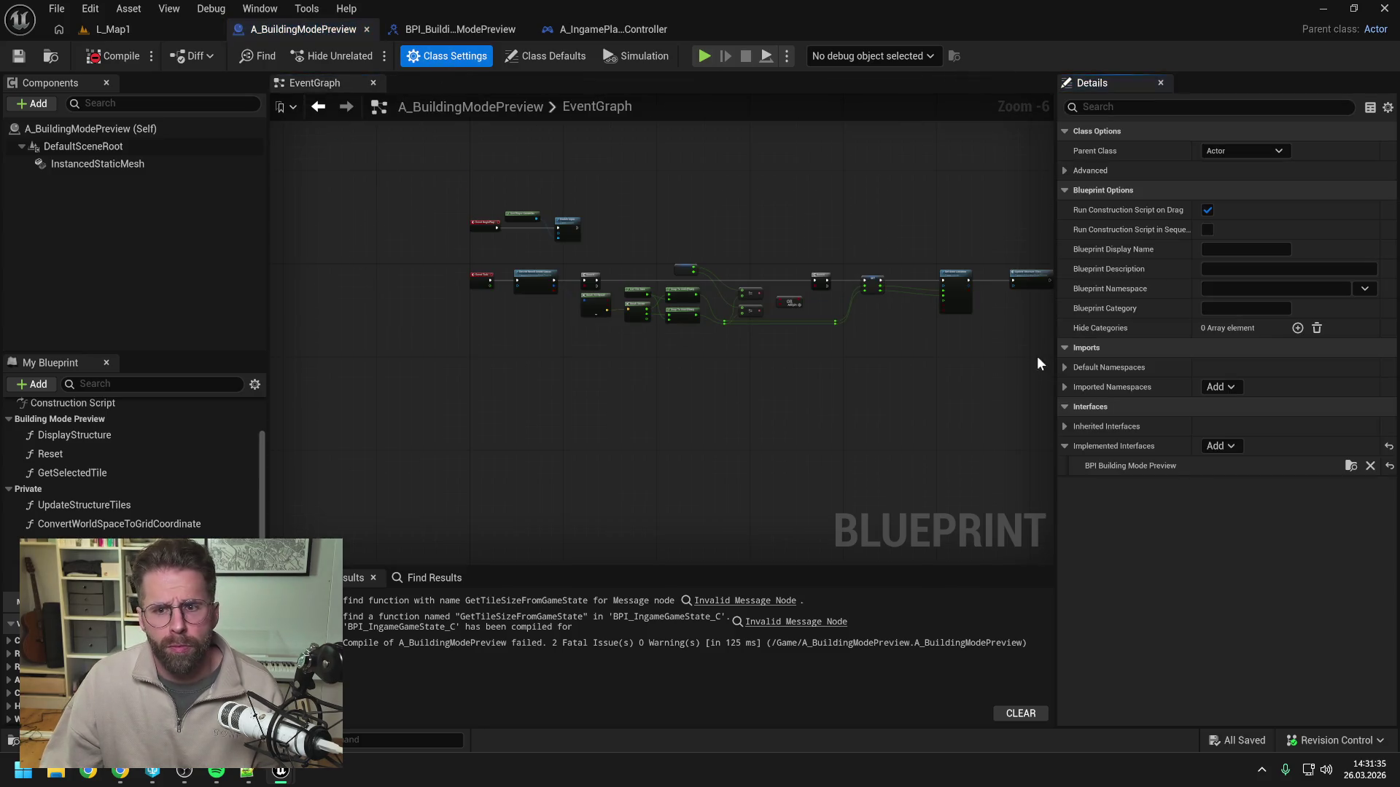
{"action": "left_click", "coordinate": [1371, 468]}
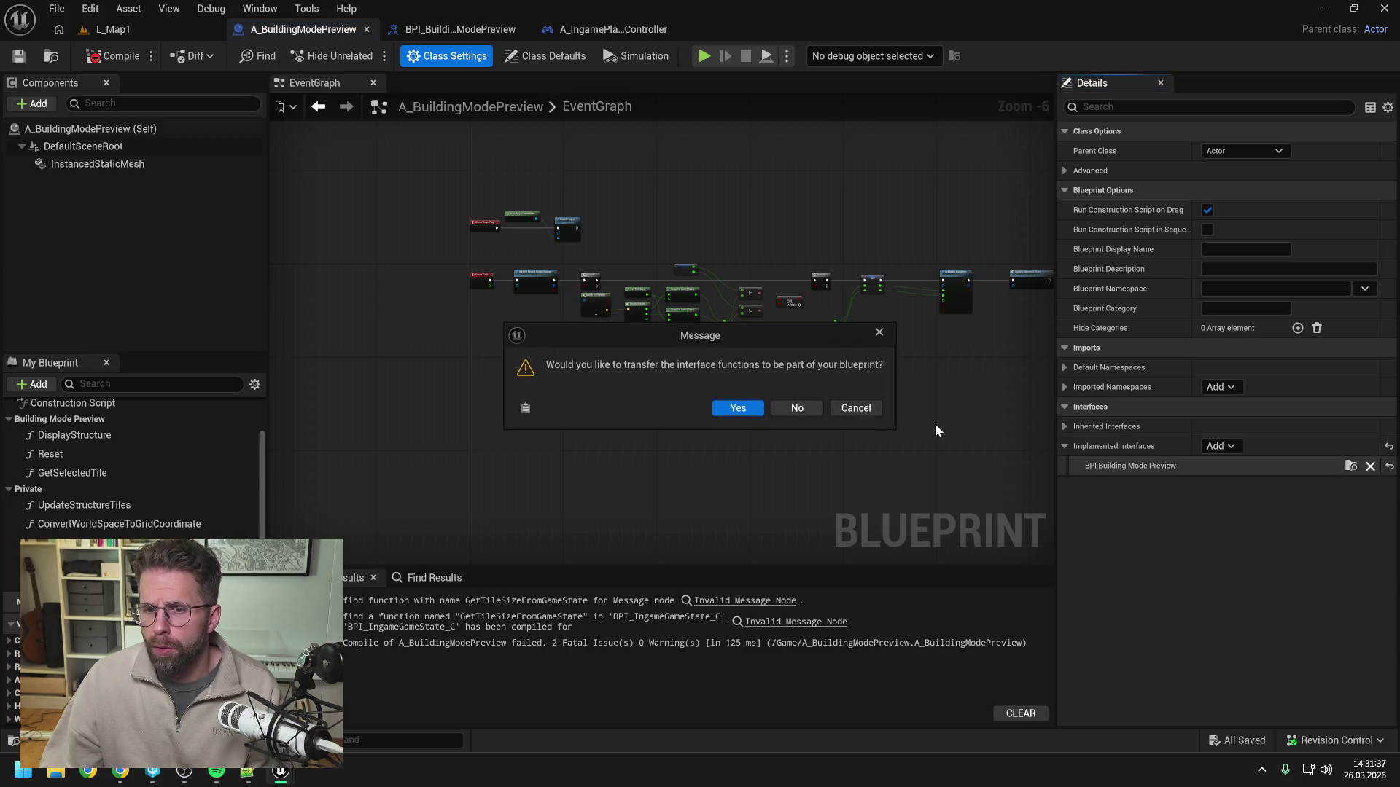
{"action": "left_click", "coordinate": [796, 408]}
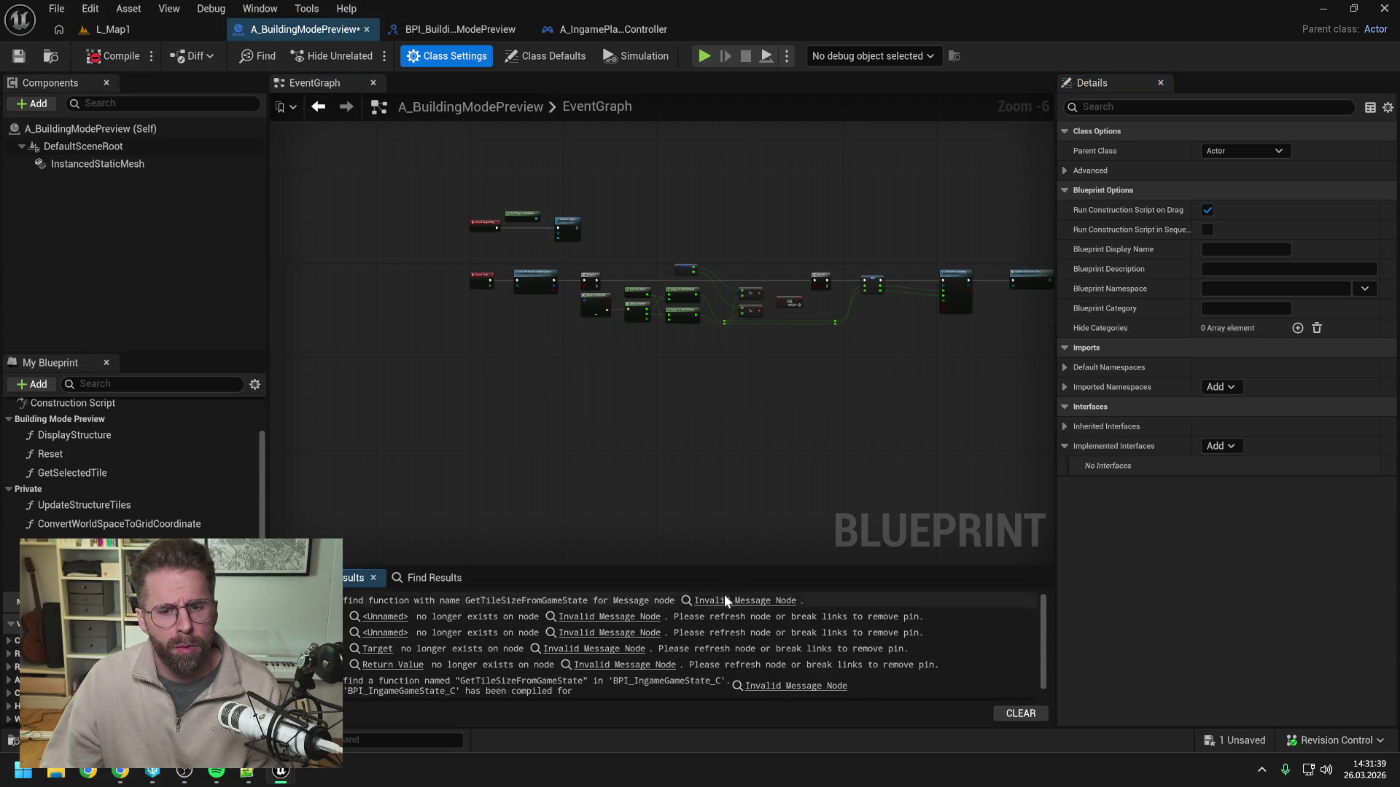
In GetTileSize, replace the broken message and Get Game State nodes with the general Get Tile Size.
{"action": "left_click", "coordinate": [738, 602]}
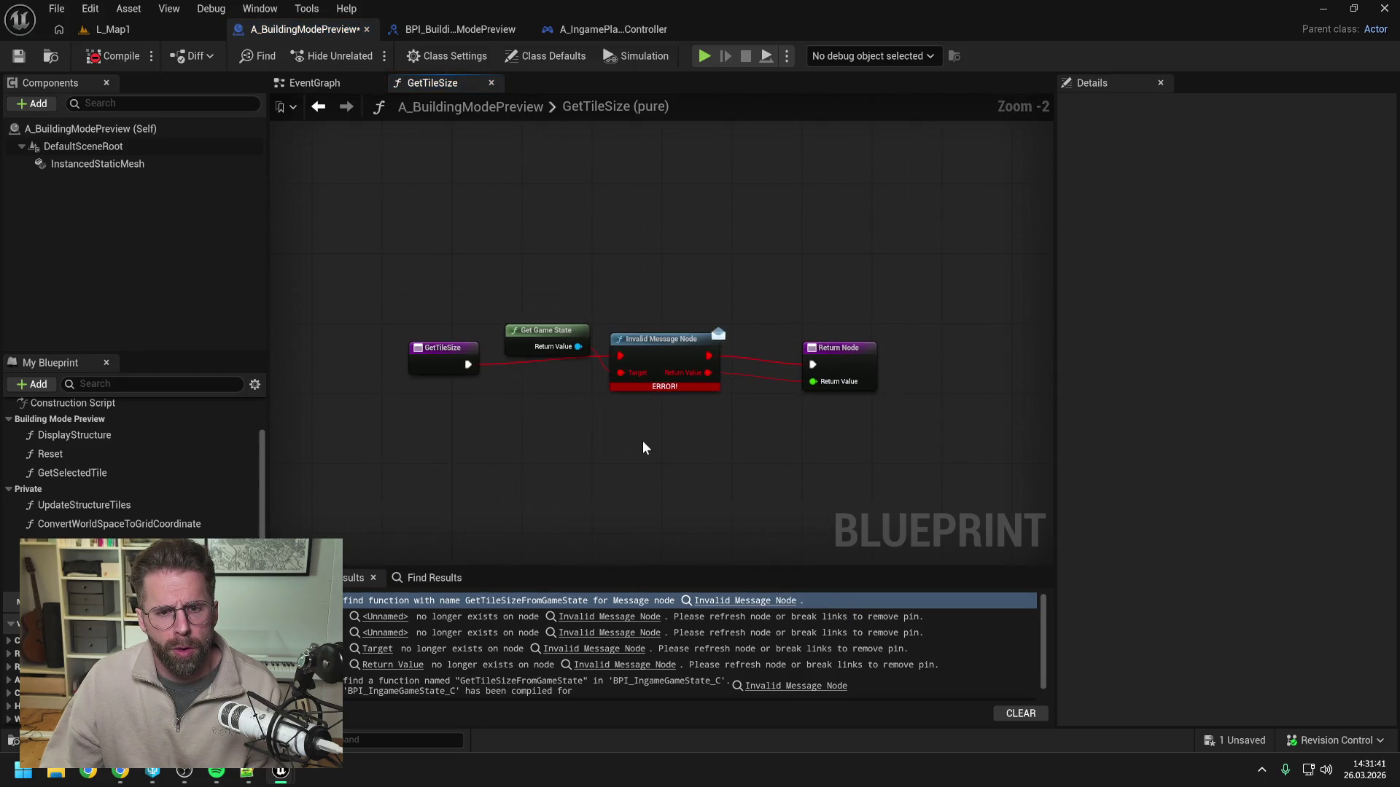
{"action": "left_click_drag", "start_coordinate": [642, 446], "coordinate": [705, 415]}
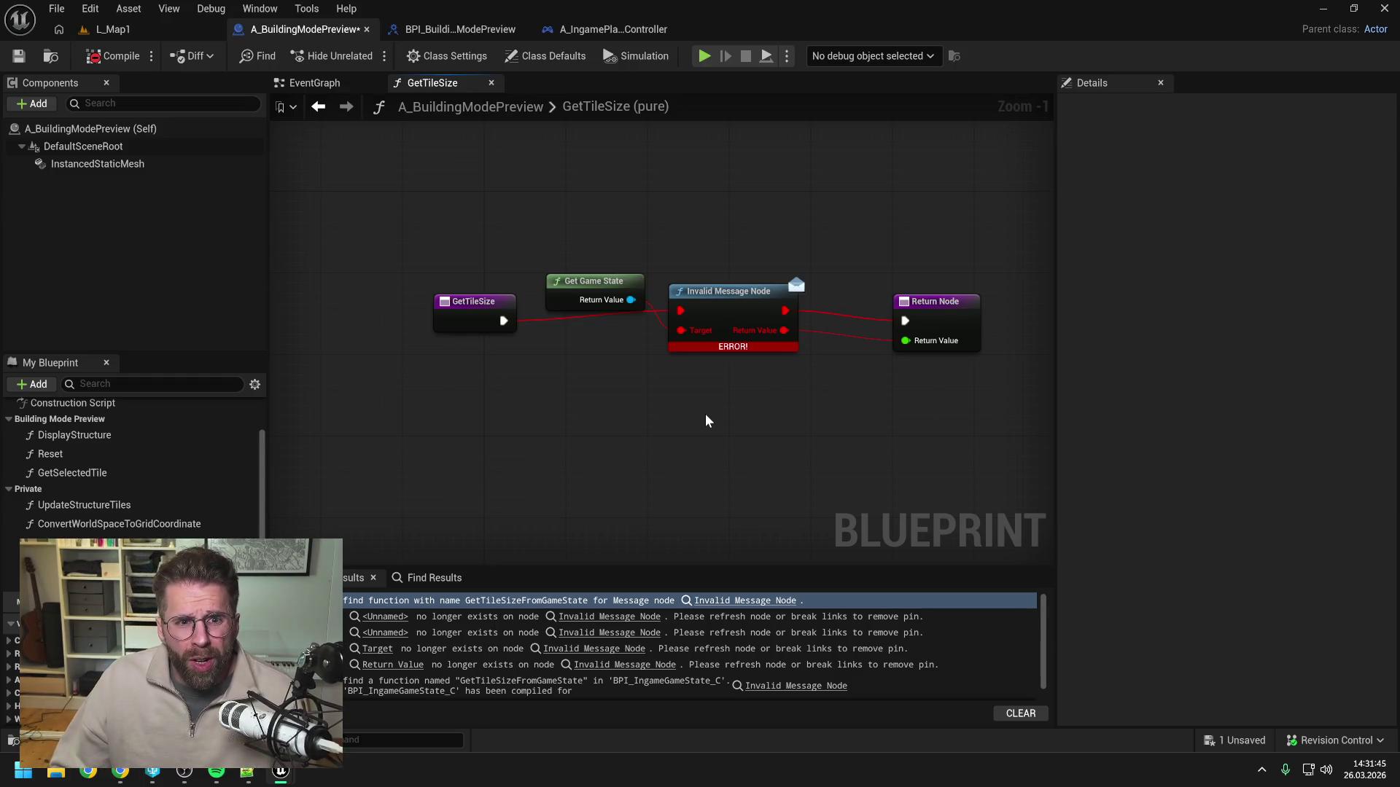
{"action": "right_click", "coordinate": [706, 416]}
{"action": "type", "text": "get tile si"}
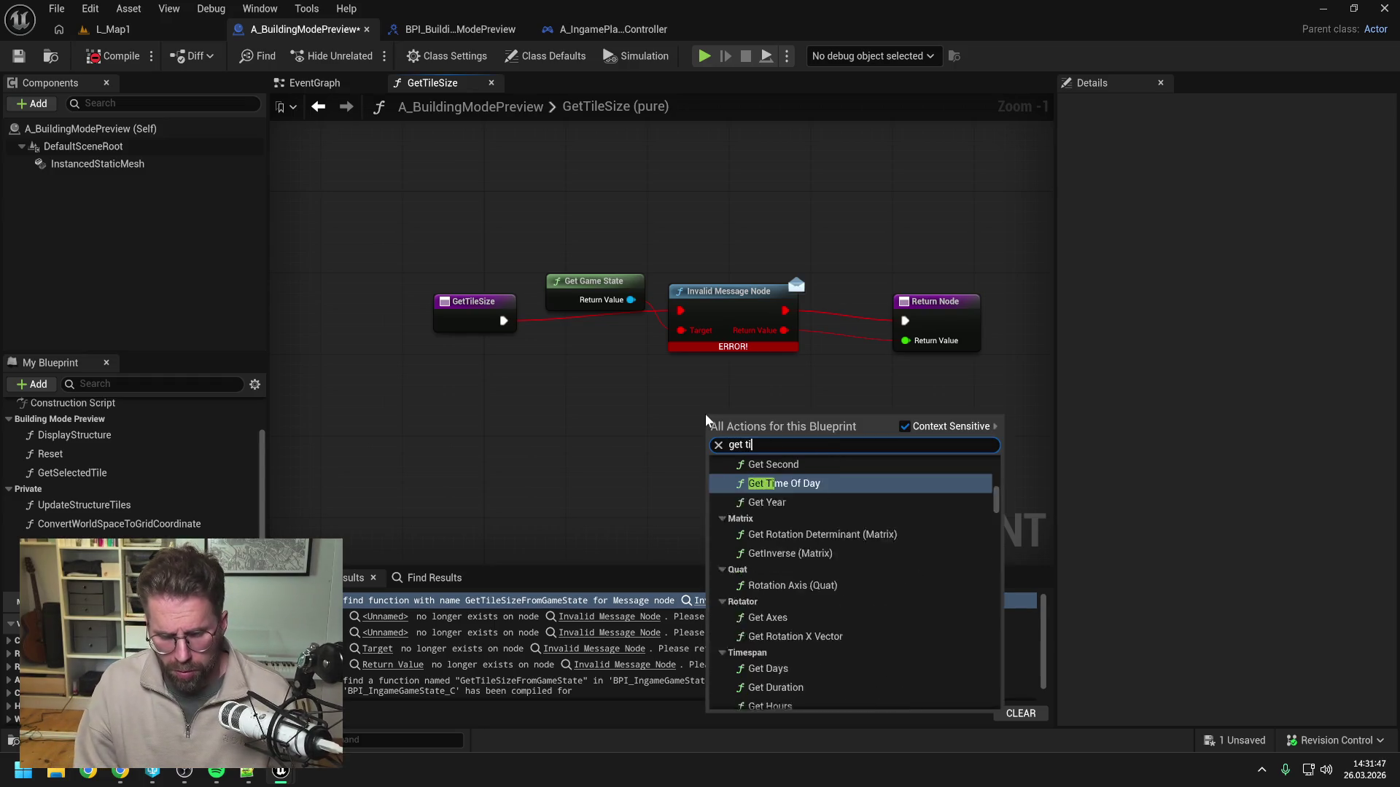
{"action": "left_click", "coordinate": [775, 490]}
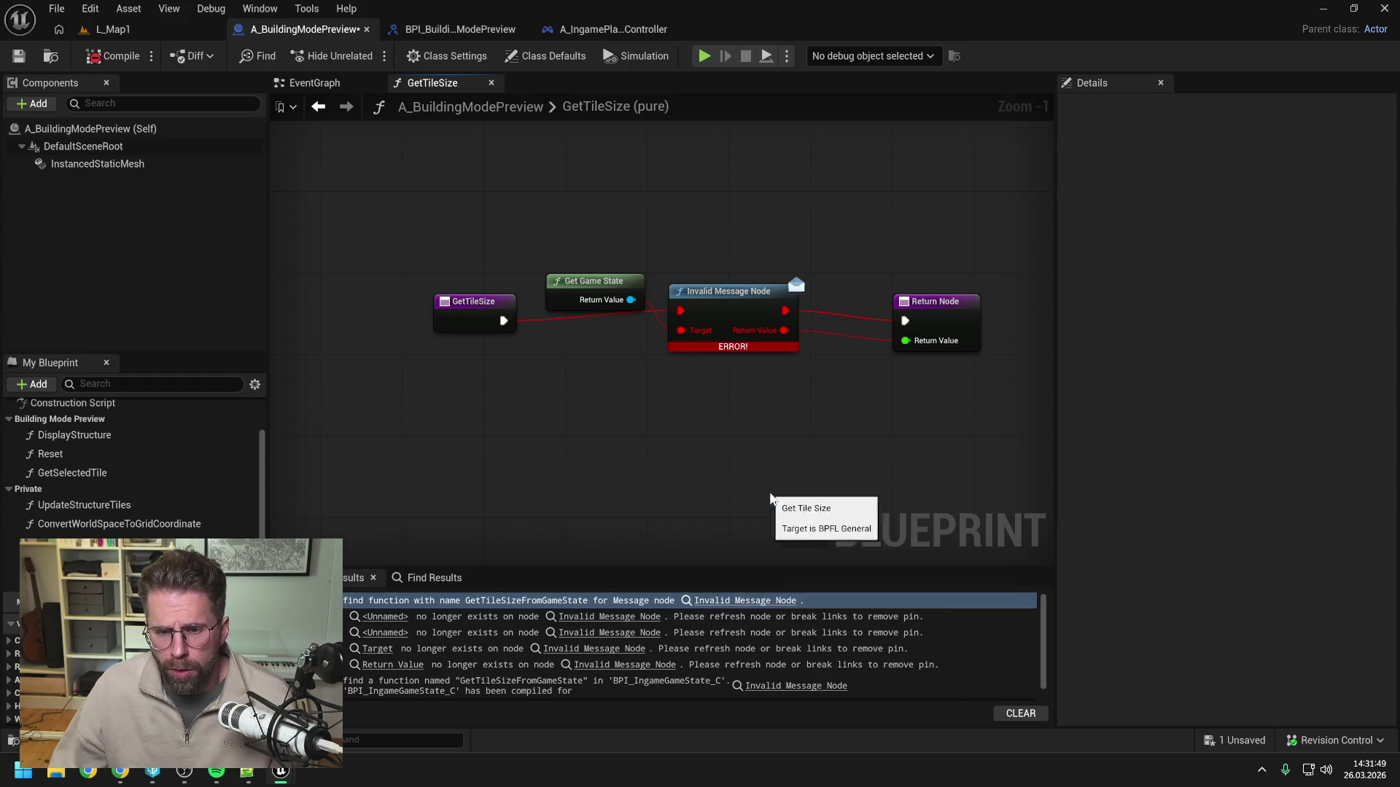
{"action": "left_click_drag", "start_coordinate": [906, 345], "coordinate": [906, 345]}
{"action": "left_click_drag", "start_coordinate": [542, 232], "coordinate": [724, 348]}
{"action": "key", "text": "Delete"}
Wire GetTileSize's entry to its return node, tidy the layout, then compile and save.
{"action": "left_click_drag", "start_coordinate": [503, 321], "coordinate": [904, 321]}
{"action": "left_click_drag", "start_coordinate": [752, 412], "coordinate": [802, 290]}
{"action": "mouse_move", "coordinate": [930, 329]}
{"action": "left_mouse_down"}
{"action": "mouse_move", "coordinate": [797, 306]}
{"action": "mouse_move", "coordinate": [759, 318]}
{"action": "left_mouse_up"}
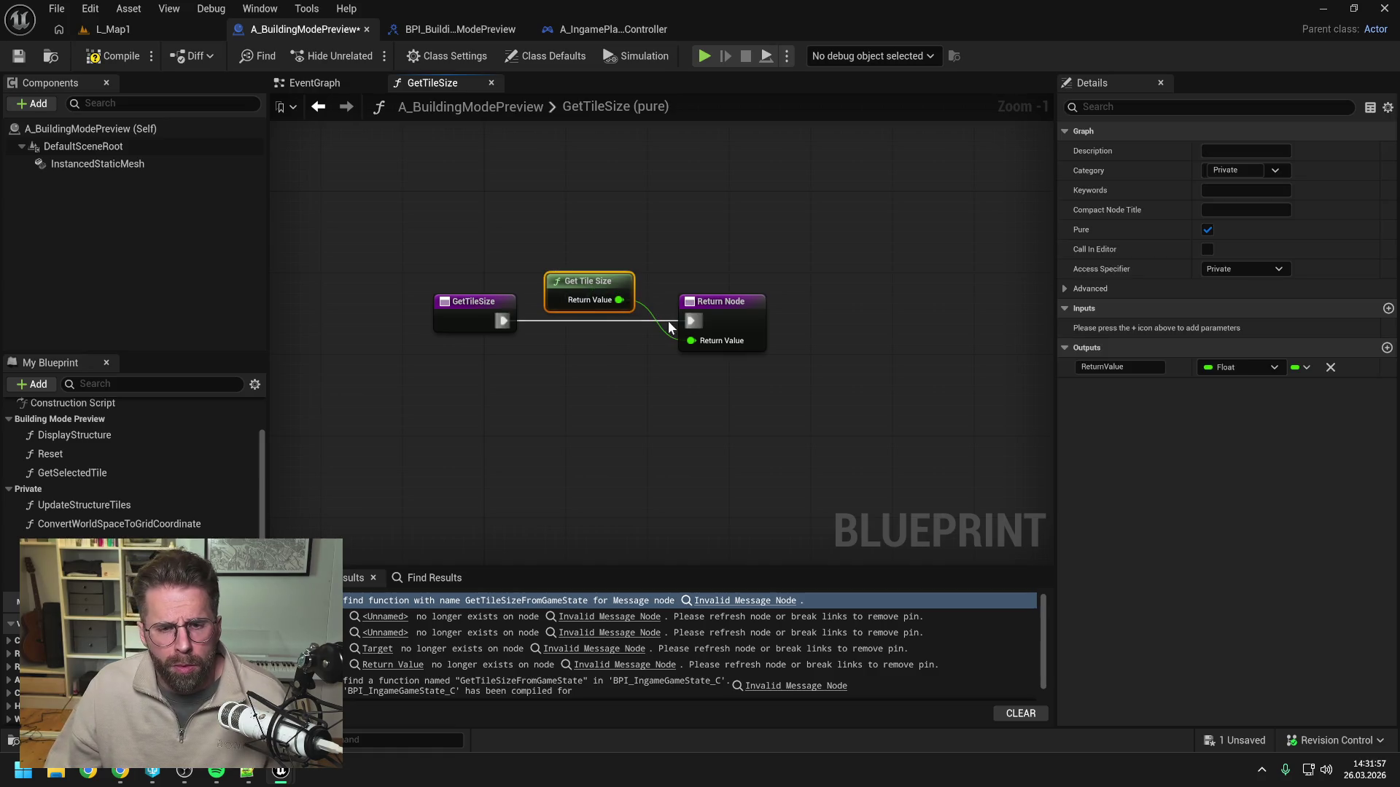
{"action": "left_click", "coordinate": [613, 386]}
{"action": "left_click", "coordinate": [113, 56]}
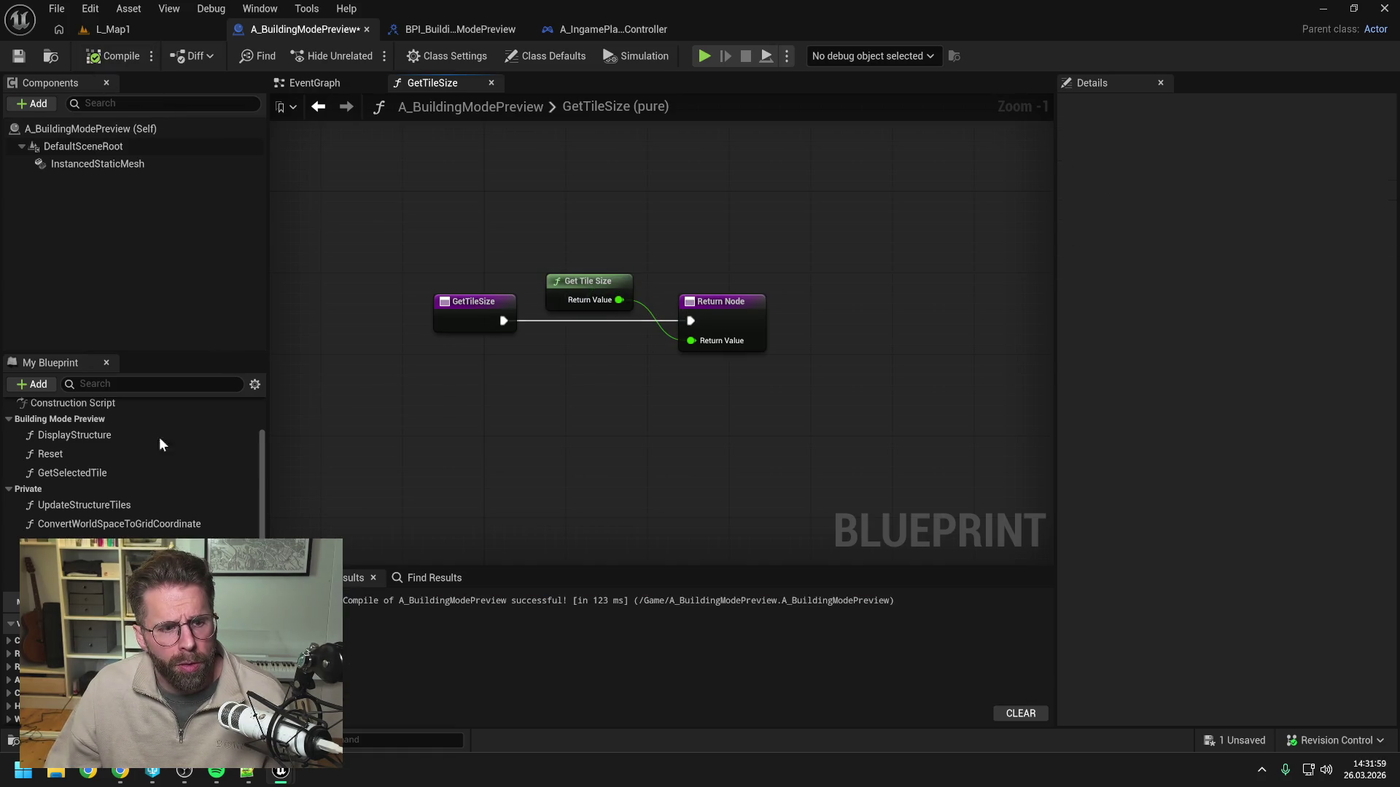
{"action": "key", "text": "ctrl+s"}
Swap the EventGraph's old Get Tile Size for a fresh one feeding Snap To Grid's Grid Size.
{"action": "left_click", "coordinate": [73, 542]}
{"action": "left_click", "coordinate": [462, 456]}
{"action": "left_click", "coordinate": [73, 543]}
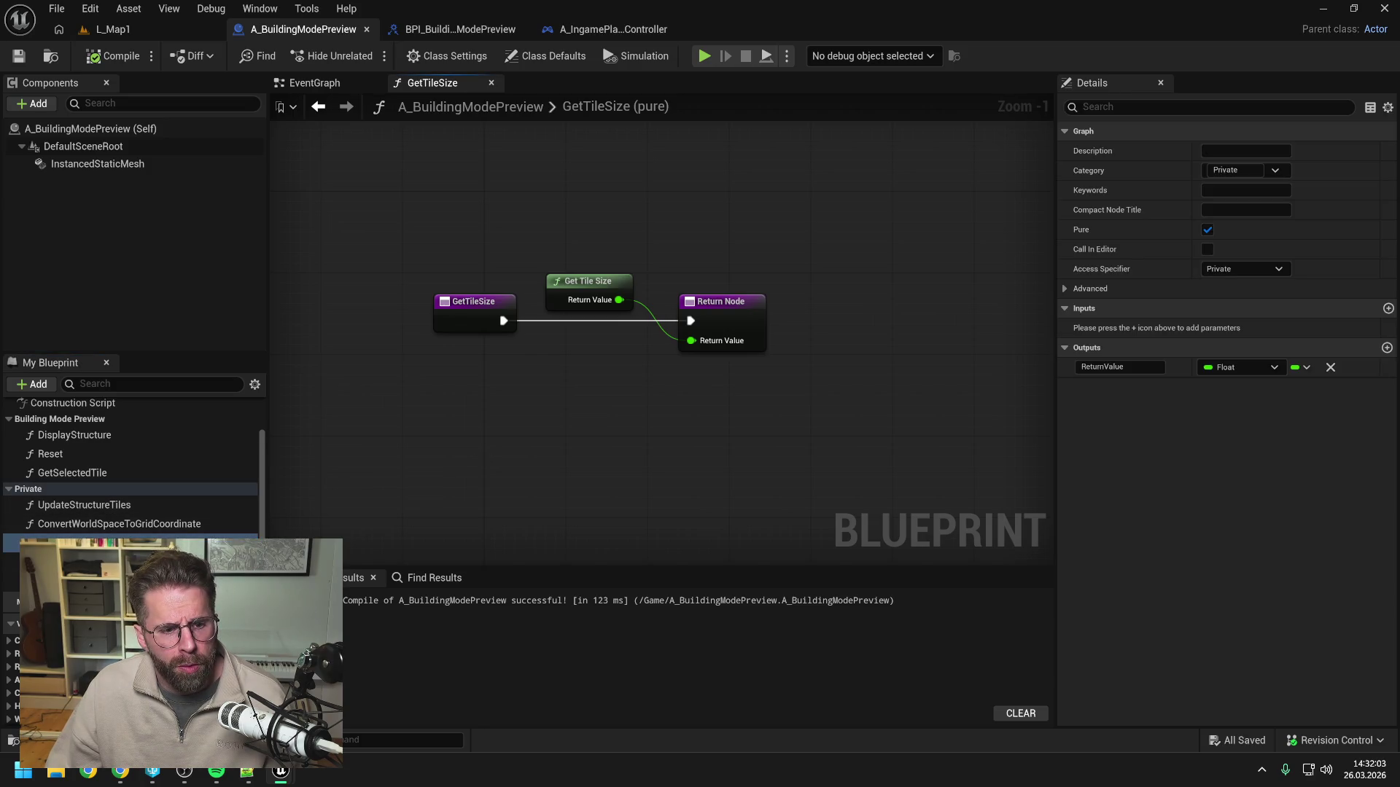
{"action": "left_click", "coordinate": [357, 641]}
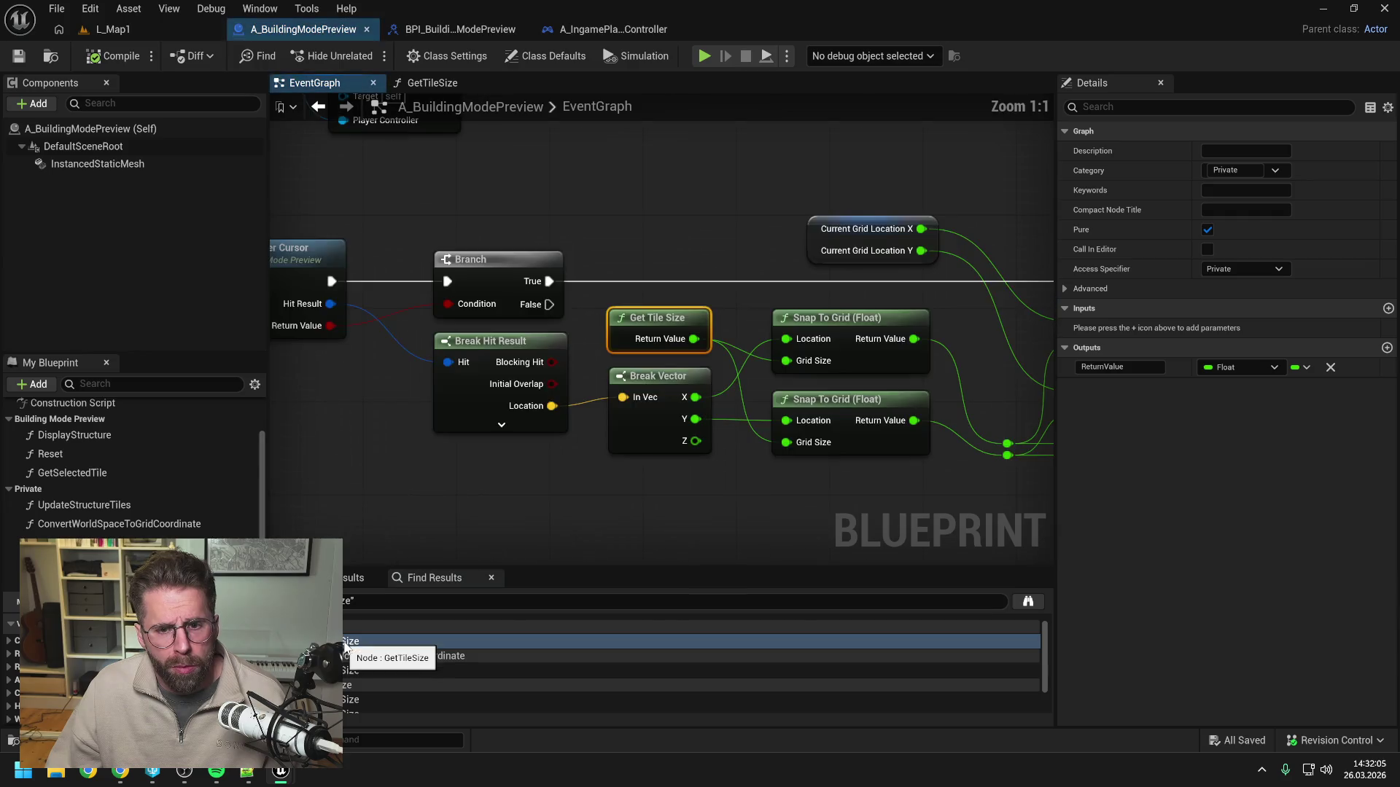
{"action": "scroll", "coordinate": [621, 378], "scroll_direction": "down", "scroll_amount": 1}
{"action": "key", "text": "ctrl+d"}
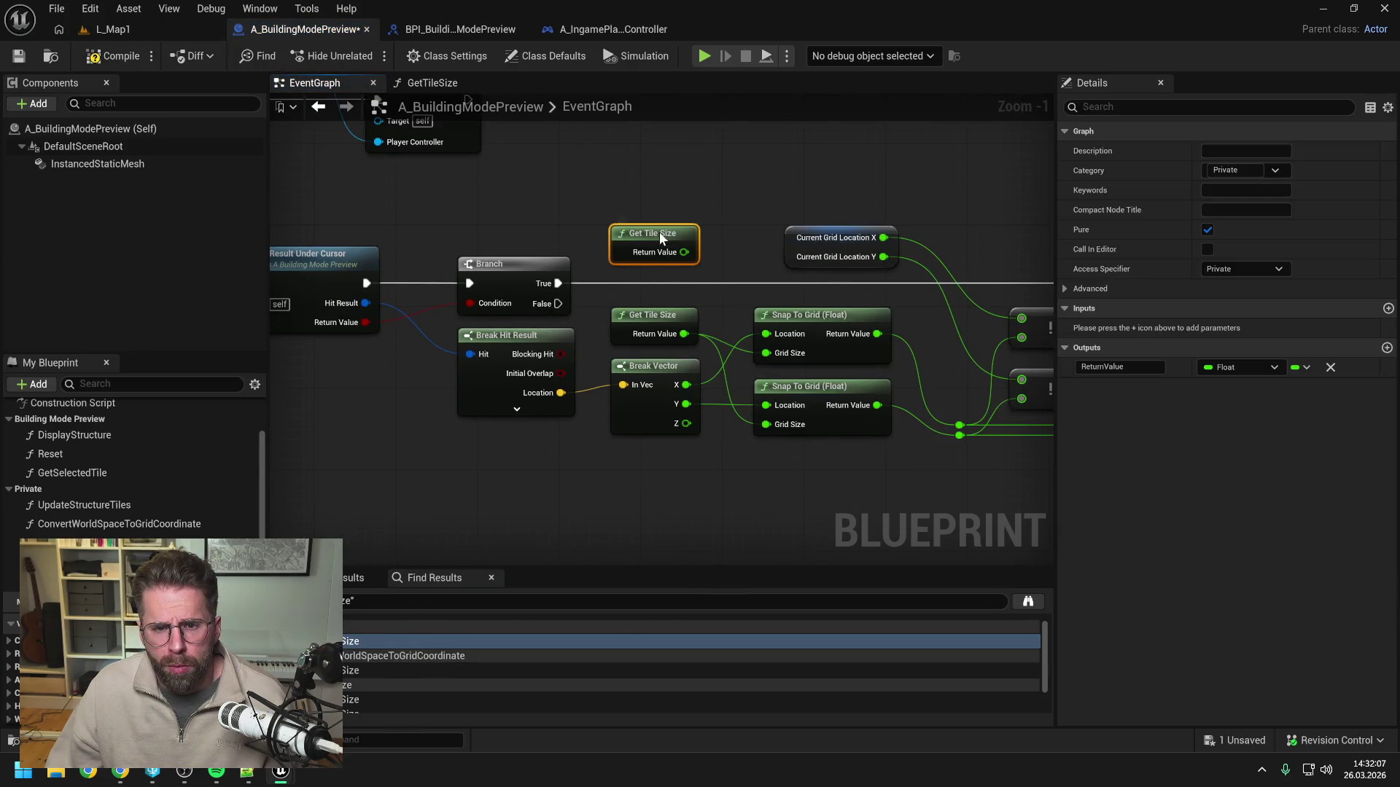
{"action": "mouse_move", "coordinate": [684, 252]}
{"action": "left_mouse_down"}
{"action": "mouse_move", "coordinate": [766, 274]}
{"action": "mouse_move", "coordinate": [751, 406]}
{"action": "mouse_move", "coordinate": [762, 421]}
{"action": "left_mouse_up"}
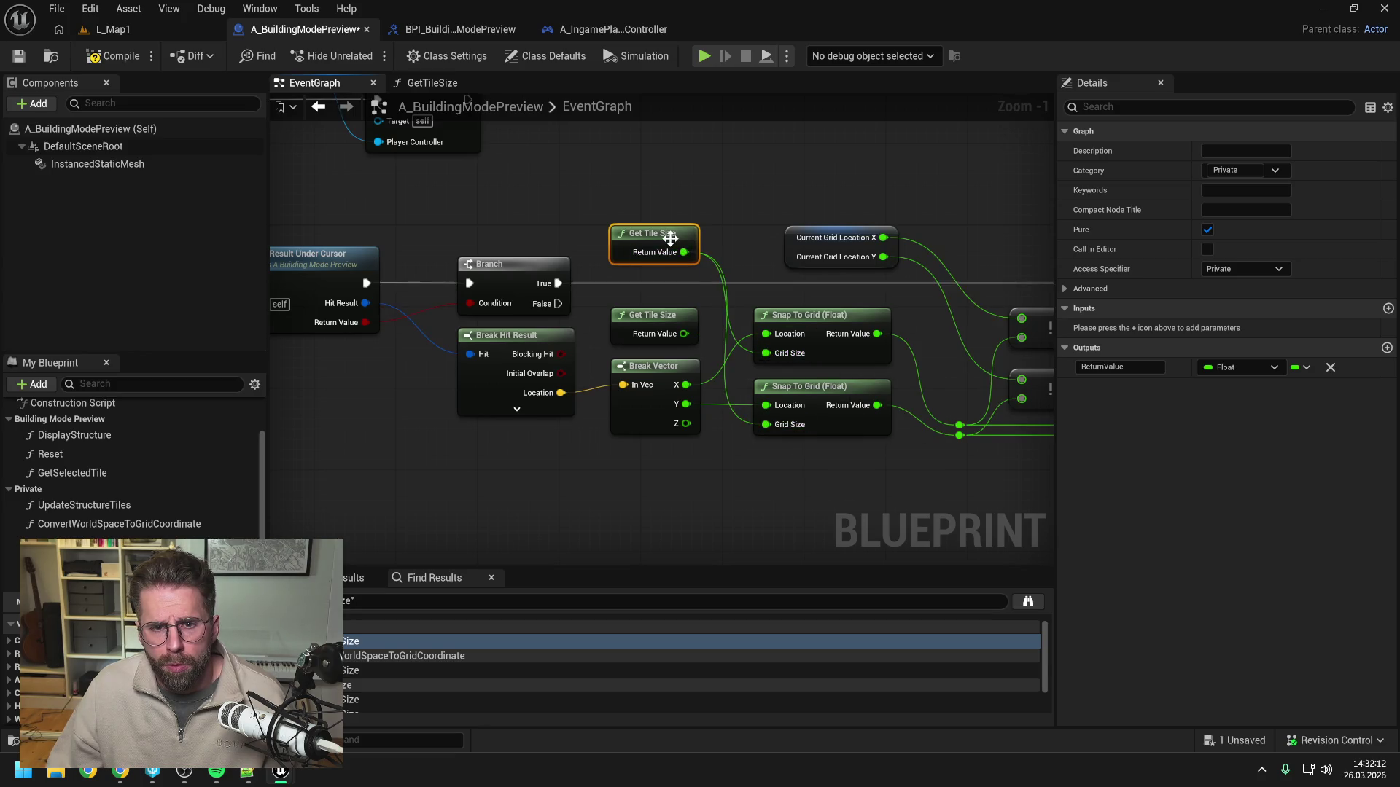
{"action": "left_click", "coordinate": [661, 321]}
{"action": "key", "text": "Delete"}
{"action": "left_click_drag", "start_coordinate": [661, 235], "coordinate": [661, 316]}
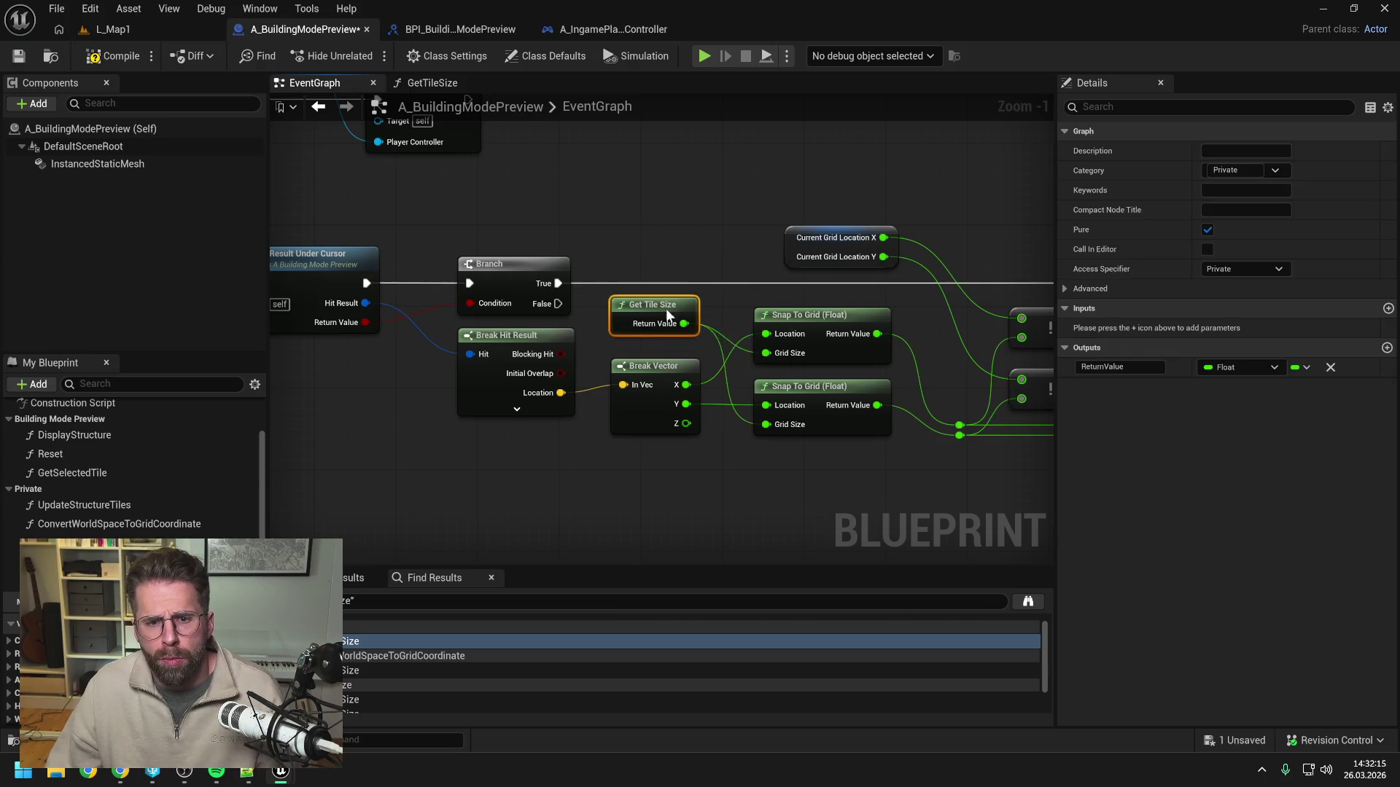
{"action": "scroll", "coordinate": [446, 662], "scroll_direction": "down", "scroll_amount": 1}
Check the remaining GetTileSize references, including DisplayStructure, then compile and save the blueprint.
{"action": "left_click", "coordinate": [352, 691]}
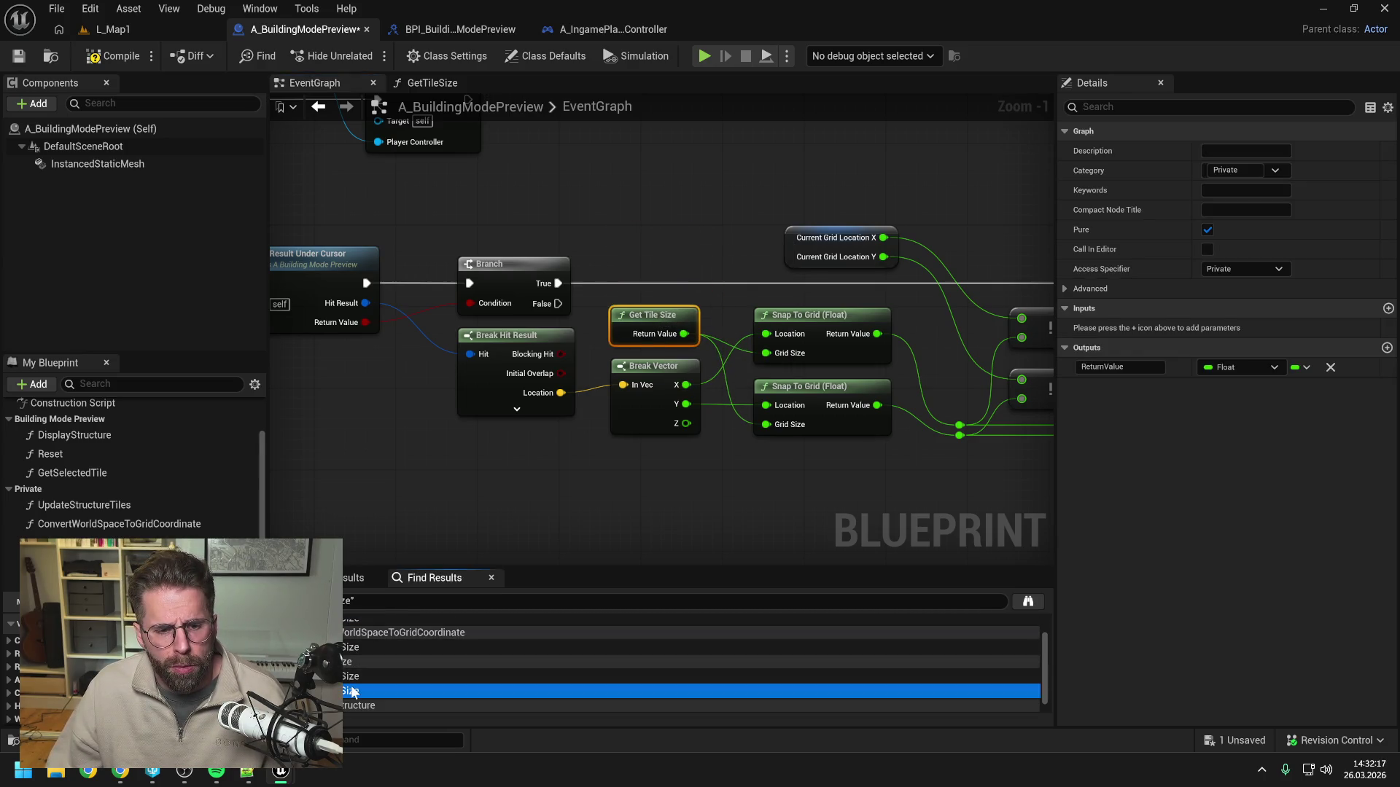
{"action": "scroll", "coordinate": [365, 678], "scroll_direction": "down", "scroll_amount": 1}
{"action": "left_click", "coordinate": [350, 706]}
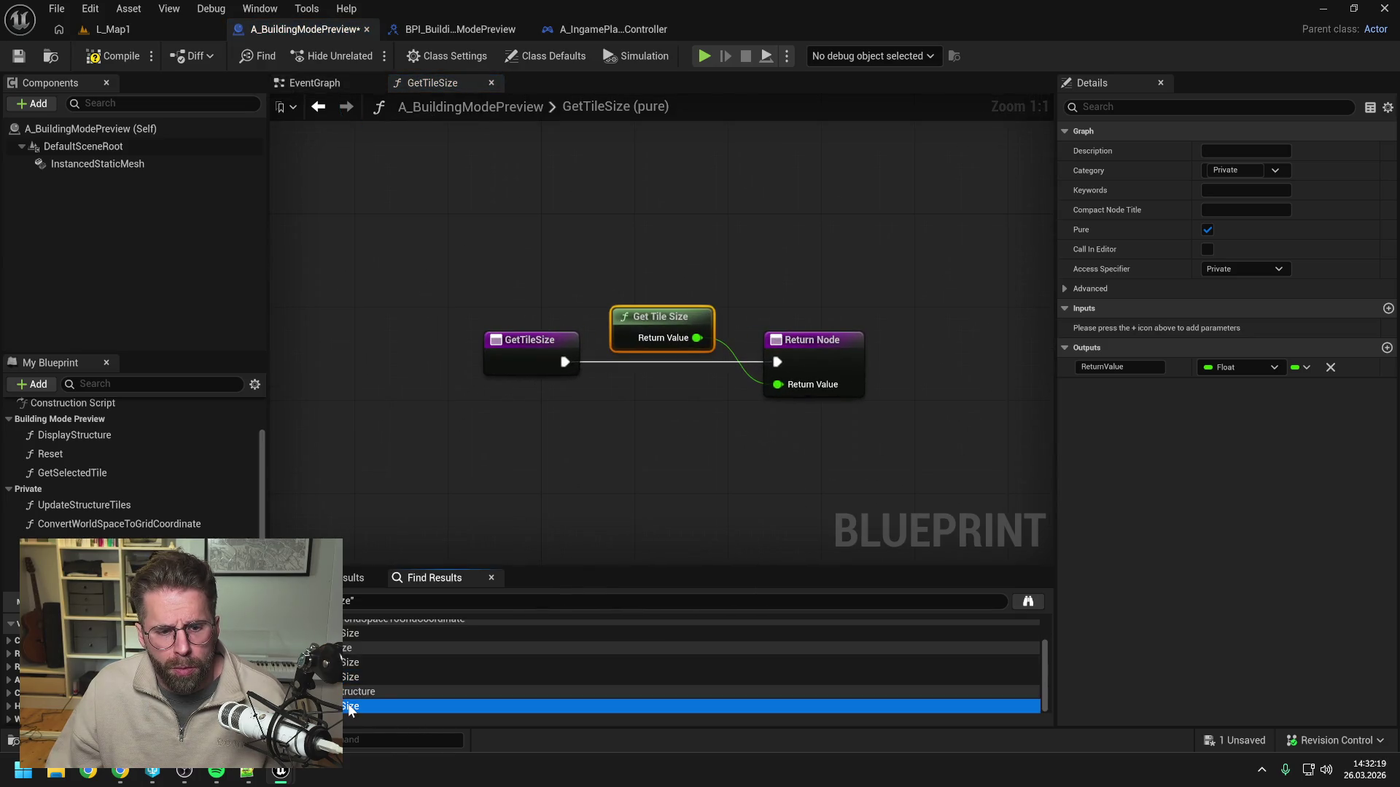
{"action": "left_click", "coordinate": [627, 379]}
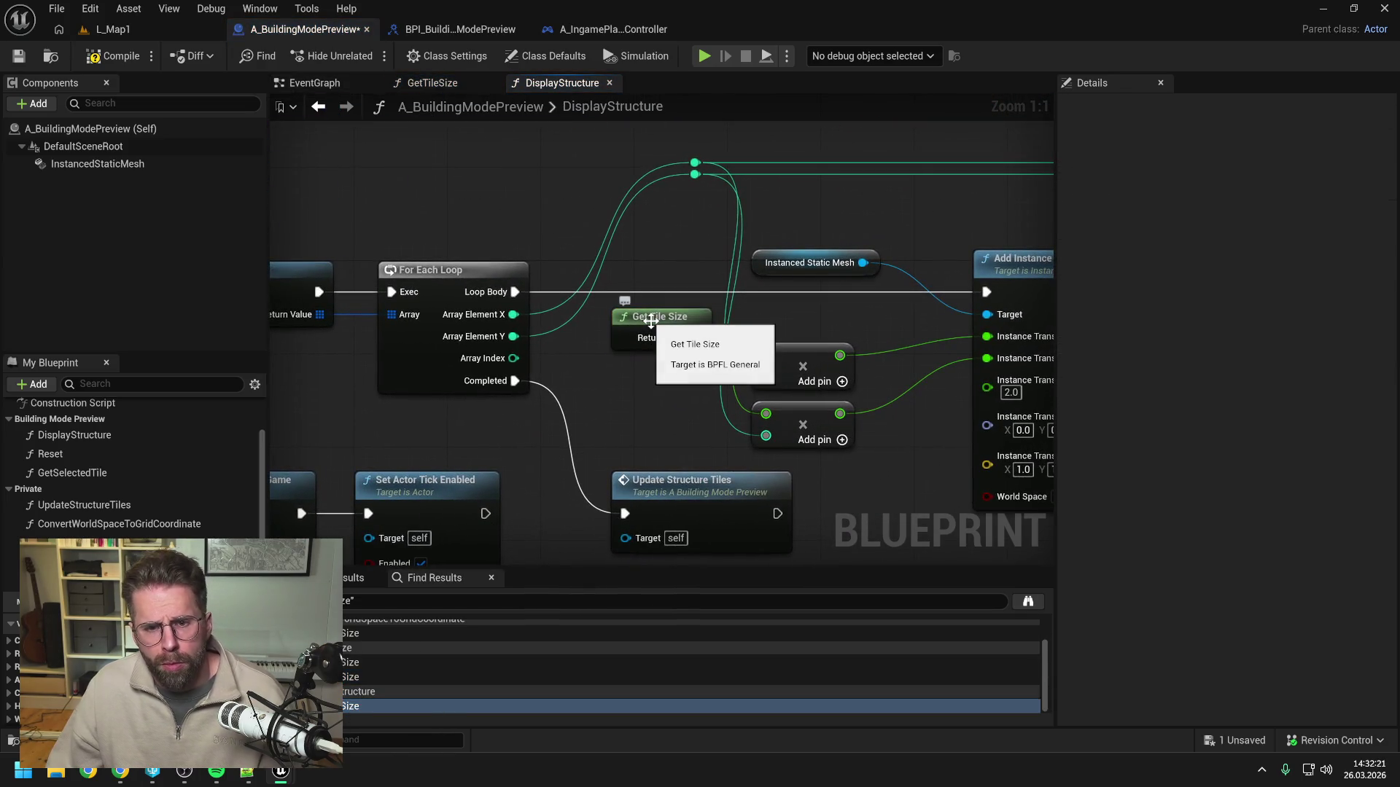
{"action": "left_click", "coordinate": [72, 542]}
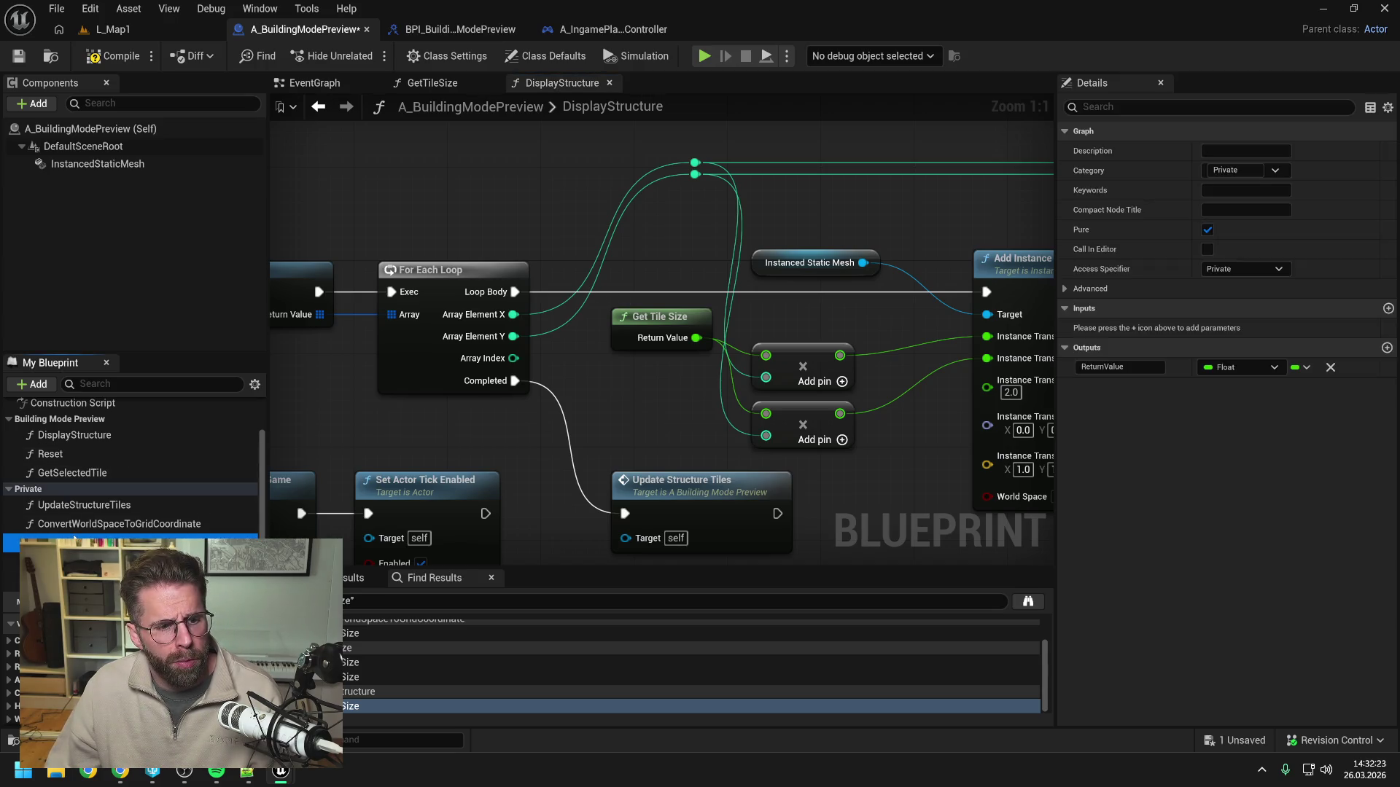
{"action": "key", "text": "Delete"}
{"action": "key", "text": "F7"}
{"action": "key", "text": "ctrl+s"}
{"action": "scroll", "coordinate": [147, 510], "scroll_direction": "down", "scroll_amount": 3}
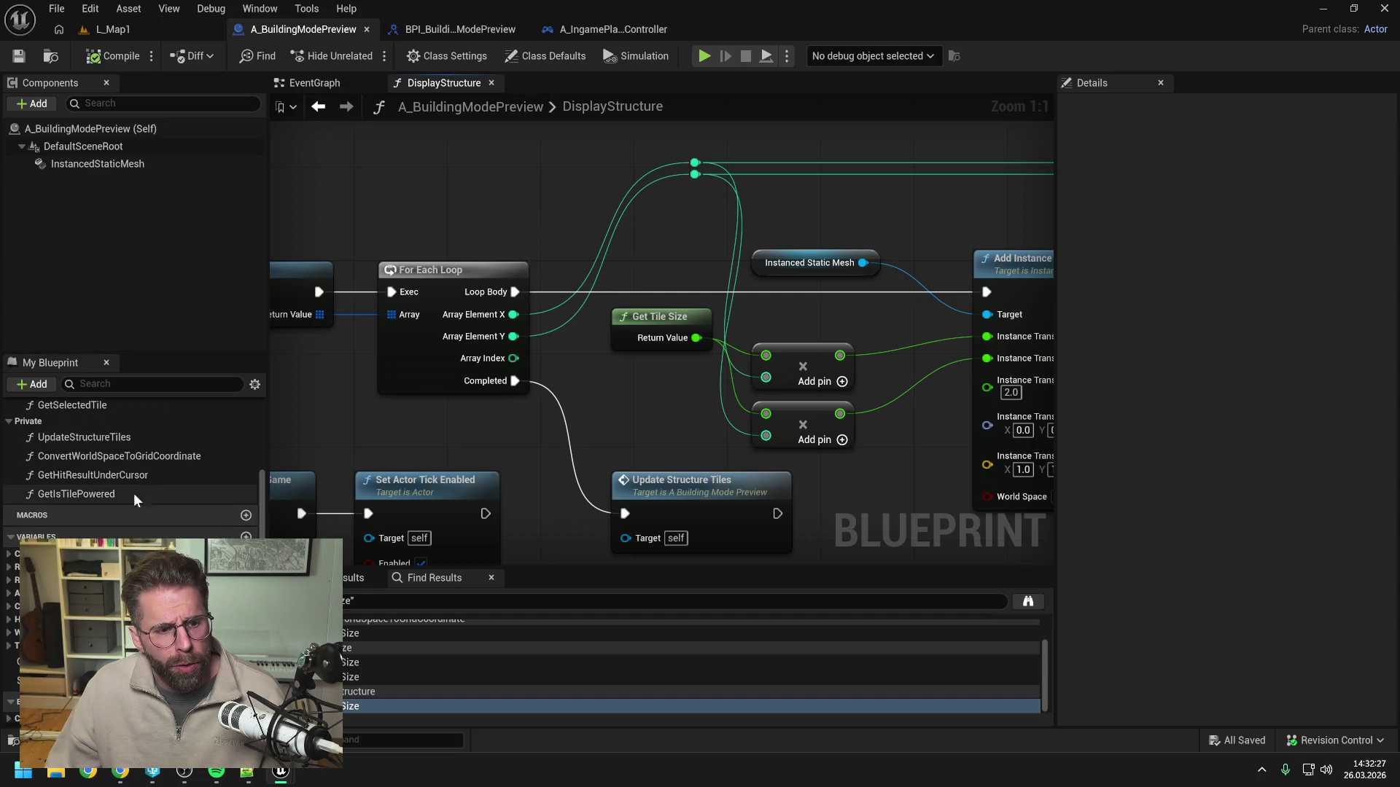
{"action": "scroll", "coordinate": [131, 482], "scroll_direction": "up", "scroll_amount": 3}
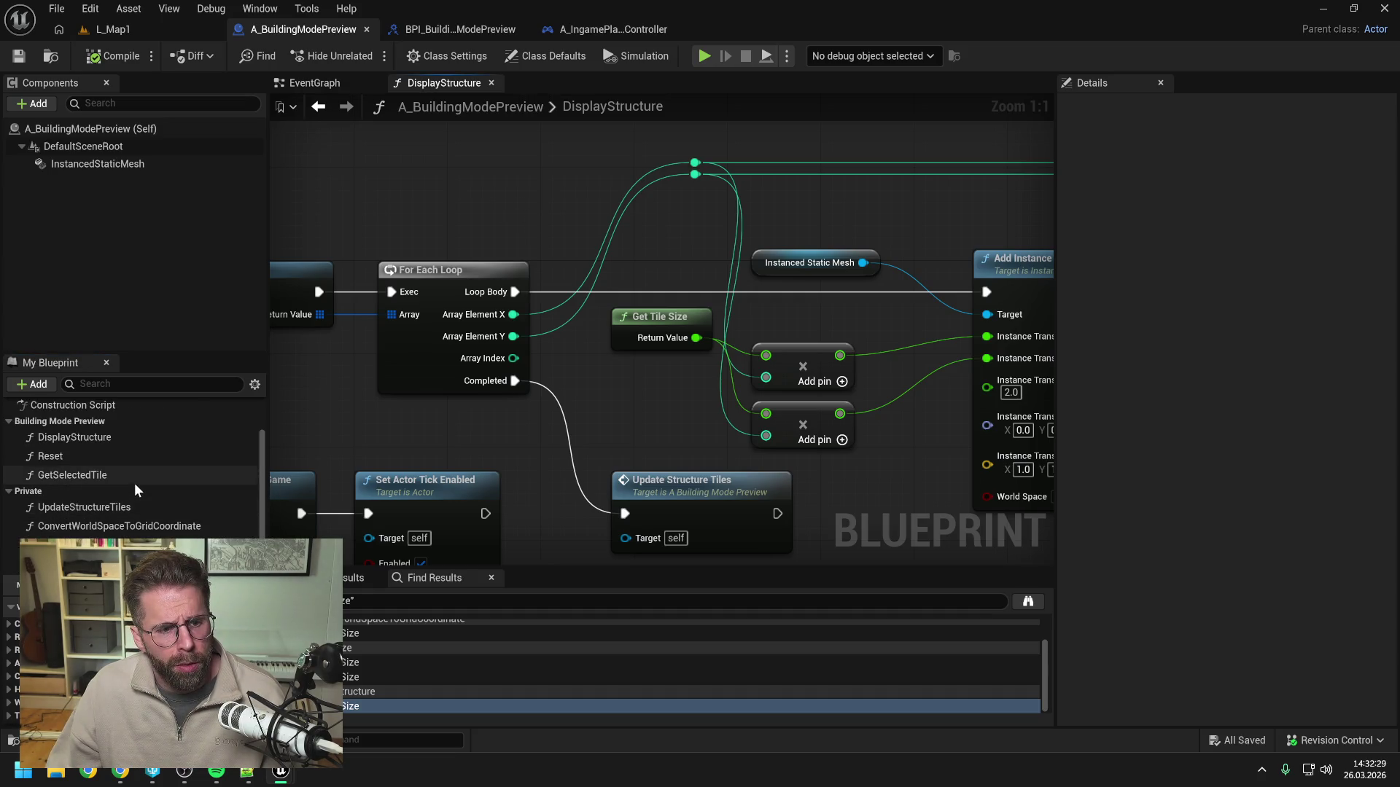
{"action": "double_click", "coordinate": [111, 475]}
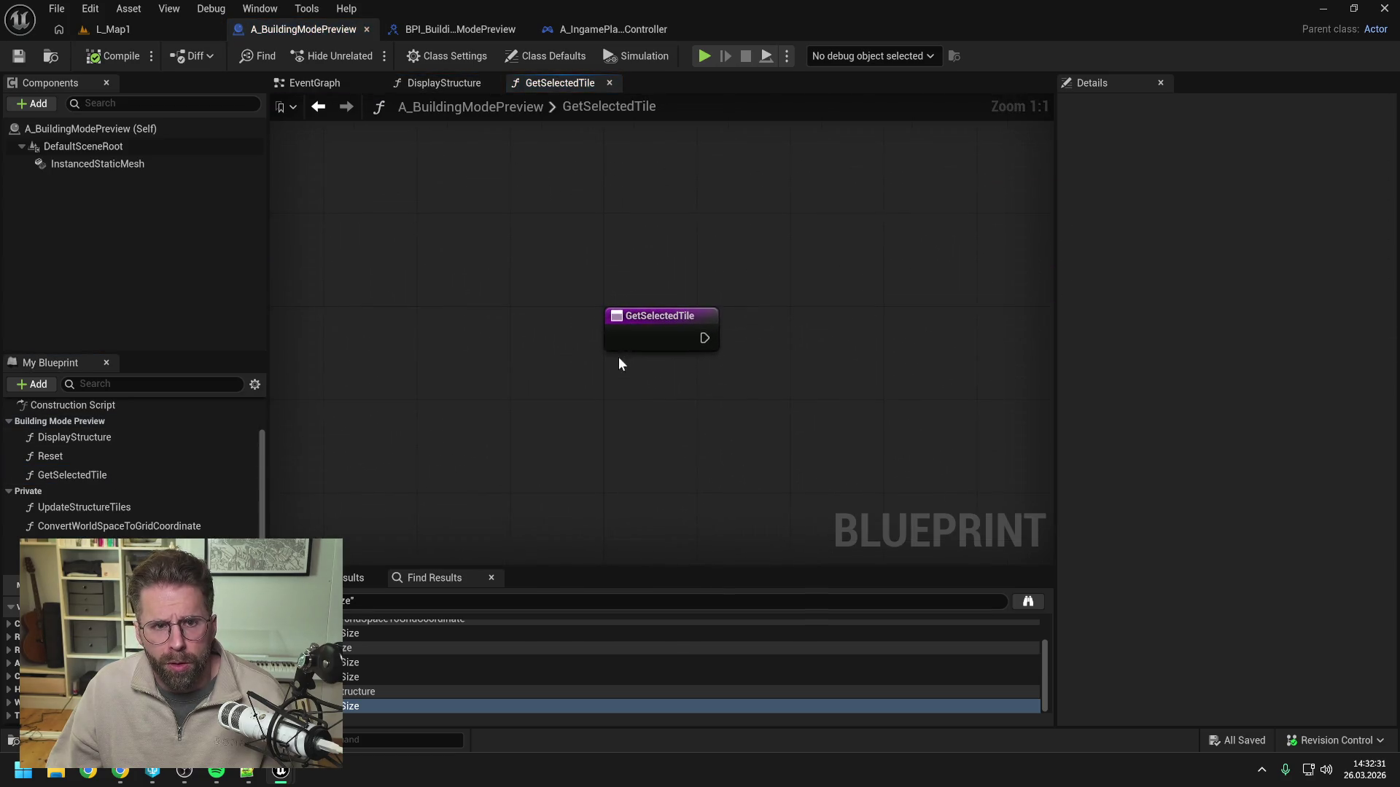
Place a Return Node in the GetSelectedTile function.
{"action": "right_click", "coordinate": [560, 310]}
{"action": "type", "text": "return"}
{"action": "key", "text": "Return"}
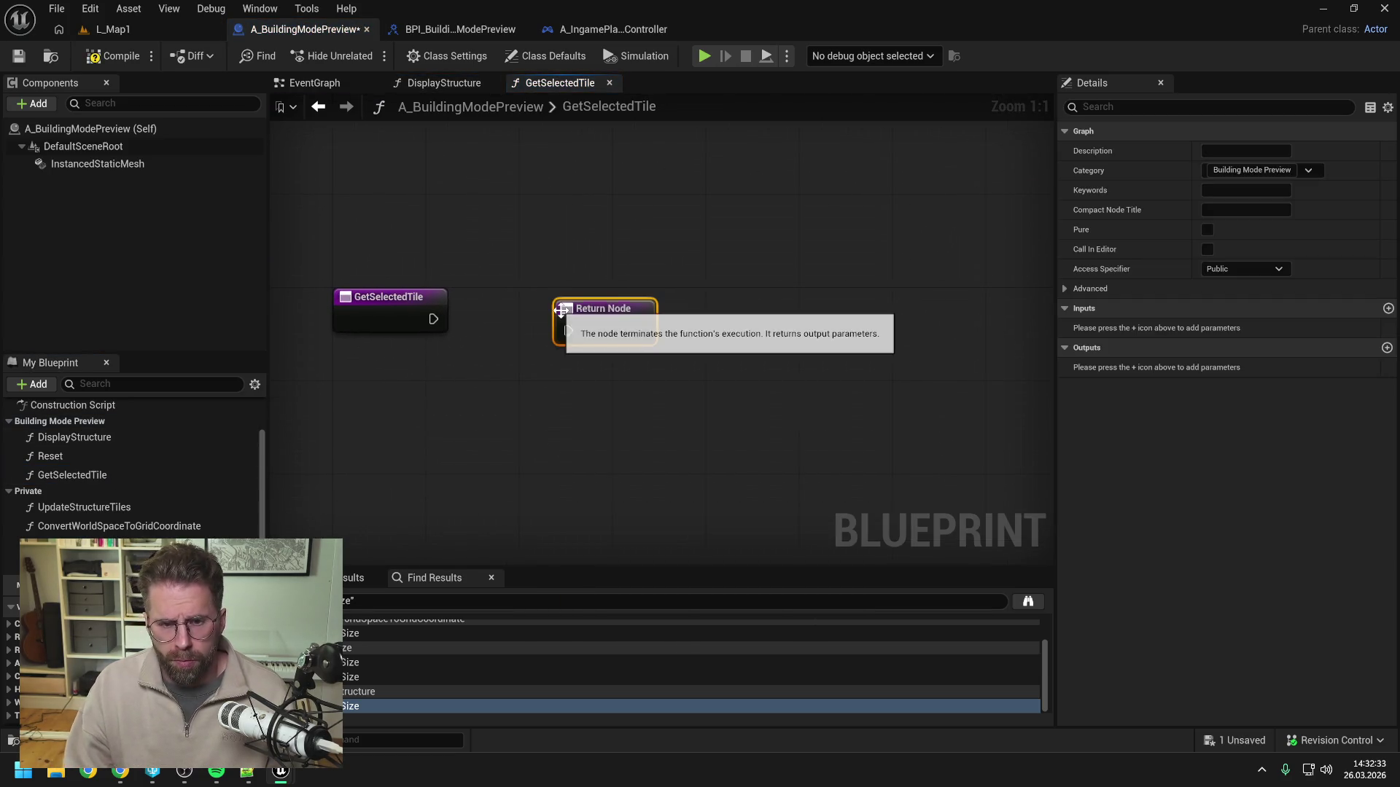
Give the return node an Int Point output named ReturnValue and save the blueprint.
{"action": "left_click", "coordinate": [1387, 348]}
{"action": "left_click", "coordinate": [1223, 369]}
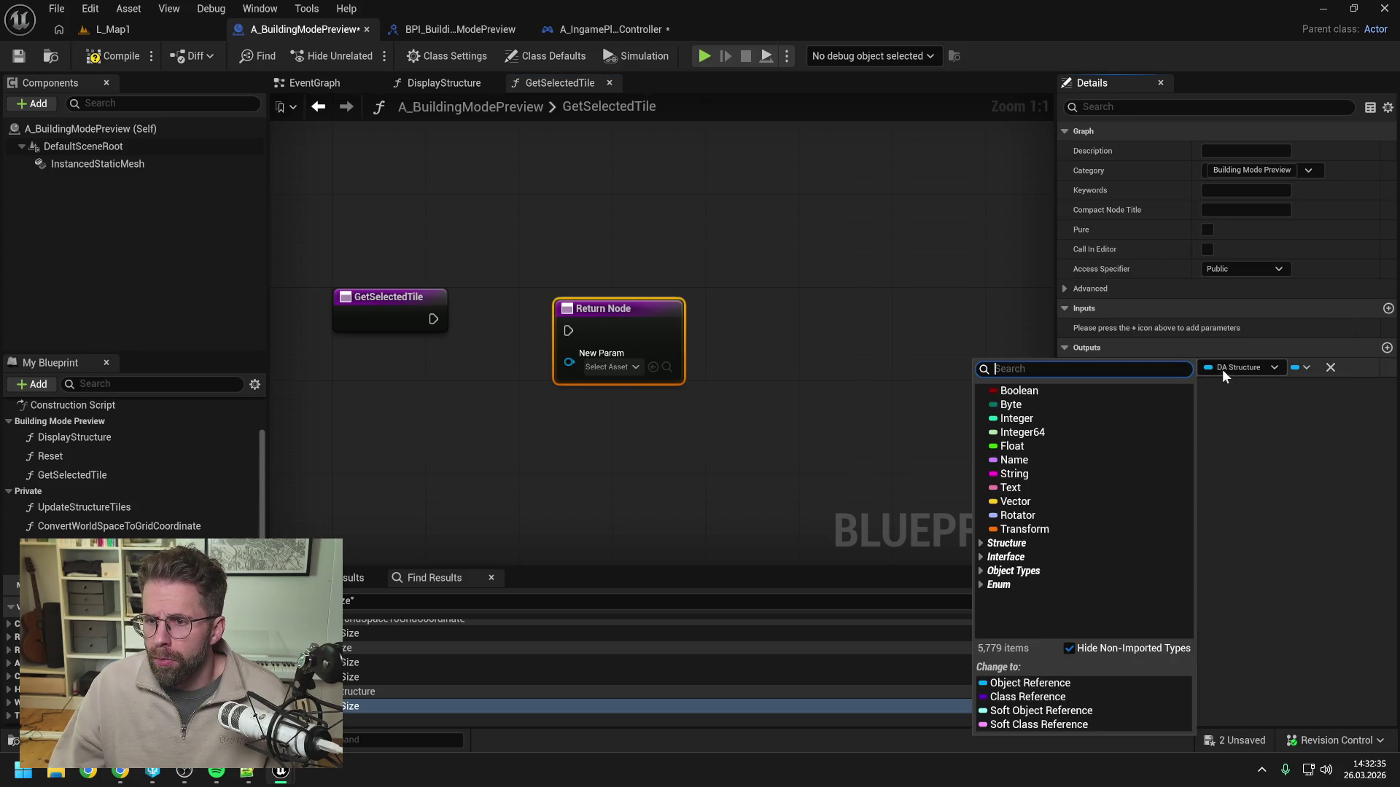
{"action": "type", "text": "int point"}
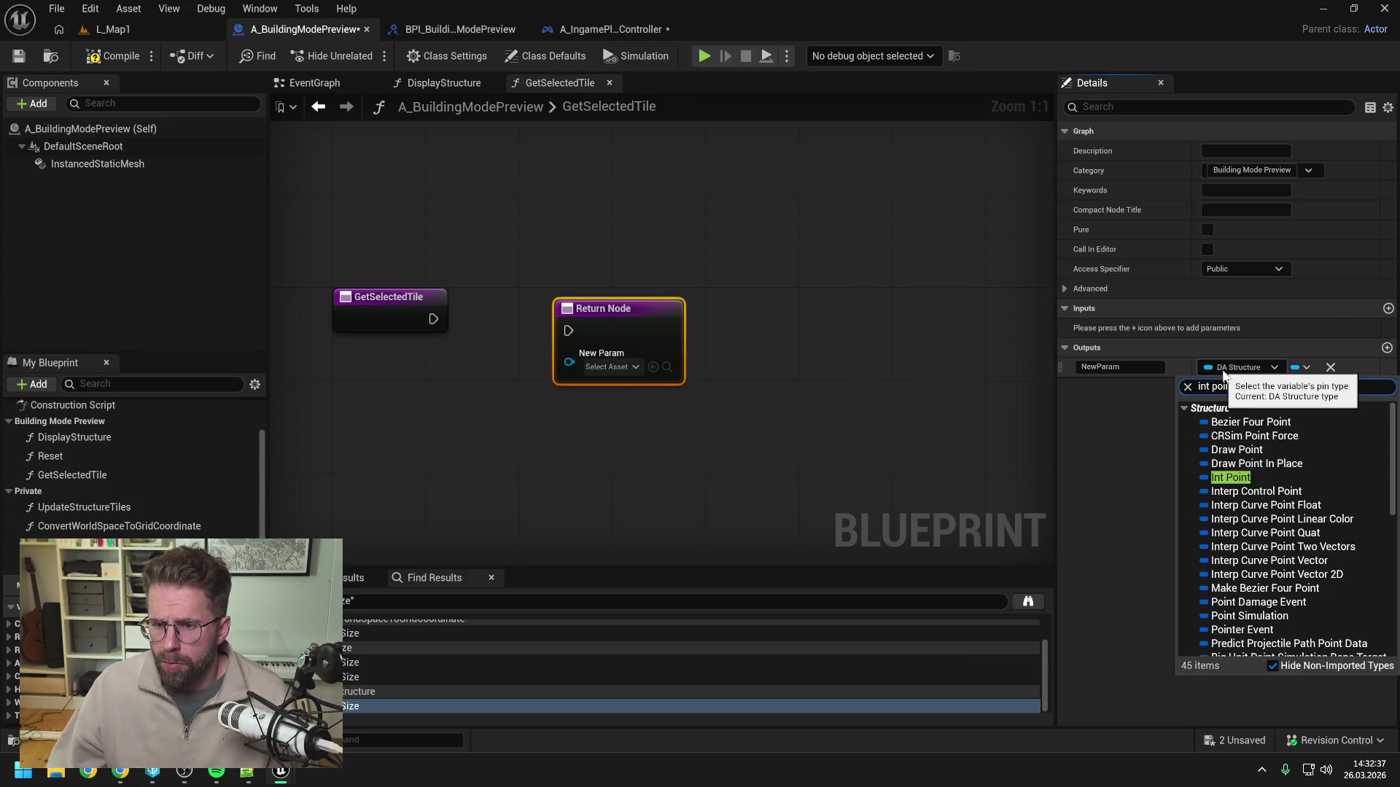
{"action": "left_click", "coordinate": [1231, 477]}
{"action": "left_click", "coordinate": [1120, 367]}
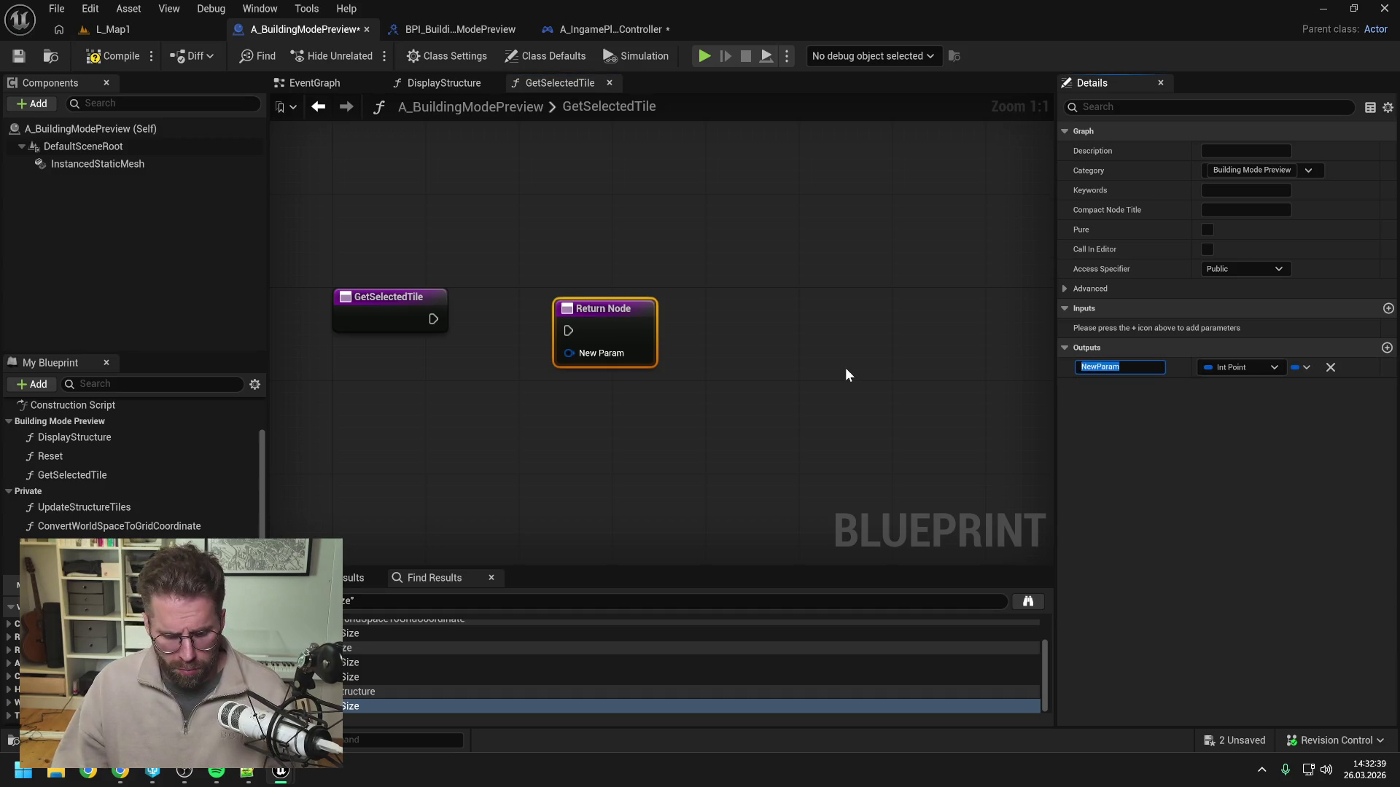
{"action": "type", "text": "ReturnValue"}
{"action": "key", "text": "Return"}
{"action": "key", "text": "ctrl+s"}
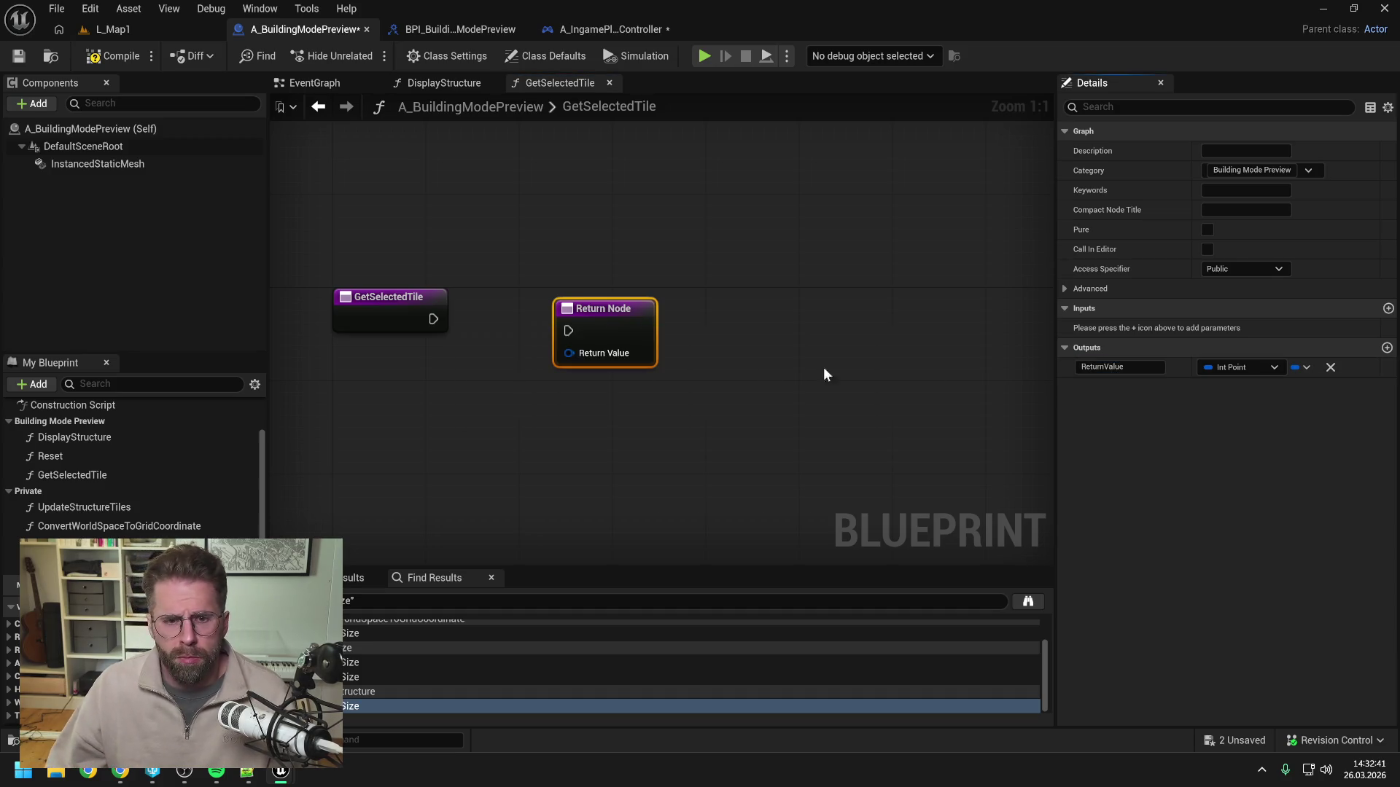
{"action": "left_click_drag", "start_coordinate": [608, 324], "coordinate": [666, 314]}
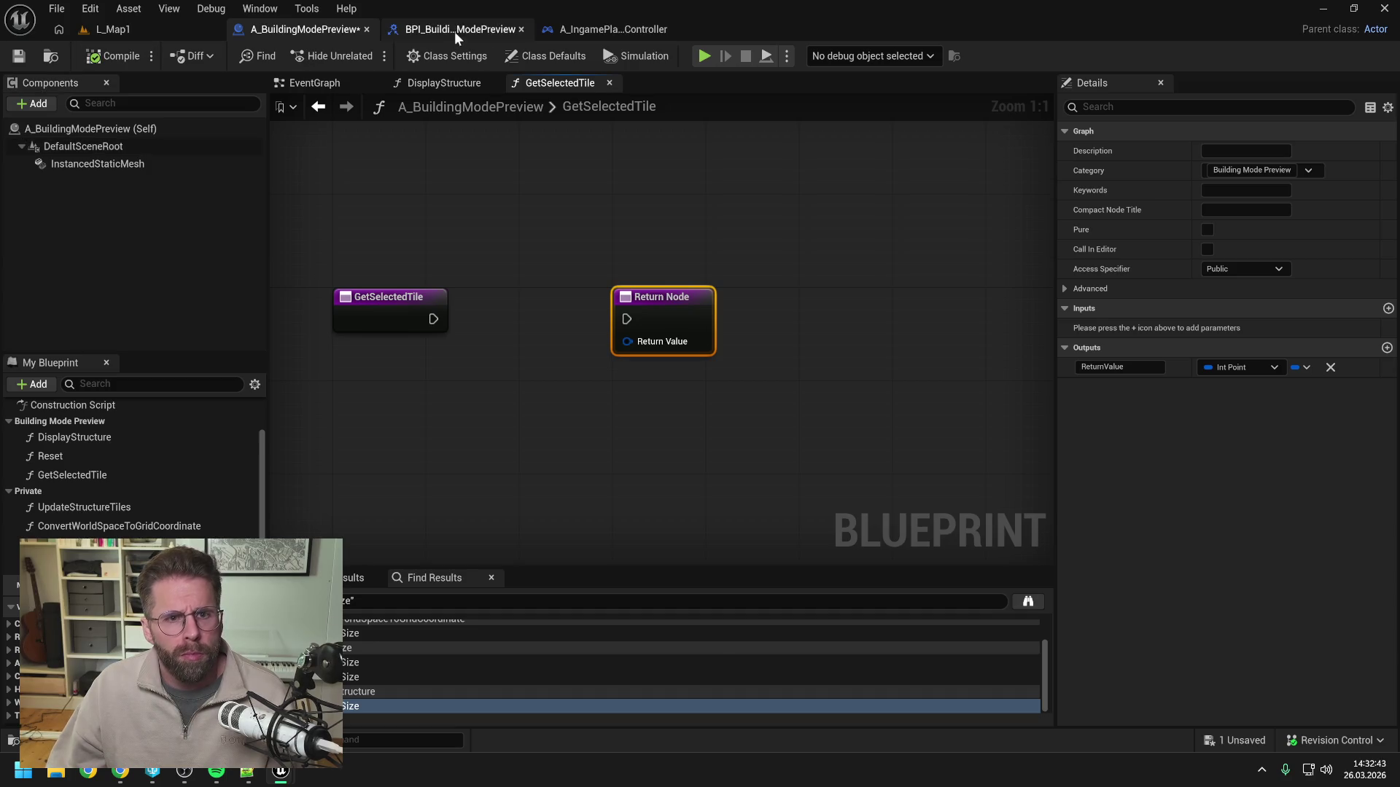
{"action": "left_click", "coordinate": [455, 27]}
{"action": "left_click", "coordinate": [623, 27]}
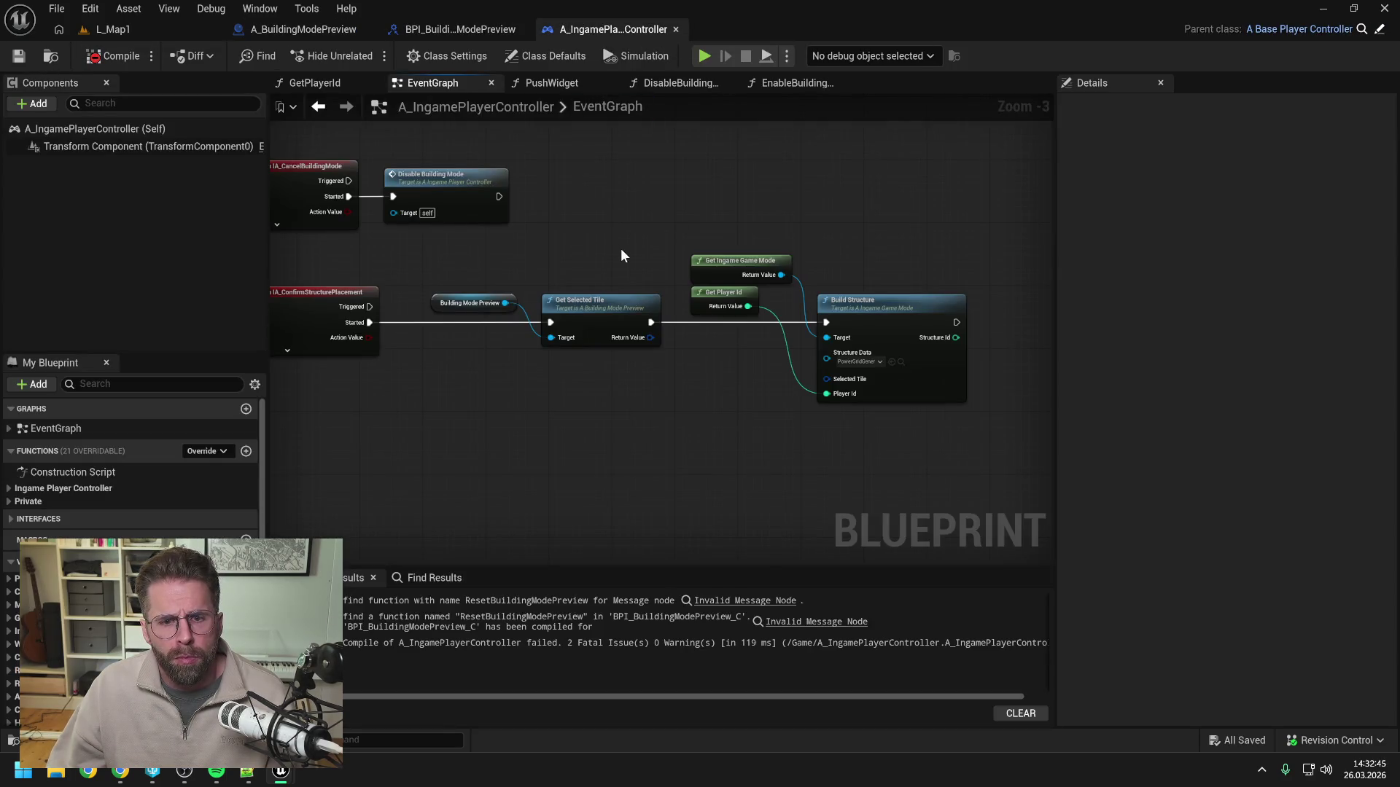
Connect Get Selected Tile's Return Value to Build Structure's Selected Tile.
{"action": "left_click_drag", "start_coordinate": [646, 339], "coordinate": [826, 379]}
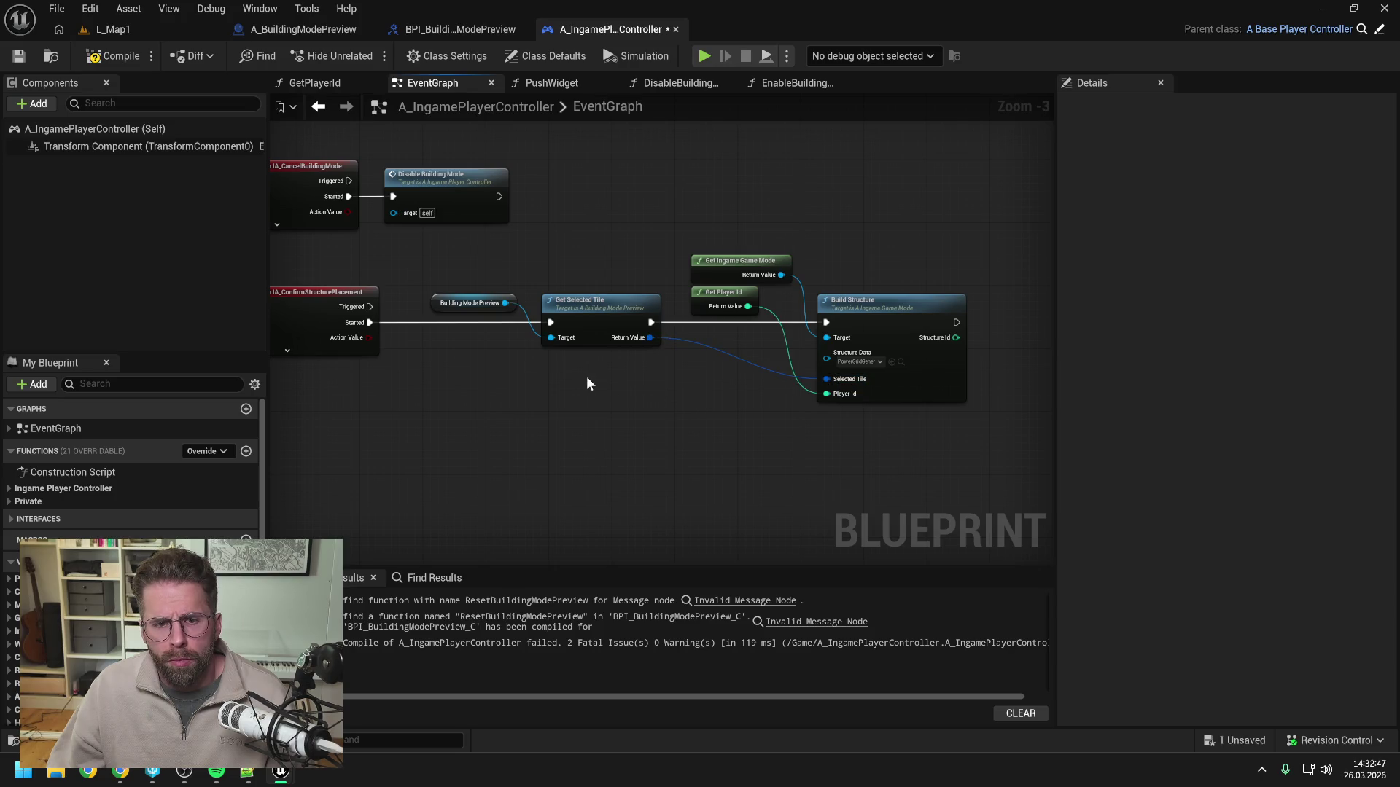
{"action": "double_click", "coordinate": [584, 304]}
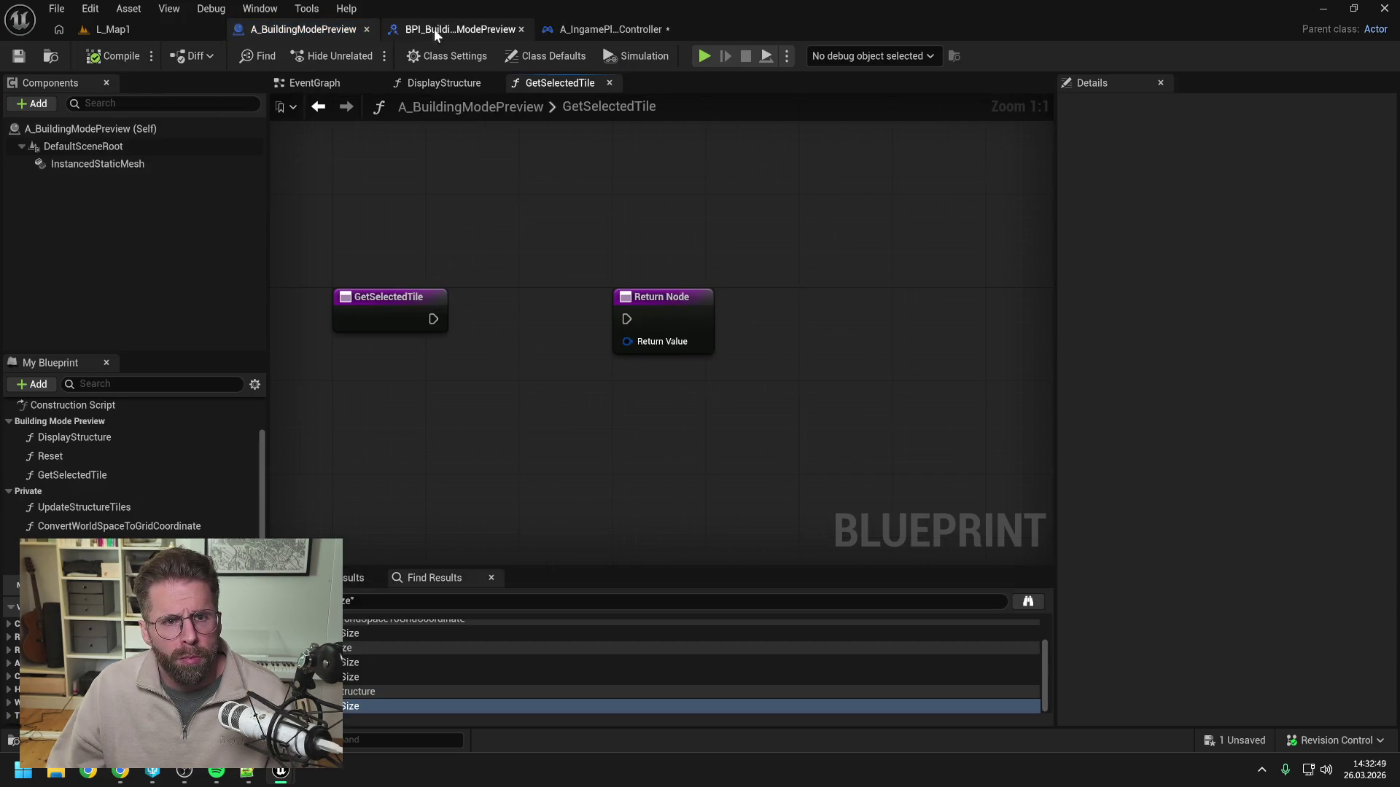
{"action": "left_click", "coordinate": [571, 26]}
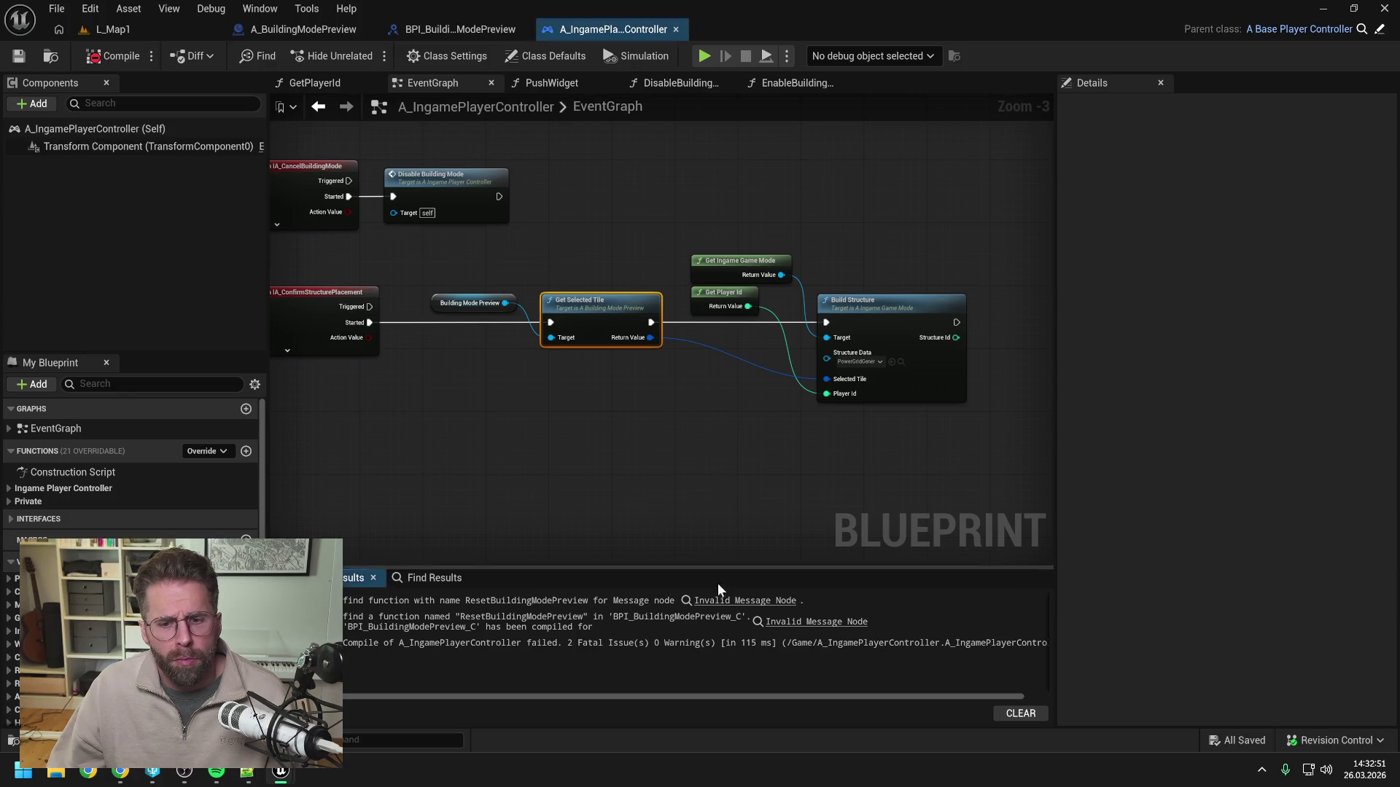
In DisableBuildingMode, replace the Invalid Message Node with Building Mode Preview's Reset, then compile.
{"action": "left_click", "coordinate": [816, 622]}
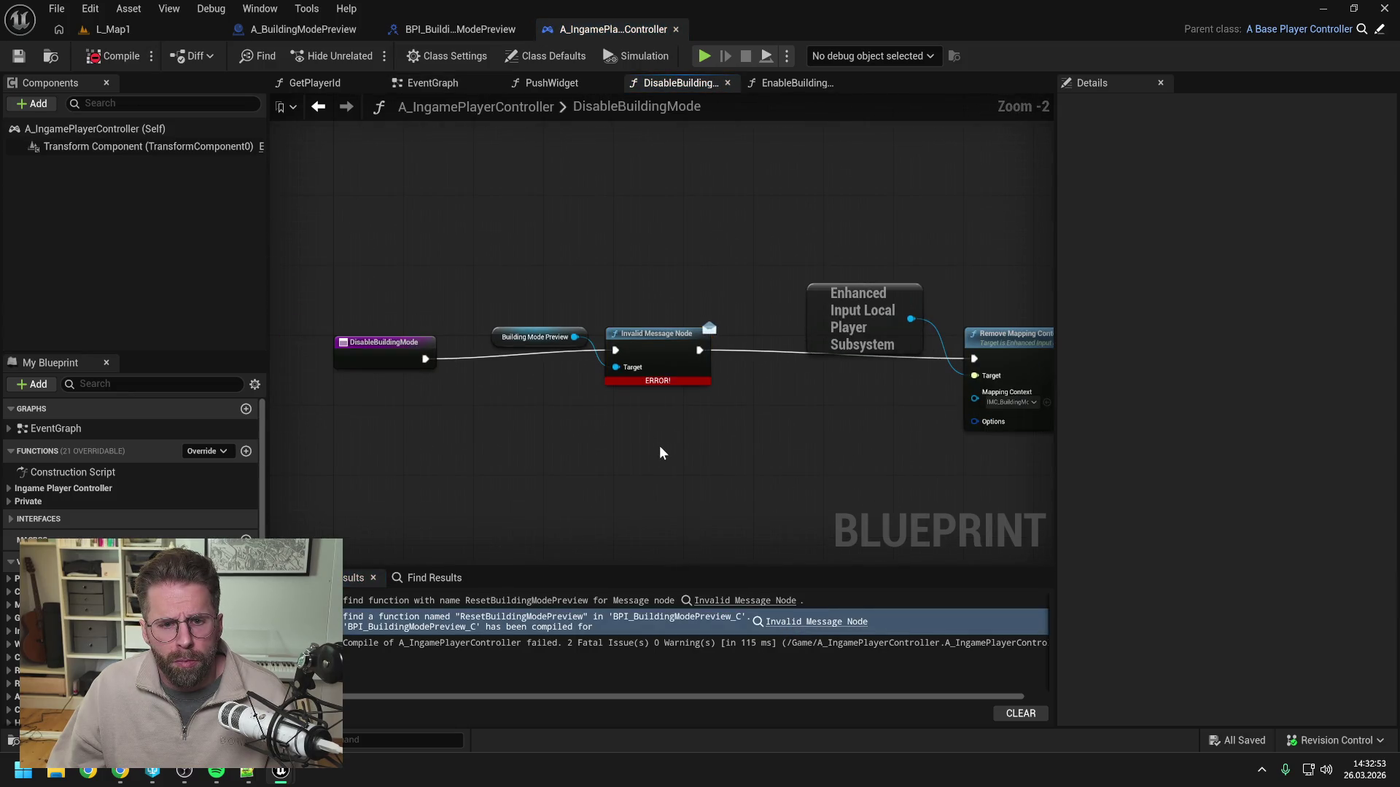
{"action": "left_click_drag", "start_coordinate": [662, 452], "coordinate": [601, 407]}
{"action": "left_click_drag", "start_coordinate": [514, 295], "coordinate": [547, 377]}
{"action": "type", "text": "reset"}
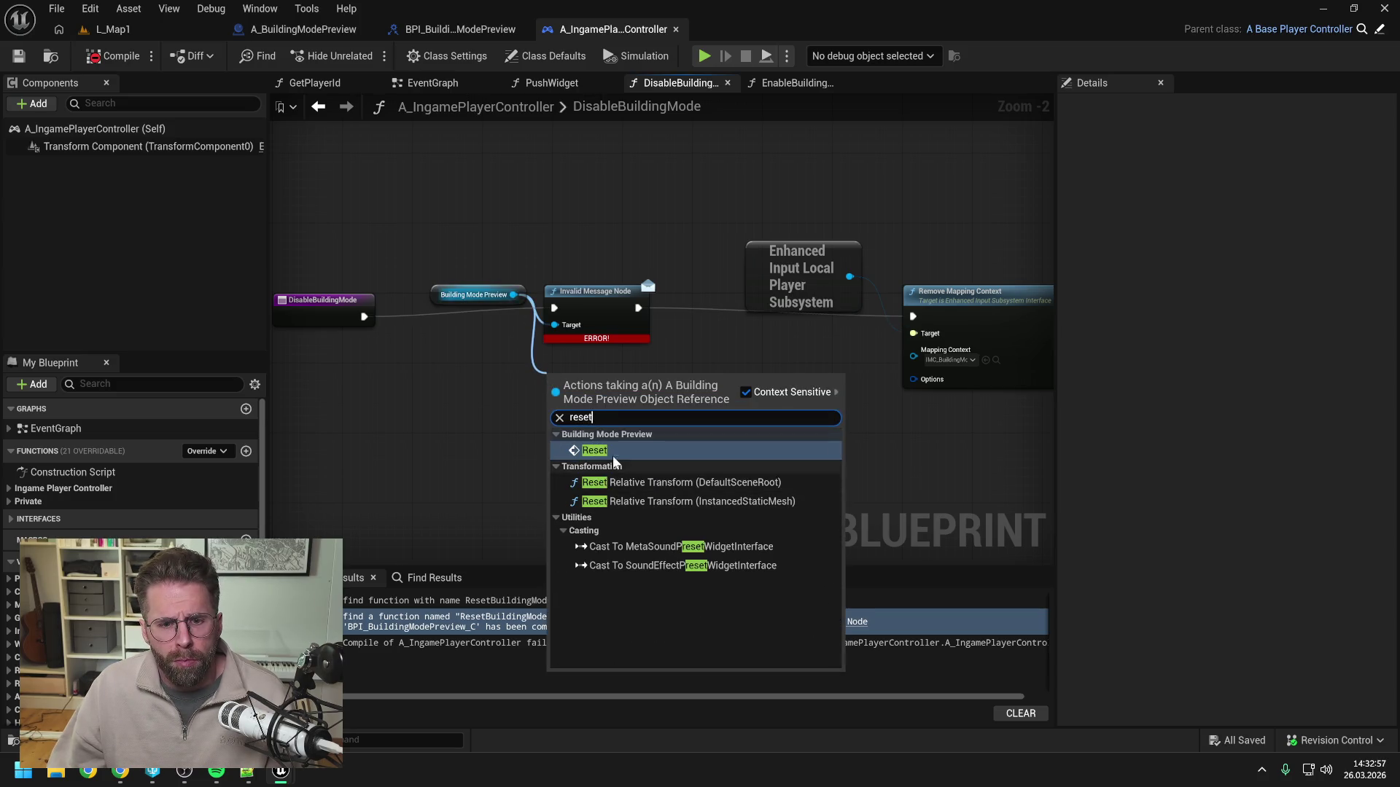
{"action": "left_click", "coordinate": [614, 454]}
{"action": "left_click_drag", "start_coordinate": [363, 317], "coordinate": [554, 404]}
{"action": "left_click_drag", "start_coordinate": [665, 404], "coordinate": [913, 316]}
{"action": "left_click", "coordinate": [597, 291]}
{"action": "key", "text": "Delete"}
{"action": "left_click_drag", "start_coordinate": [636, 382], "coordinate": [638, 297]}
{"action": "left_click", "coordinate": [636, 398]}
{"action": "key", "text": "F7"}
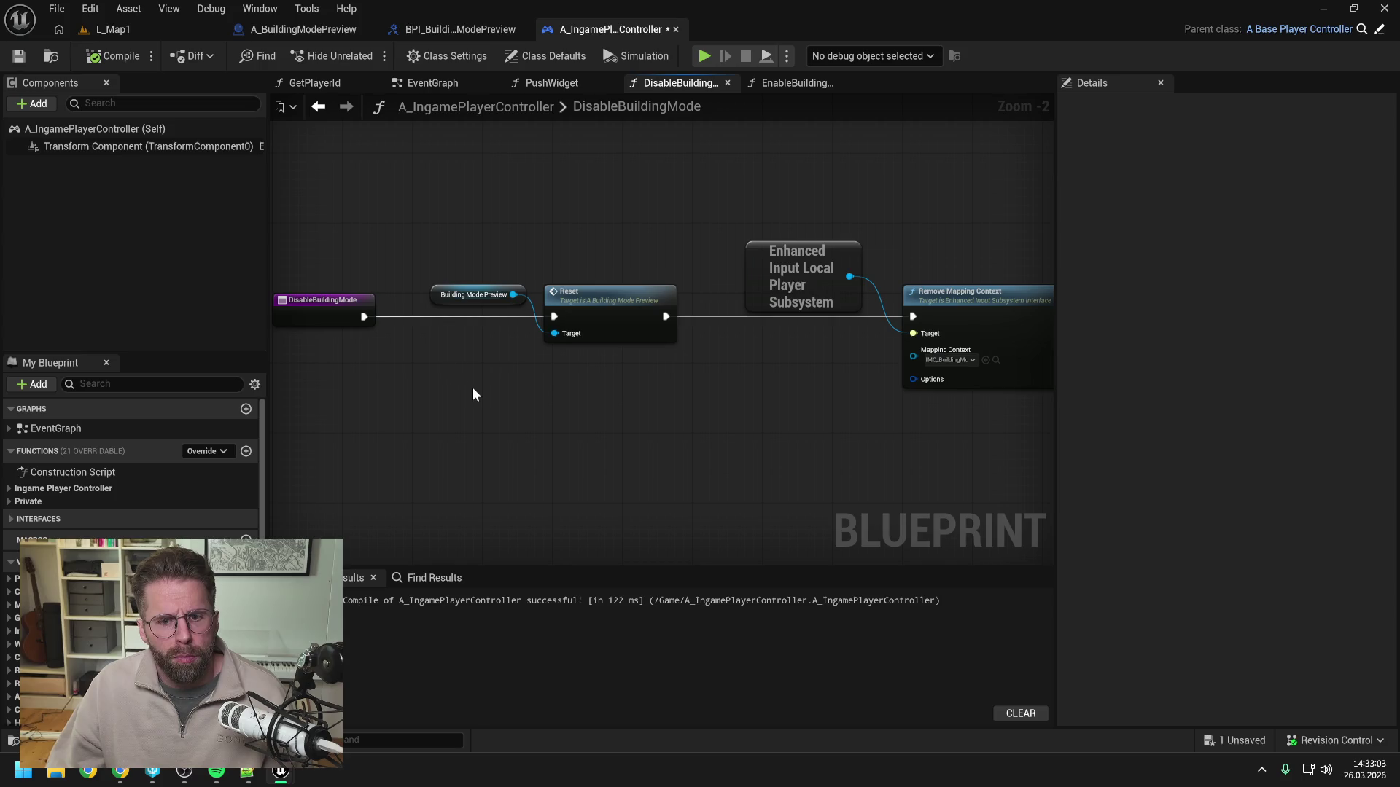
Review the PushWidget, EnableBuildingMode and DisableBuildingMode graphs, keeping only the EventGraph tab open.
{"action": "left_click", "coordinate": [584, 82]}
{"action": "left_click", "coordinate": [798, 82]}
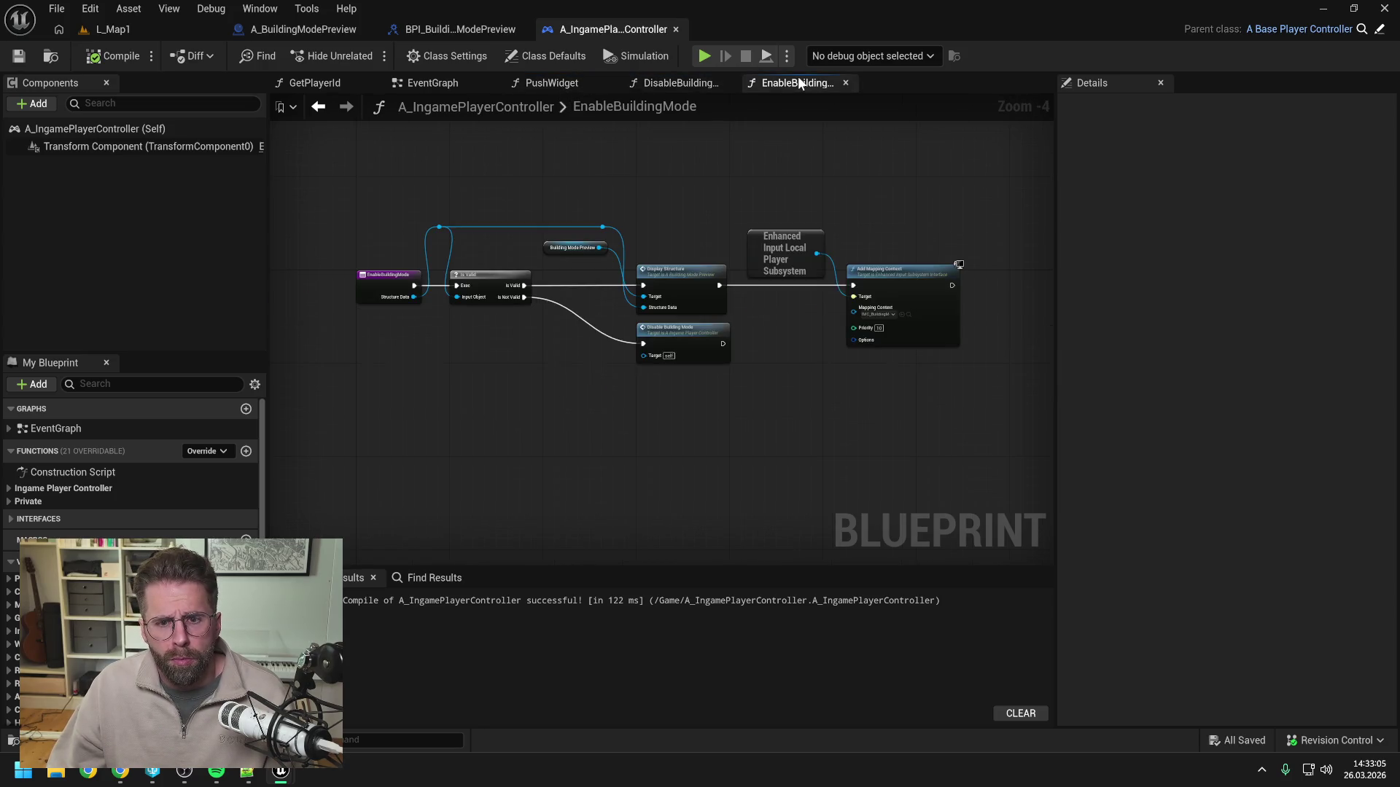
{"action": "left_click", "coordinate": [420, 81]}
{"action": "left_click", "coordinate": [802, 85]}
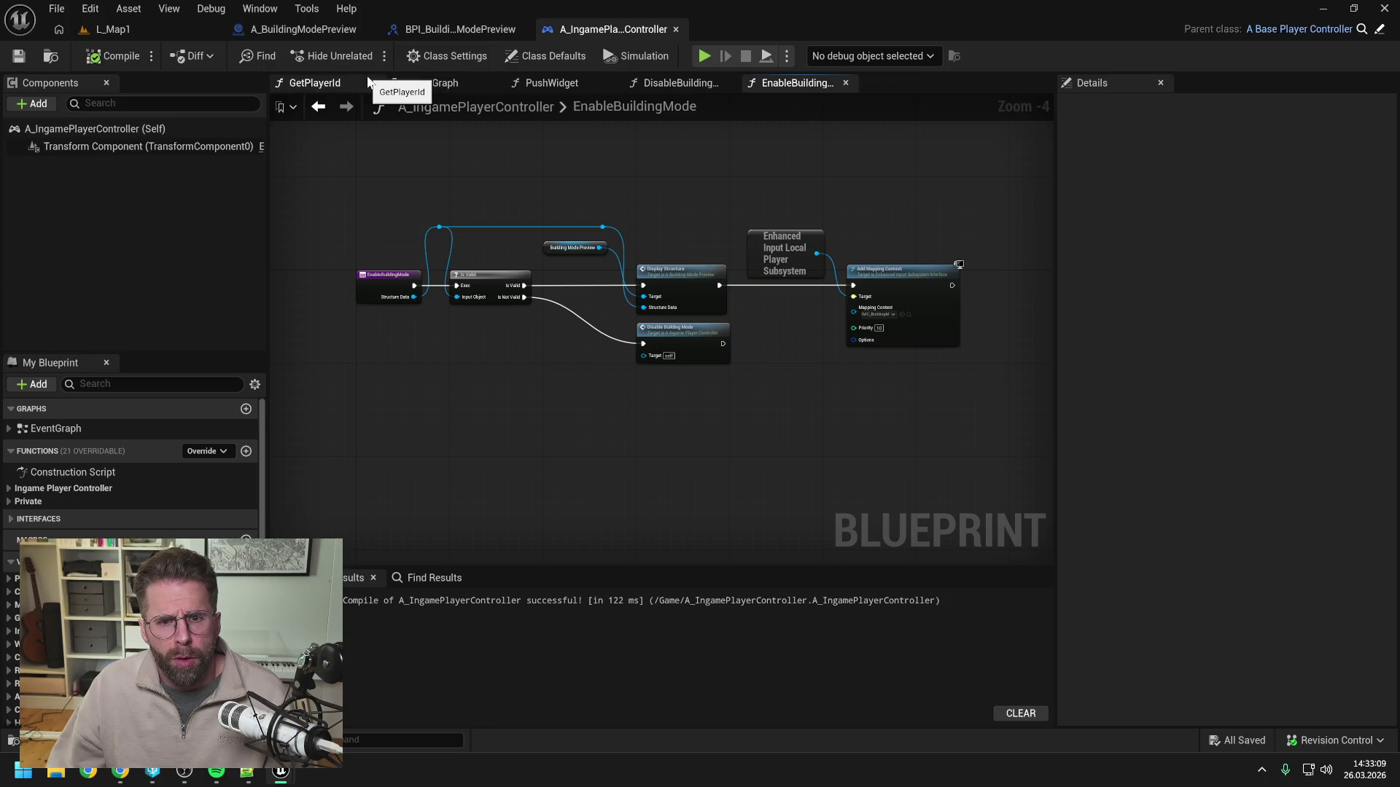
{"action": "left_click", "coordinate": [680, 84]}
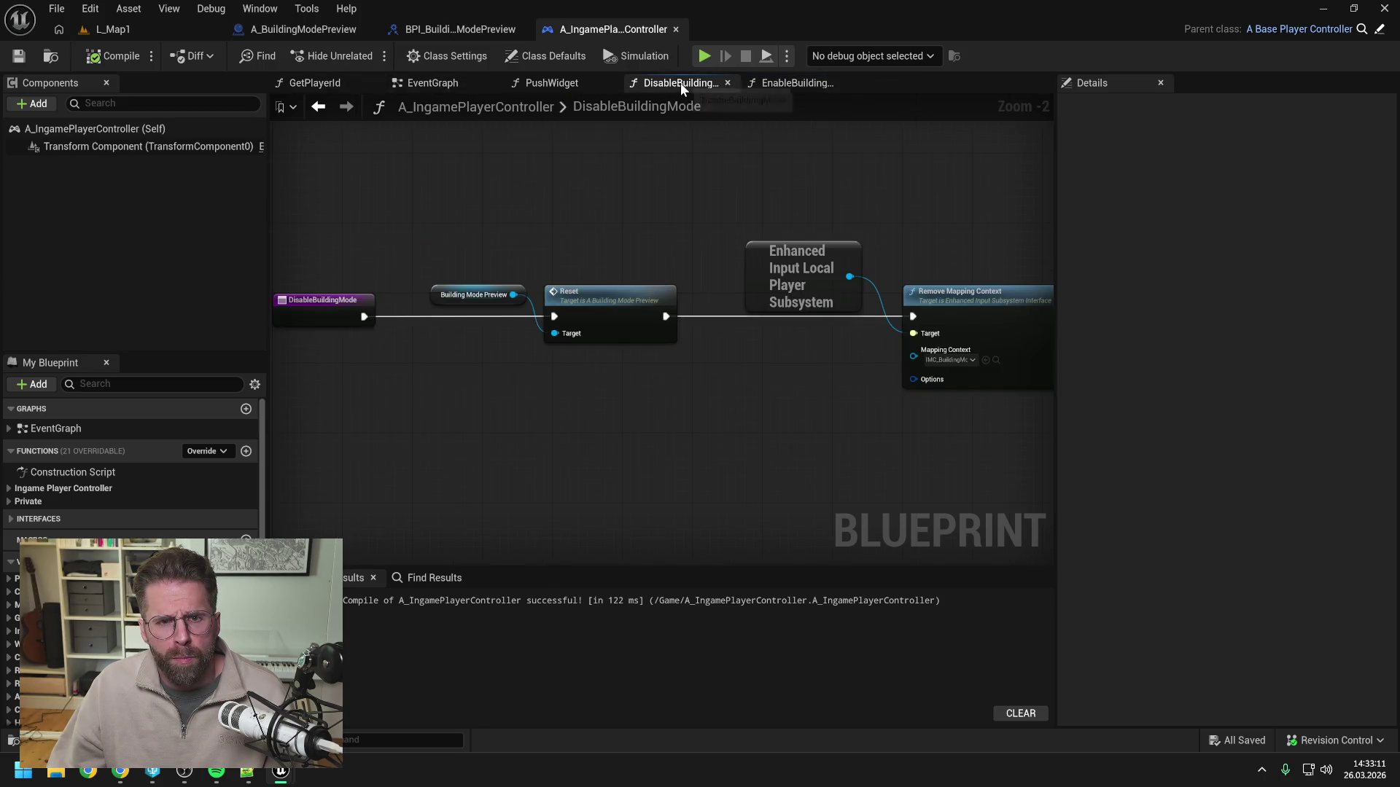
{"action": "left_click", "coordinate": [432, 83]}
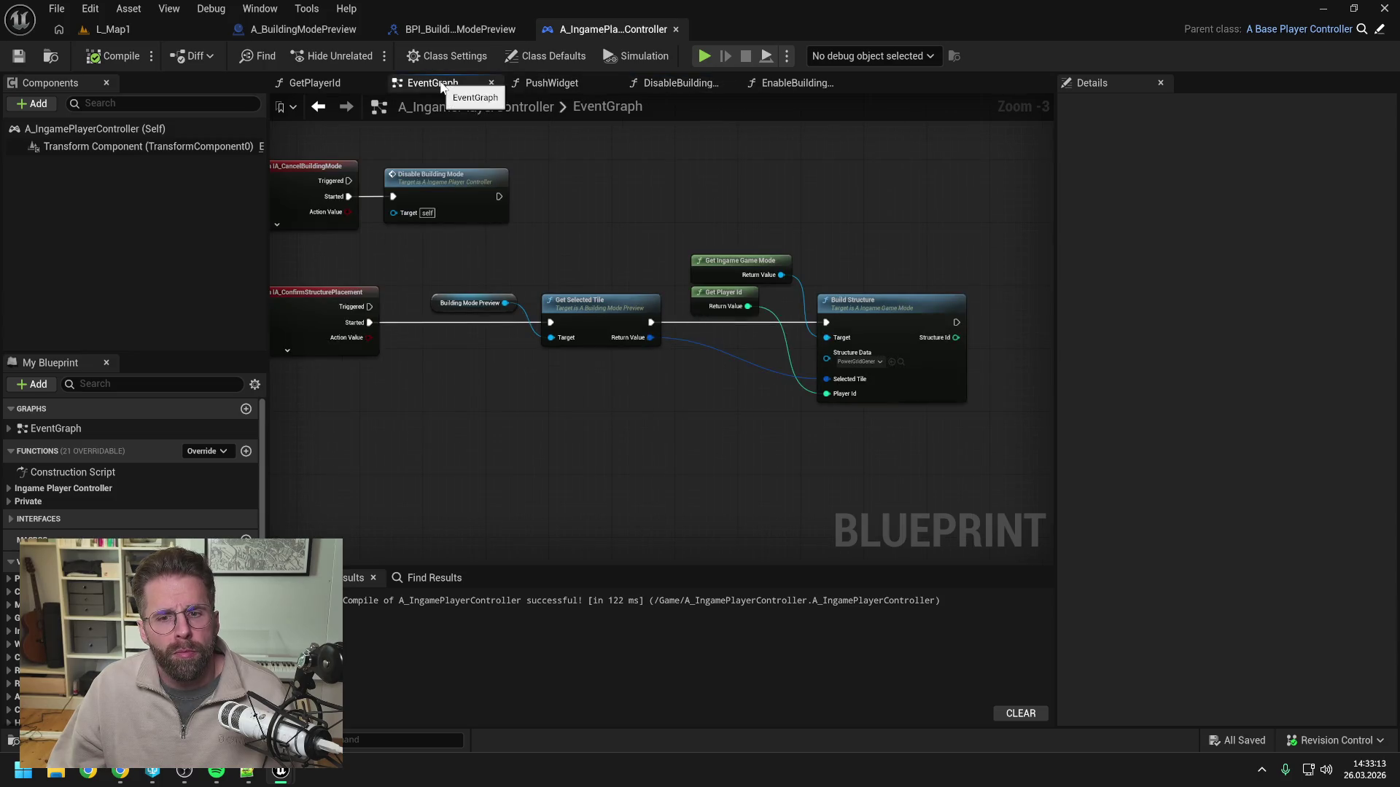
{"action": "right_click", "coordinate": [423, 82]}
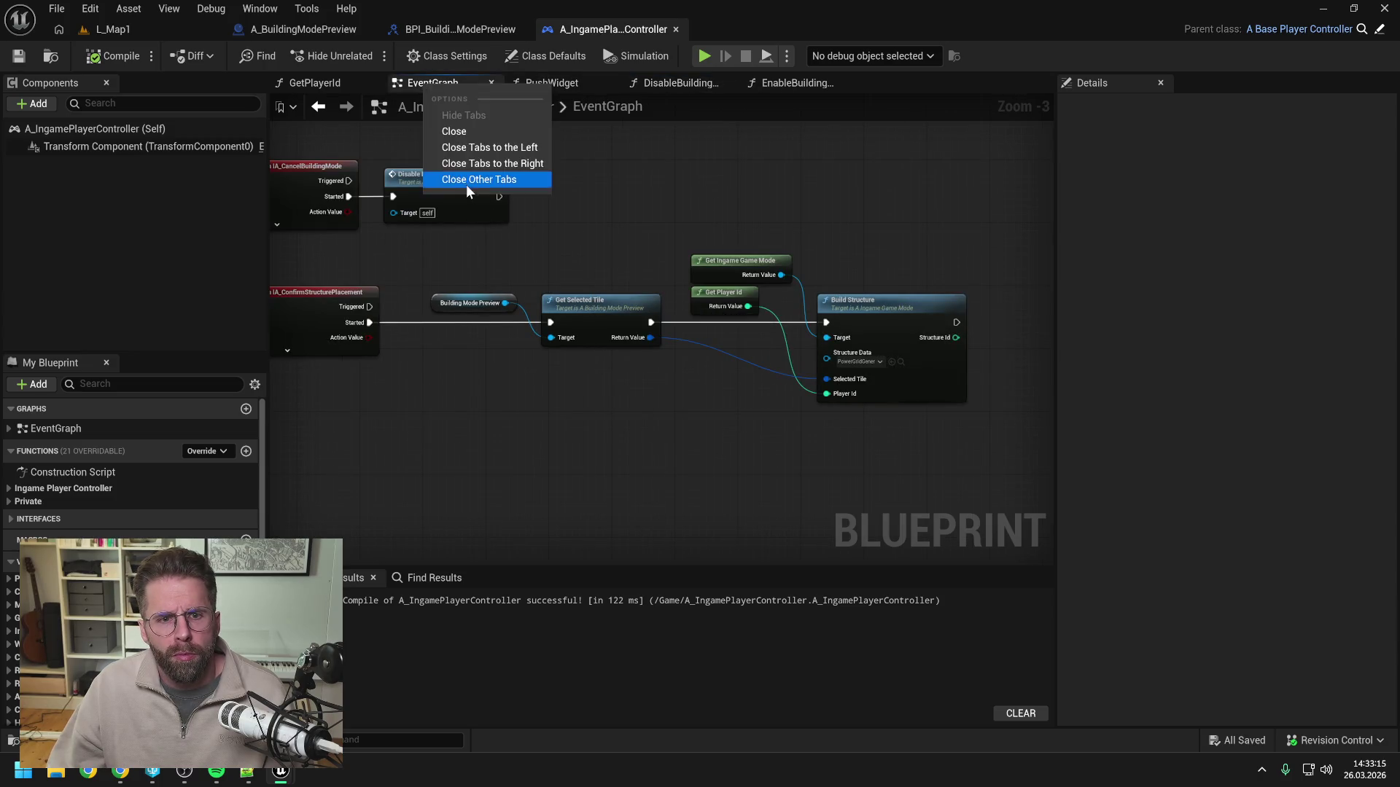
{"action": "left_click", "coordinate": [466, 185]}
{"action": "double_click", "coordinate": [611, 315]}
{"action": "left_click", "coordinate": [754, 299]}
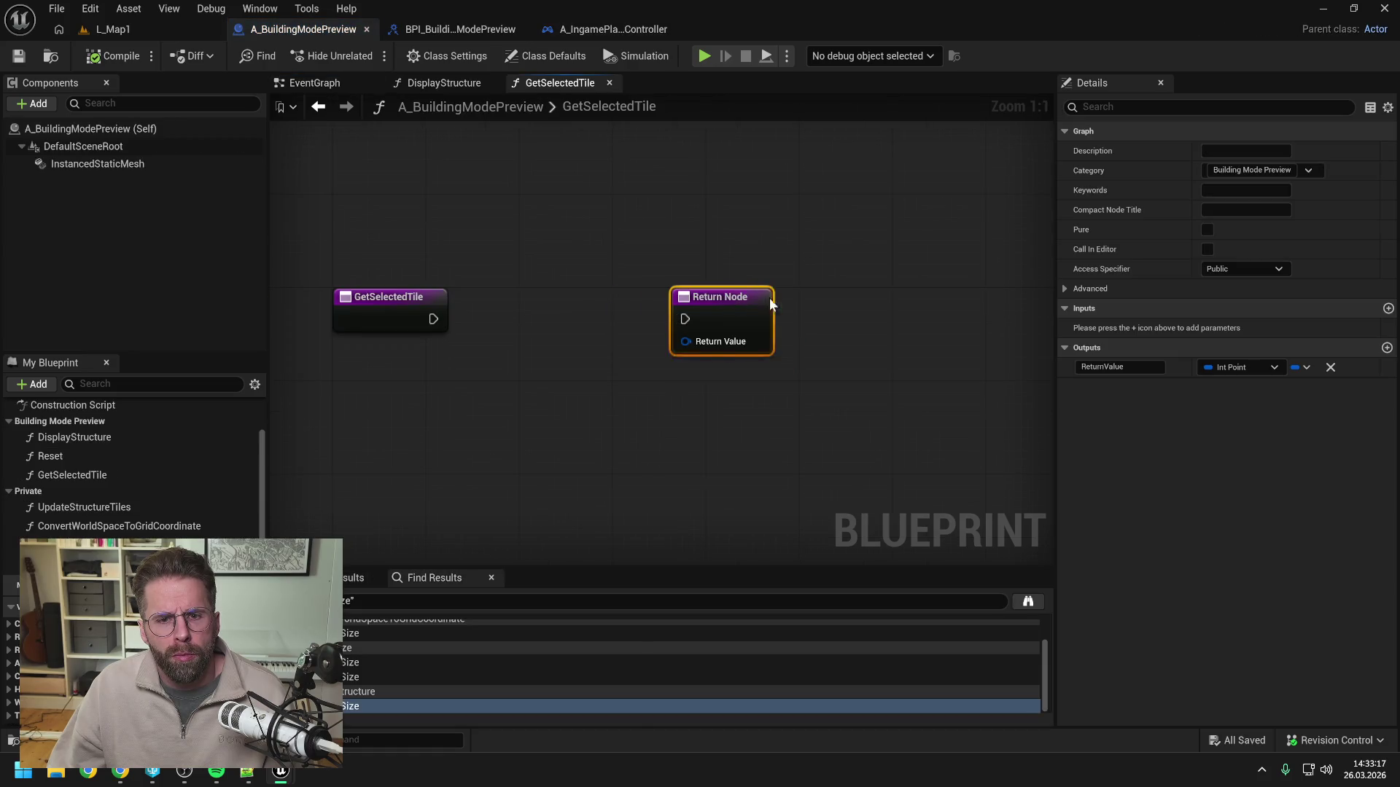
Close the graph tabs to the left and save all assets.
{"action": "right_click", "coordinate": [565, 84]}
{"action": "left_click", "coordinate": [595, 149]}
{"action": "left_click", "coordinate": [742, 234]}
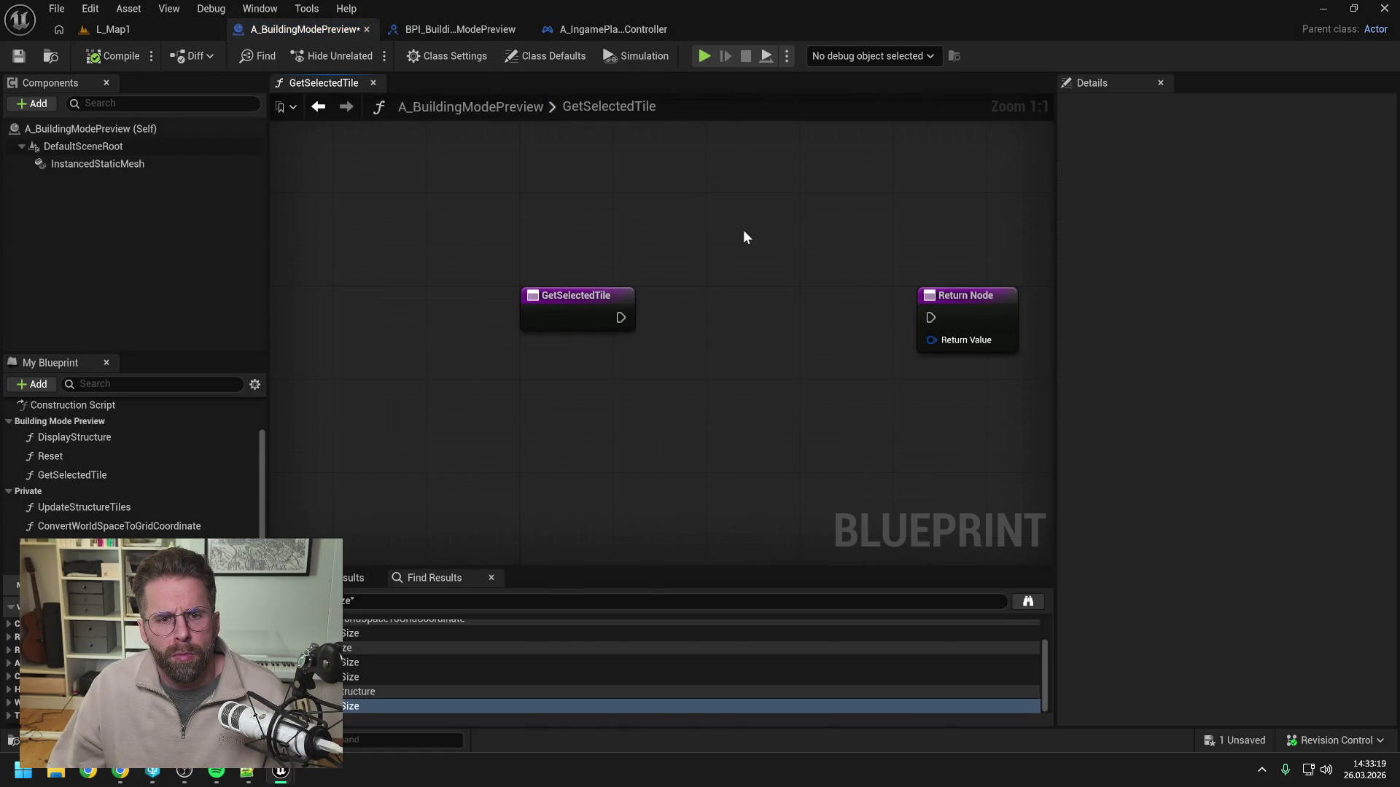
{"action": "key", "text": "ctrl+s"}
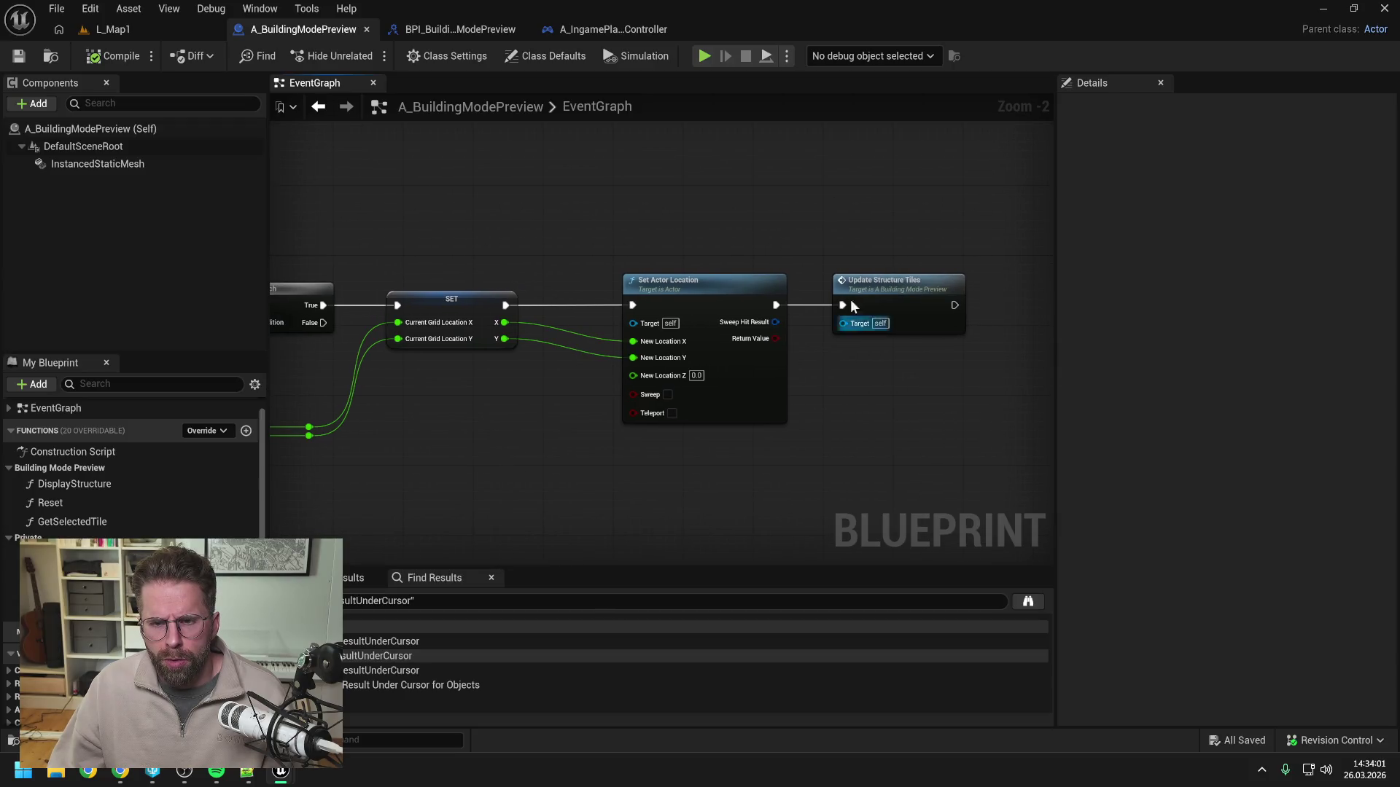
Inspect UpdateStructureTiles' actor-location and grid-conversion nodes and the rest of its loop.
{"action": "double_click", "coordinate": [857, 284]}
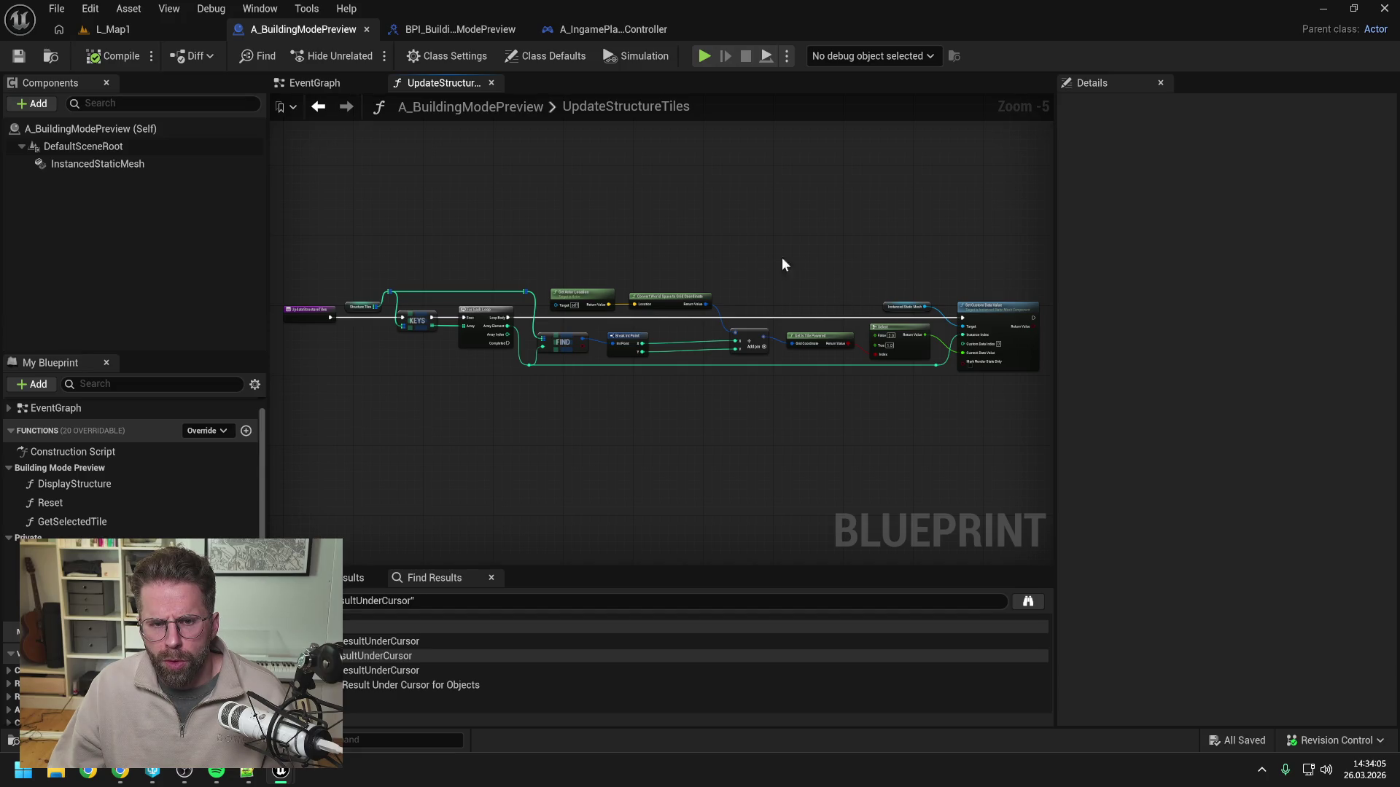
{"action": "left_click_drag", "start_coordinate": [672, 247], "coordinate": [557, 306]}
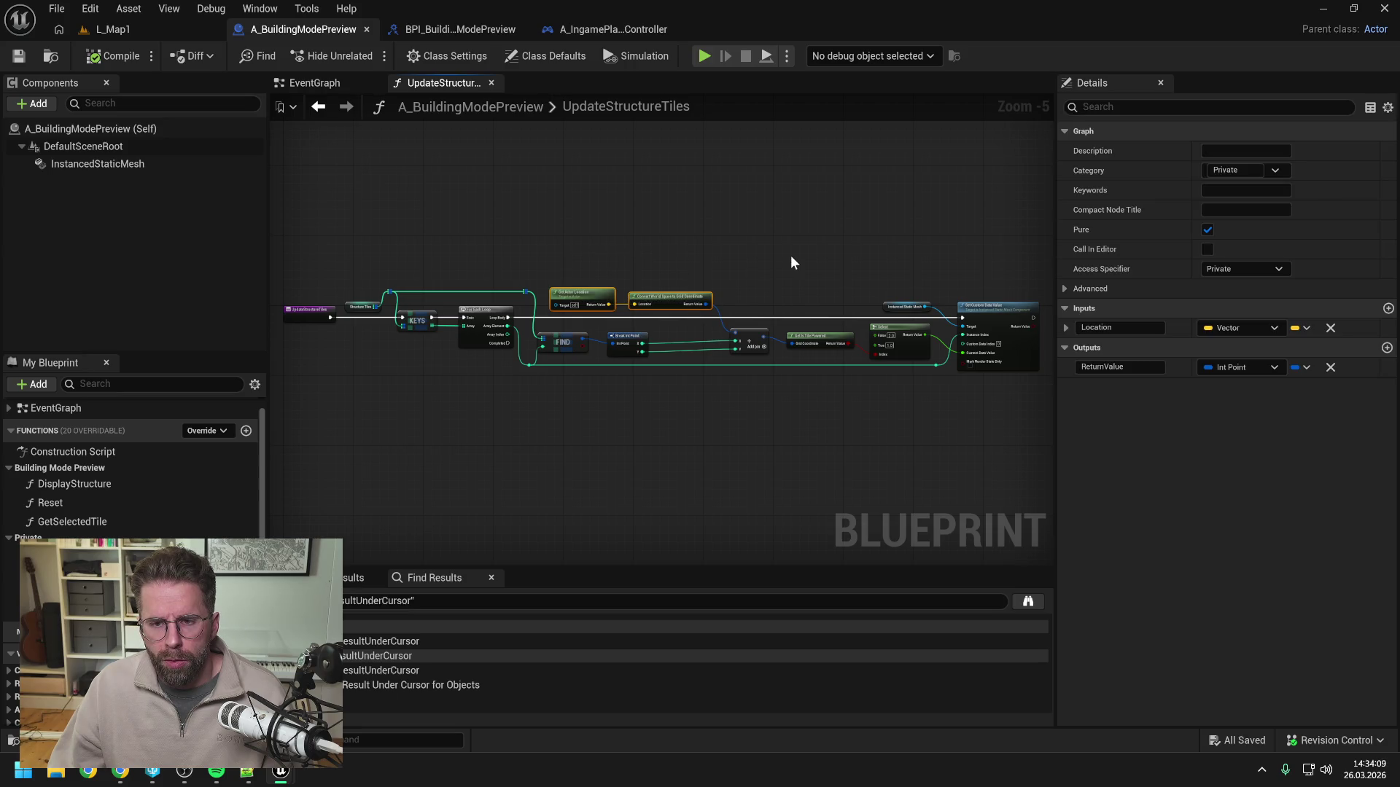
{"action": "left_click", "coordinate": [792, 257]}
{"action": "scroll", "coordinate": [299, 306], "scroll_direction": "up", "scroll_amount": 1}
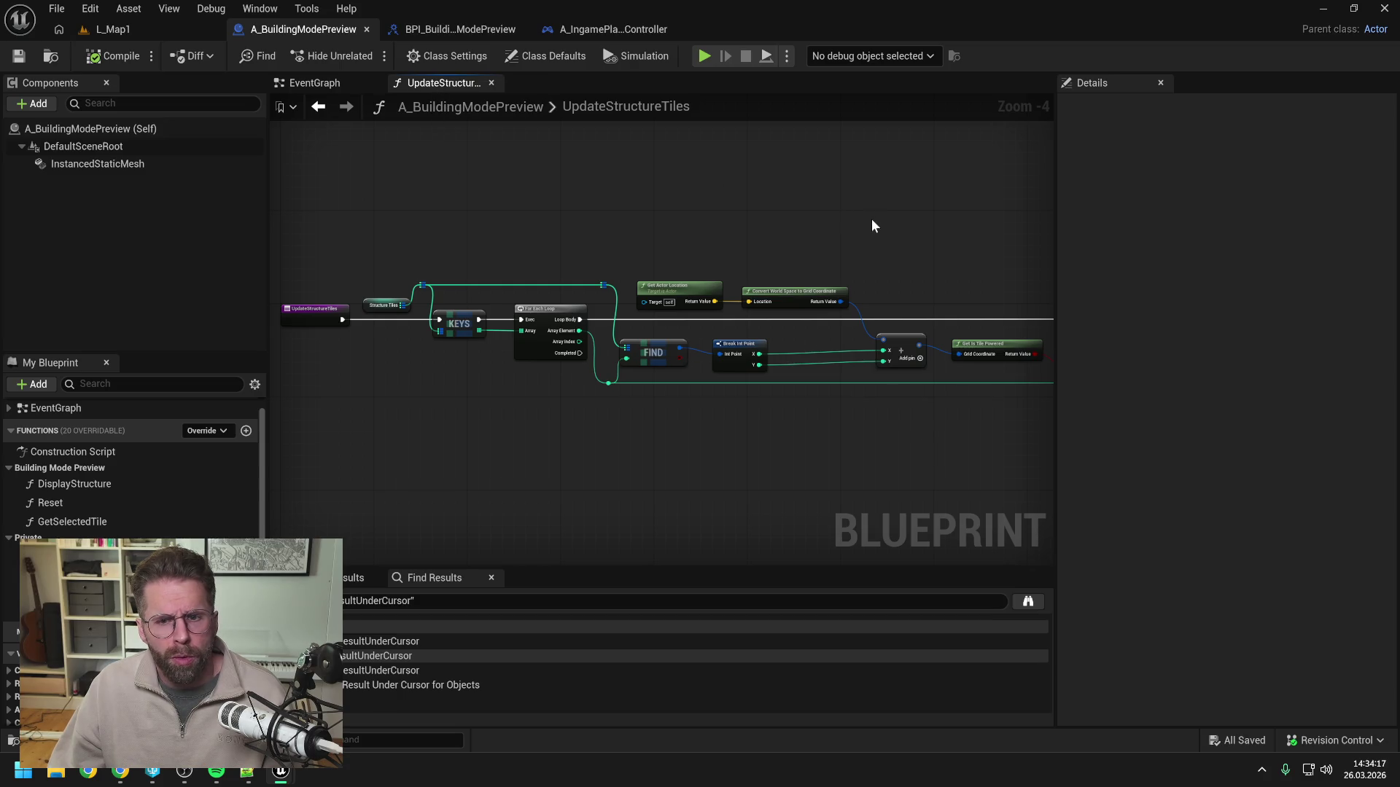
{"action": "left_click_drag", "start_coordinate": [889, 245], "coordinate": [633, 248]}
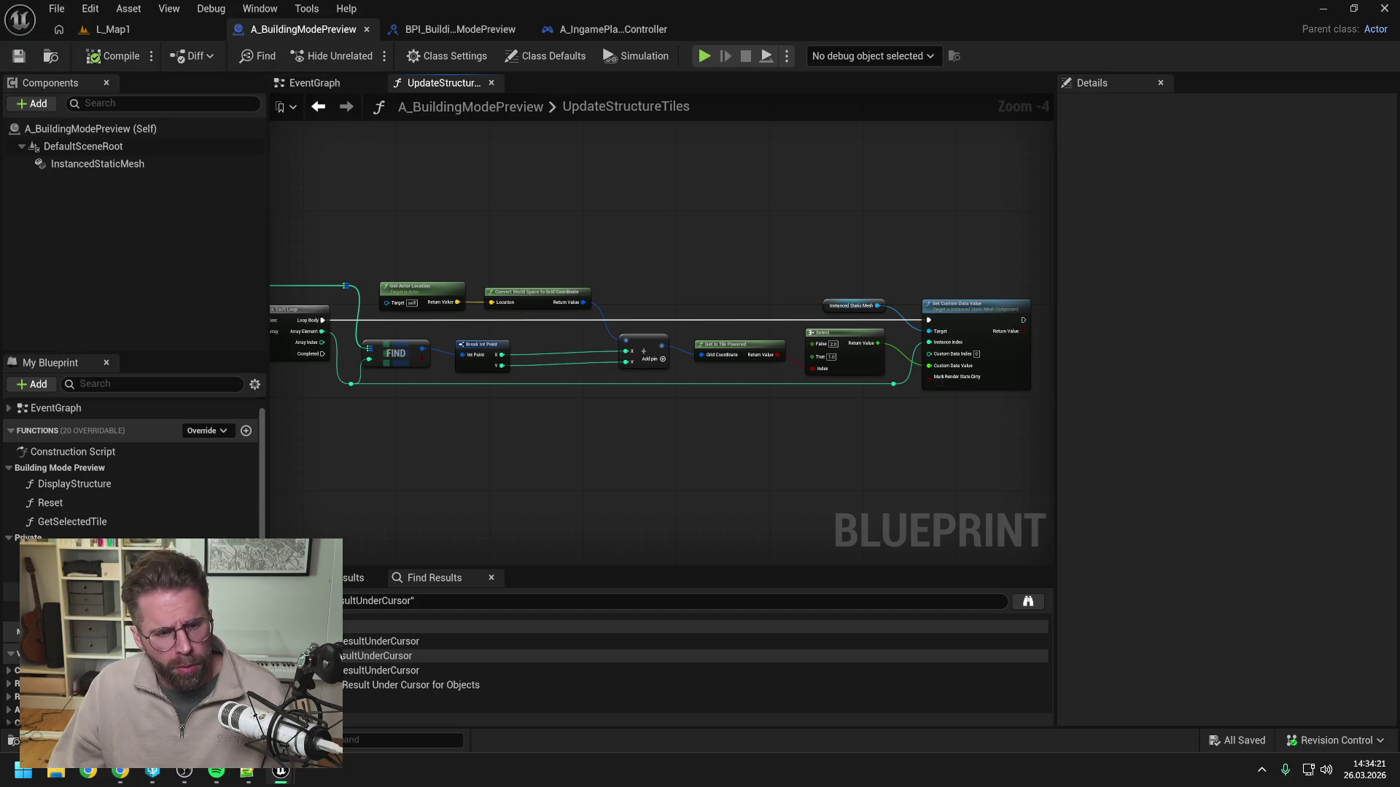
In GetSelectedTile, add Convert Location to Grid Coordinate fed by Current Grid Location.
{"action": "double_click", "coordinate": [94, 522]}
{"action": "mouse_move", "coordinate": [650, 386]}
{"action": "left_mouse_down"}
{"action": "mouse_move", "coordinate": [550, 404]}
{"action": "mouse_move", "coordinate": [628, 392]}
{"action": "left_mouse_up"}
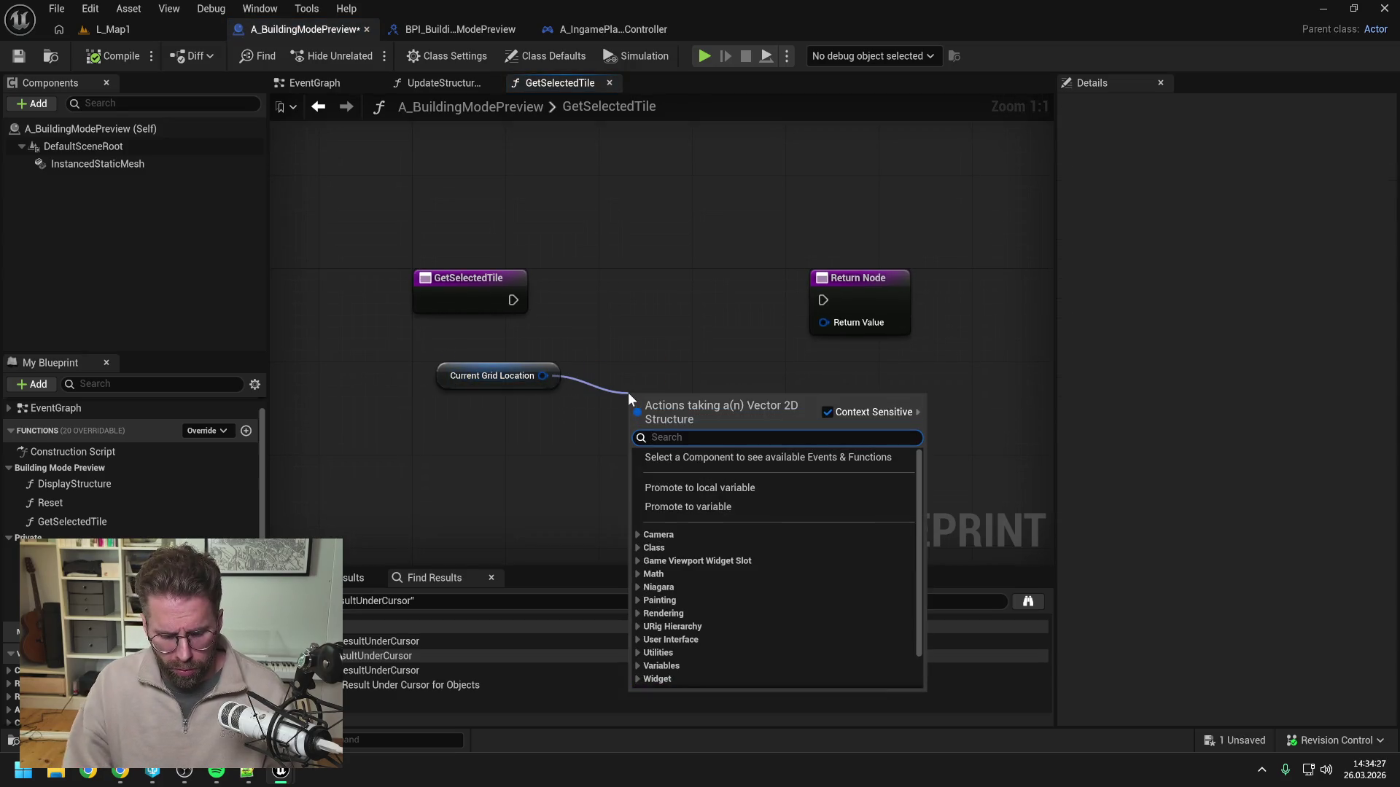
{"action": "right_click", "coordinate": [678, 358]}
{"action": "type", "text": "convert loca"}
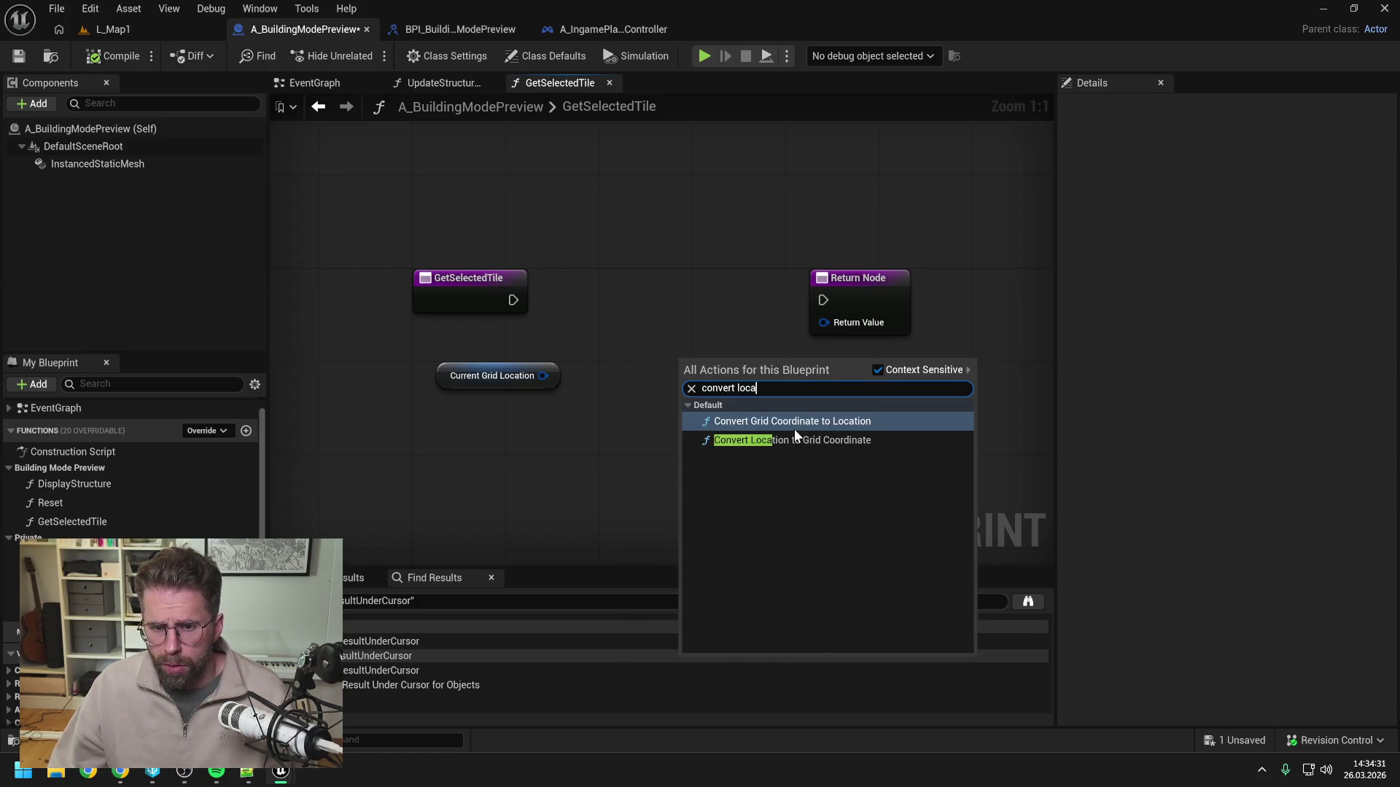
{"action": "left_click", "coordinate": [791, 439]}
{"action": "mouse_move", "coordinate": [693, 361]}
{"action": "left_mouse_down"}
{"action": "mouse_move", "coordinate": [587, 291]}
{"action": "mouse_move", "coordinate": [580, 311]}
{"action": "left_mouse_up"}
{"action": "left_click_drag", "start_coordinate": [633, 307], "coordinate": [657, 295]}
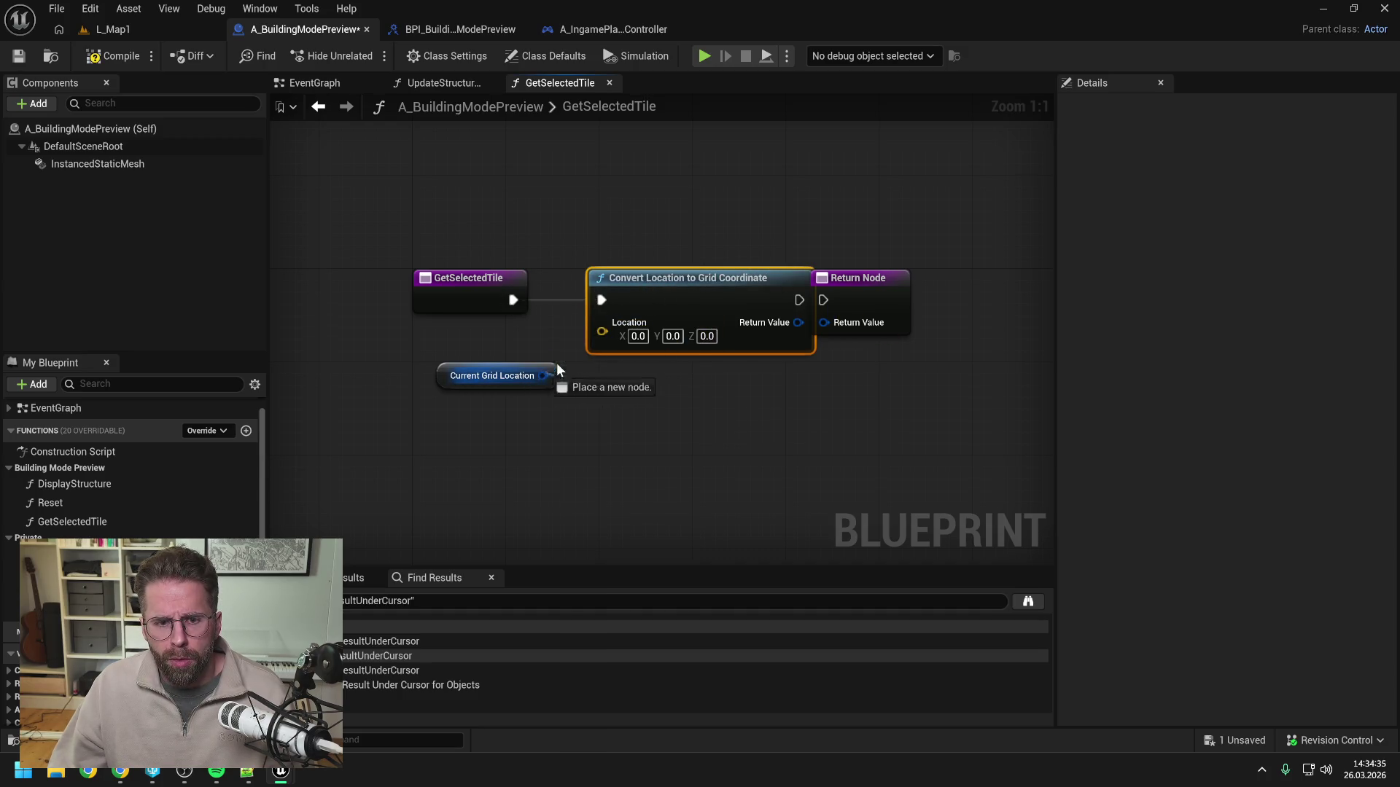
{"action": "left_click_drag", "start_coordinate": [550, 370], "coordinate": [602, 332]}
Tidy the nodes, route the conversion into the Return Node, and compile.
{"action": "left_click_drag", "start_coordinate": [503, 385], "coordinate": [386, 373]}
{"action": "mouse_move", "coordinate": [563, 327]}
{"action": "left_mouse_down"}
{"action": "mouse_move", "coordinate": [510, 363]}
{"action": "mouse_move", "coordinate": [516, 348]}
{"action": "left_mouse_up"}
{"action": "left_click", "coordinate": [751, 353]}
{"action": "mouse_move", "coordinate": [777, 300]}
{"action": "left_mouse_down"}
{"action": "mouse_move", "coordinate": [823, 300]}
{"action": "mouse_move", "coordinate": [825, 330]}
{"action": "left_mouse_up"}
{"action": "left_click", "coordinate": [110, 56]}
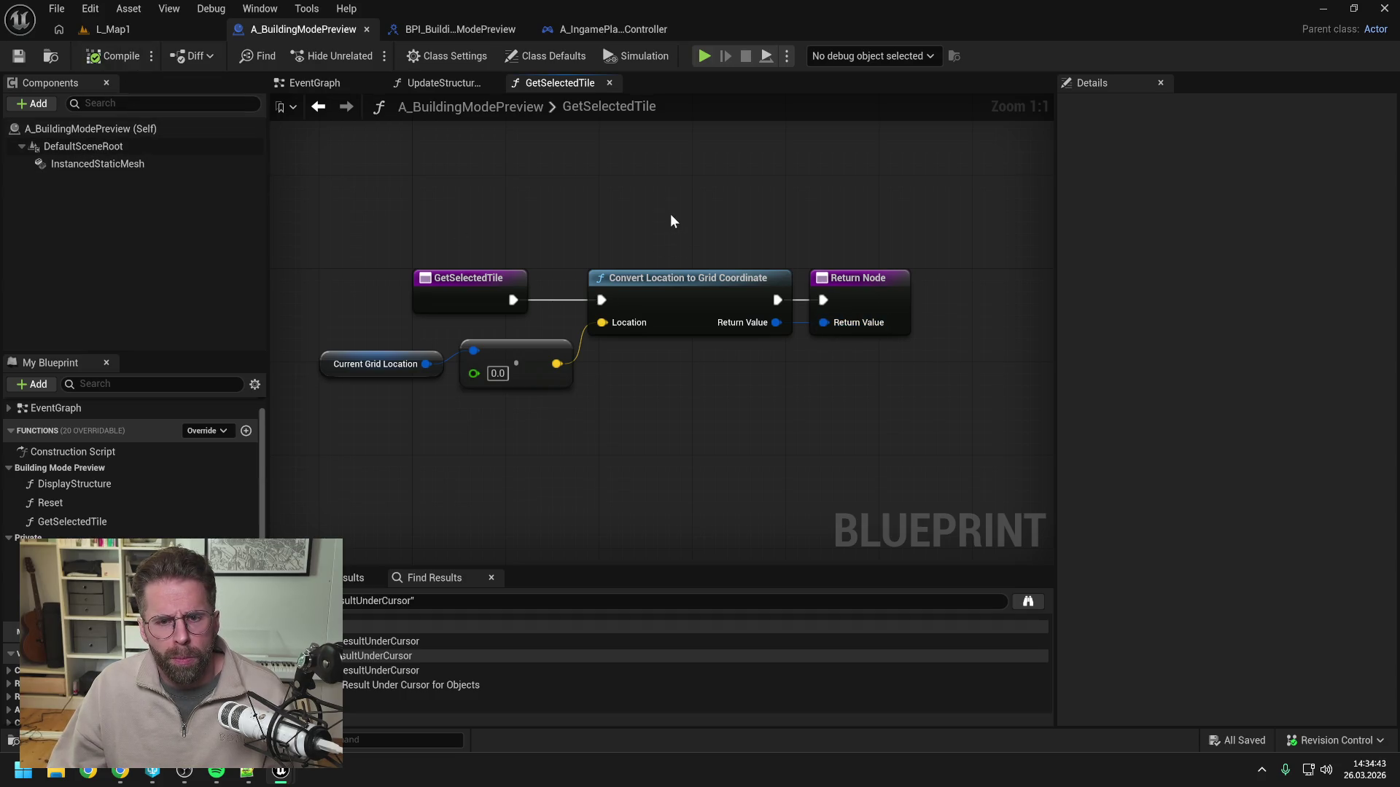
{"action": "left_click", "coordinate": [455, 84]}
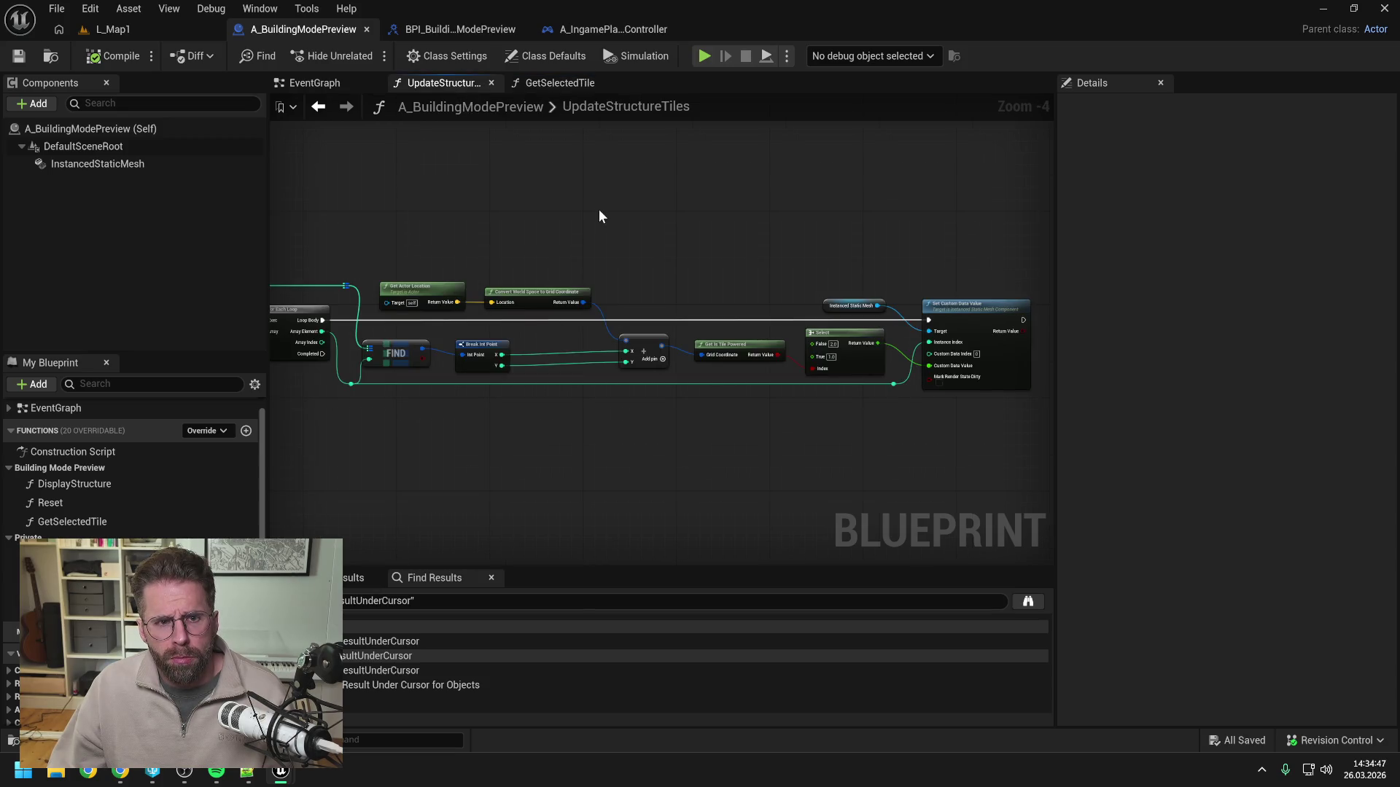
Close the BPI_BuildingModePreview interface editor and show A_BuildingModePreview's class settings.
{"action": "left_click", "coordinate": [618, 28]}
{"action": "left_click", "coordinate": [615, 203]}
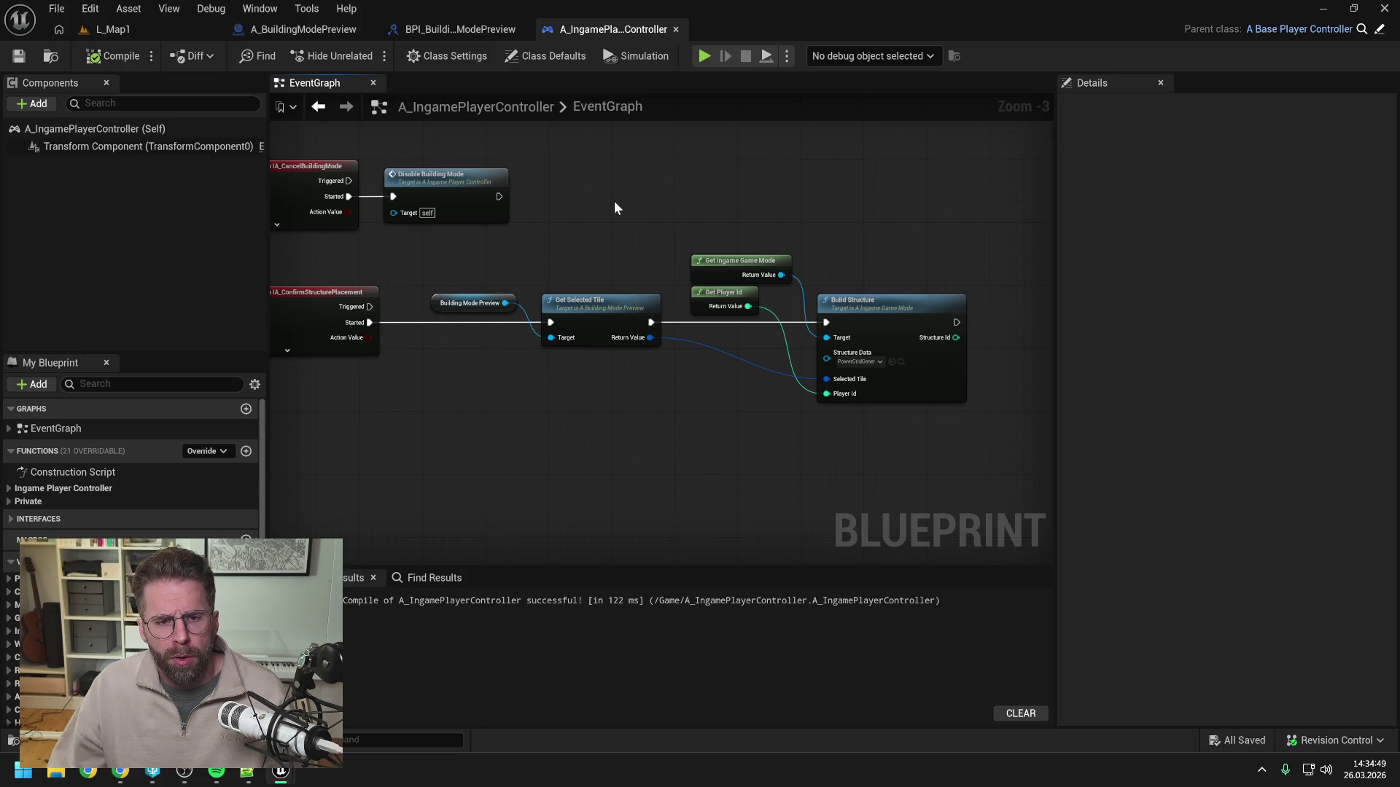
{"action": "mouse_move", "coordinate": [614, 203]}
{"action": "left_mouse_down"}
{"action": "mouse_move", "coordinate": [715, 203]}
{"action": "mouse_move", "coordinate": [633, 191]}
{"action": "left_mouse_up"}
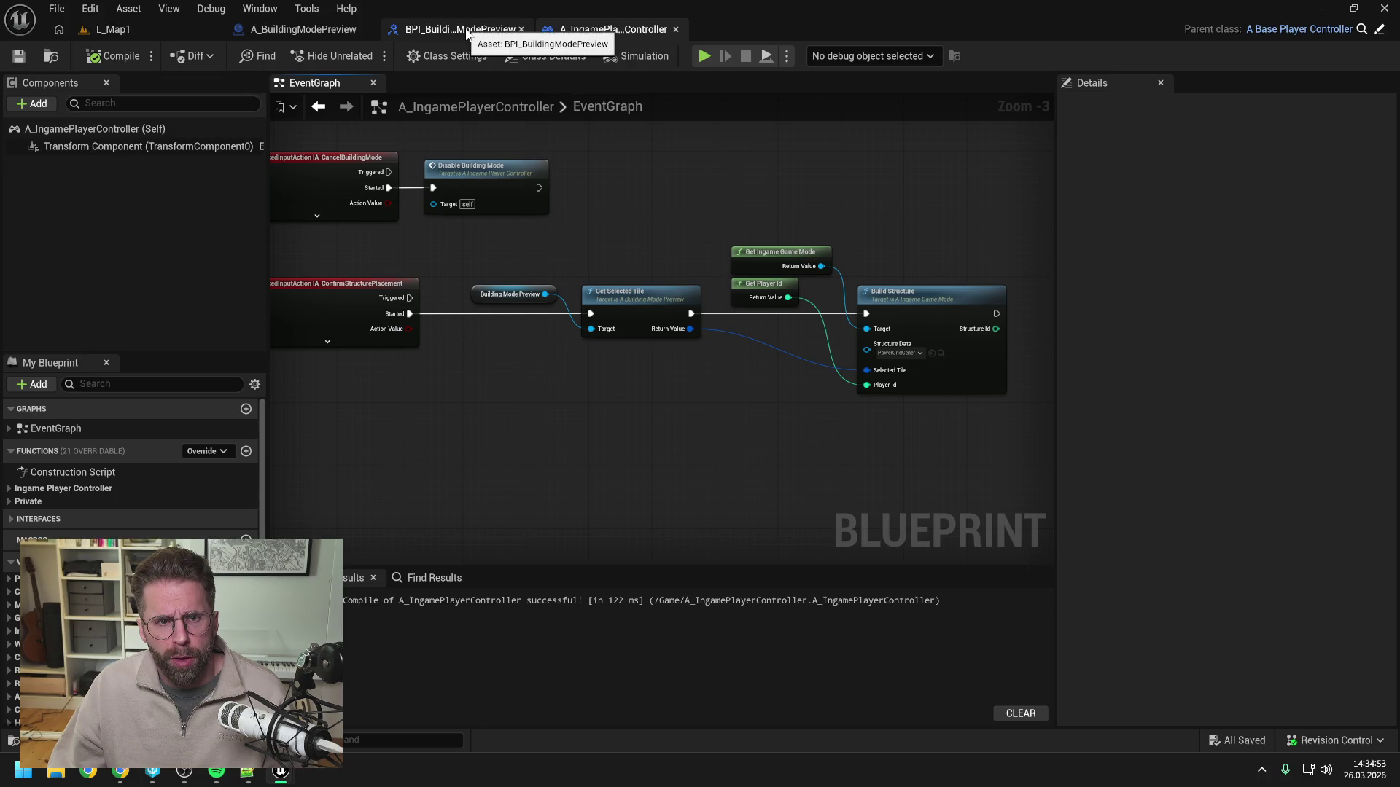
{"action": "left_click", "coordinate": [463, 30]}
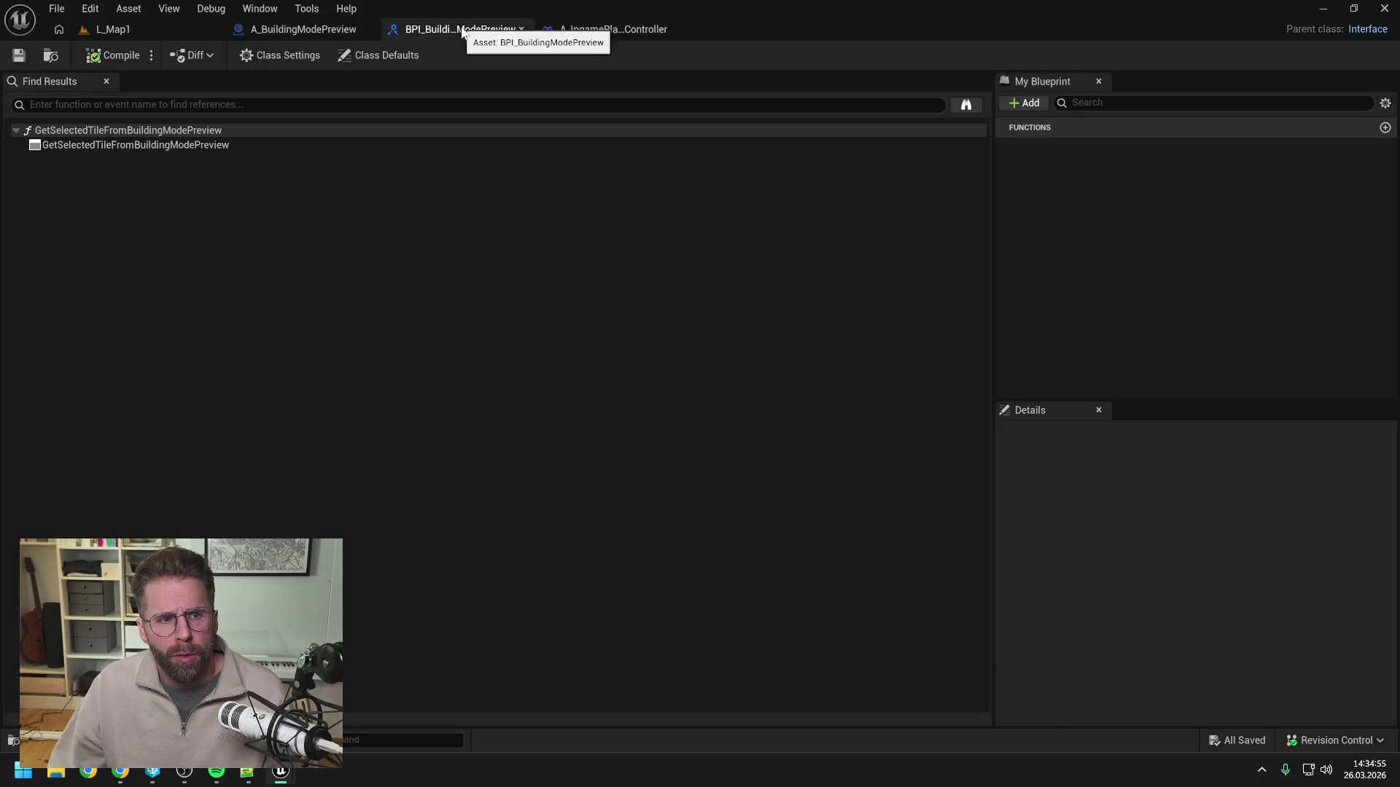
{"action": "left_click", "coordinate": [522, 29]}
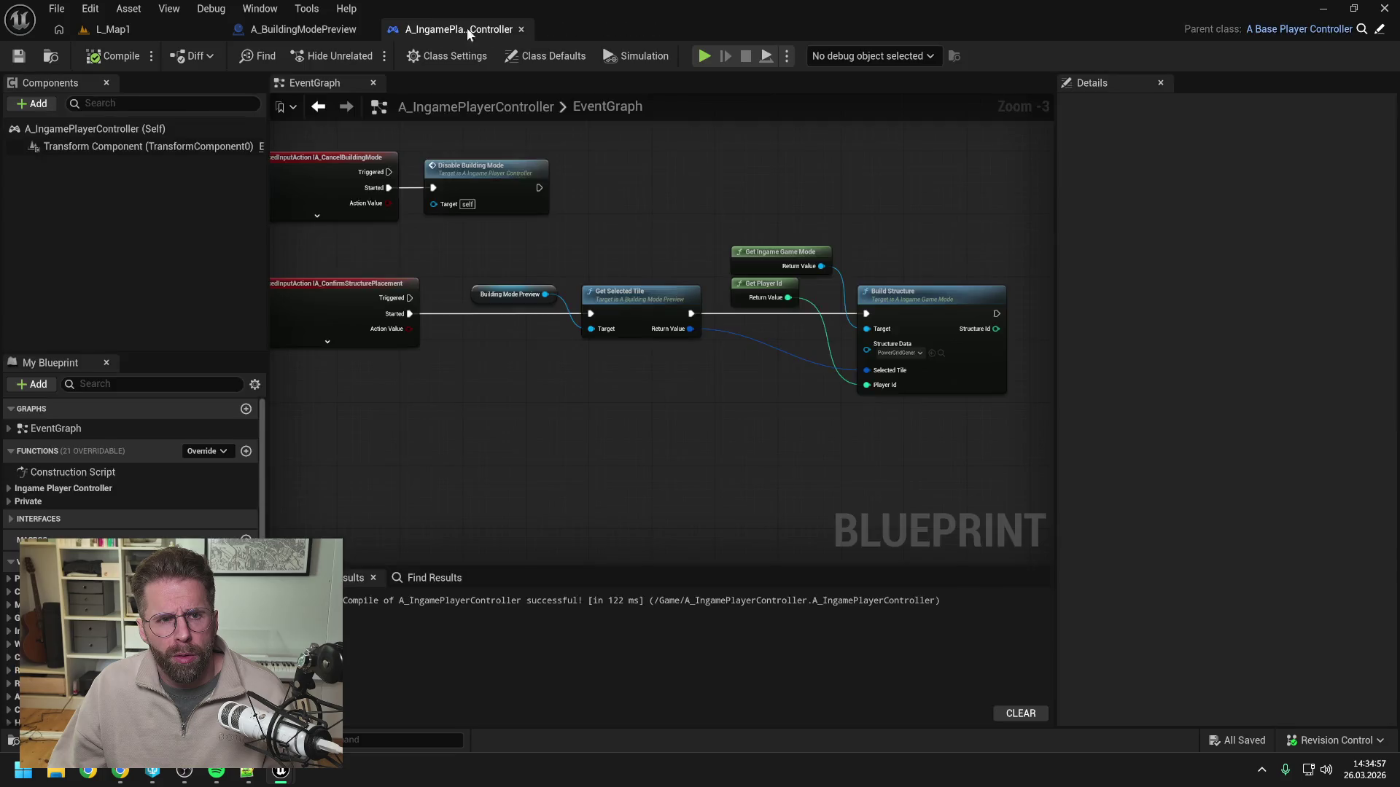
{"action": "left_click", "coordinate": [286, 28]}
{"action": "left_click", "coordinate": [441, 56]}
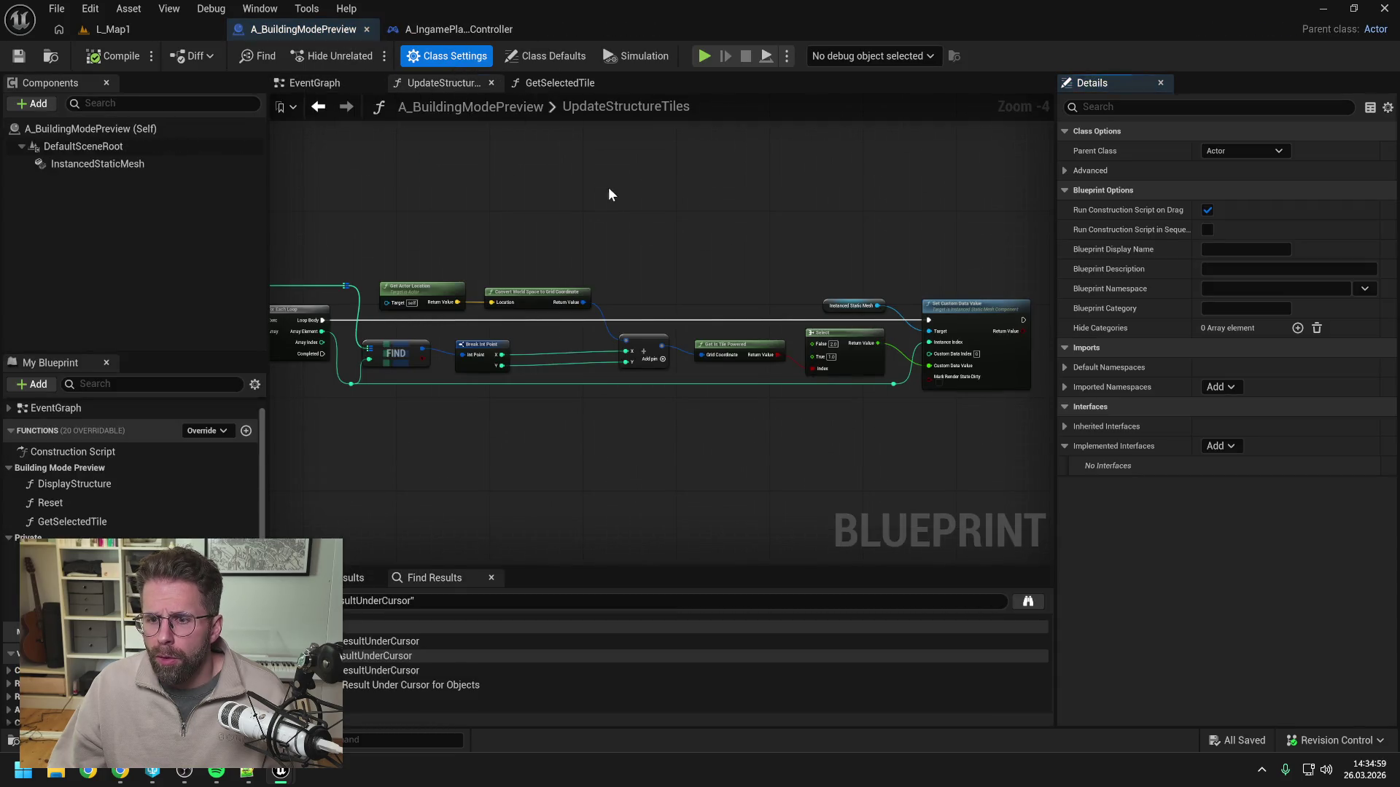
Force delete the BPI_BuildingModePreview asset found by searching 'building mode pre'.
{"action": "key", "text": "ctrl+space"}
{"action": "key", "text": "ctrl+a"}
{"action": "type", "text": "bui"}
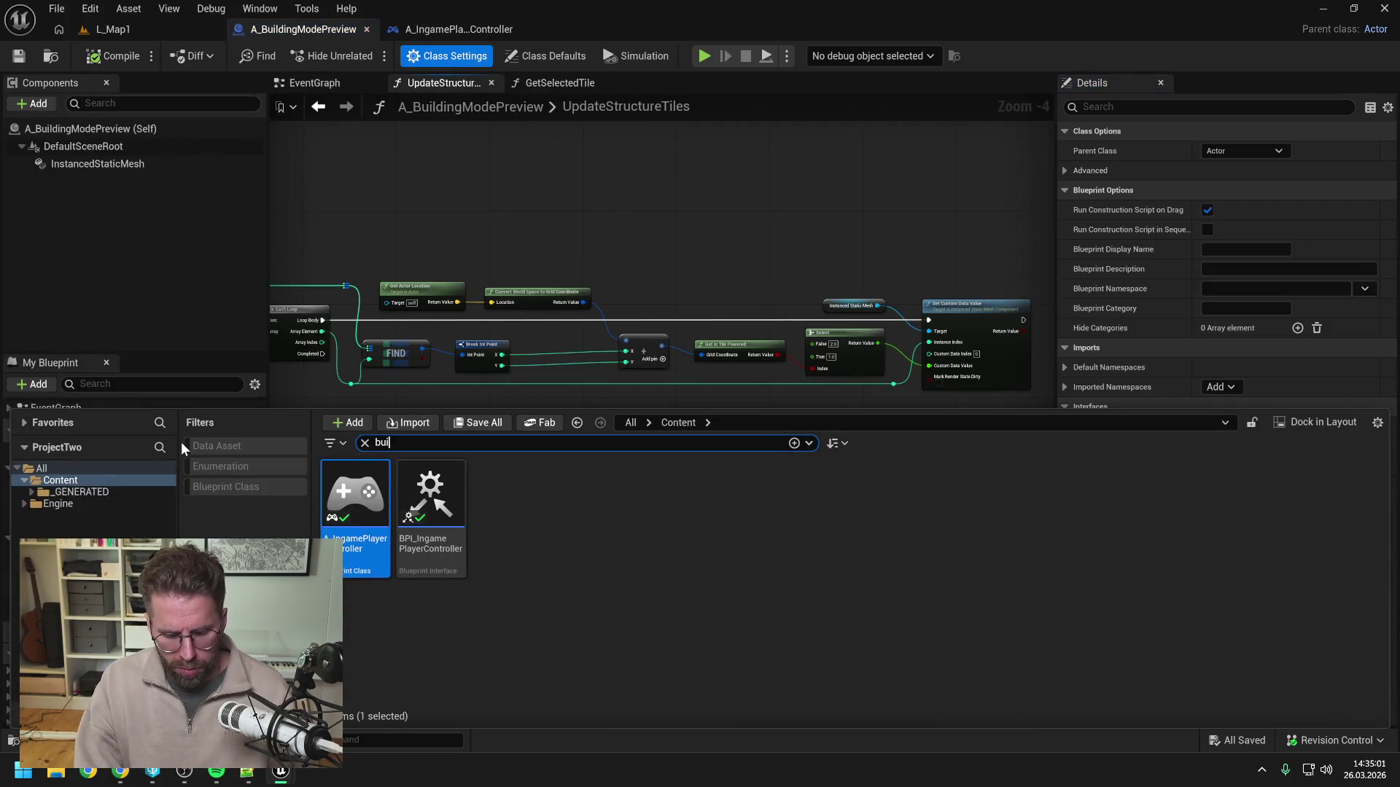
{"action": "type", "text": "lding mode pre"}
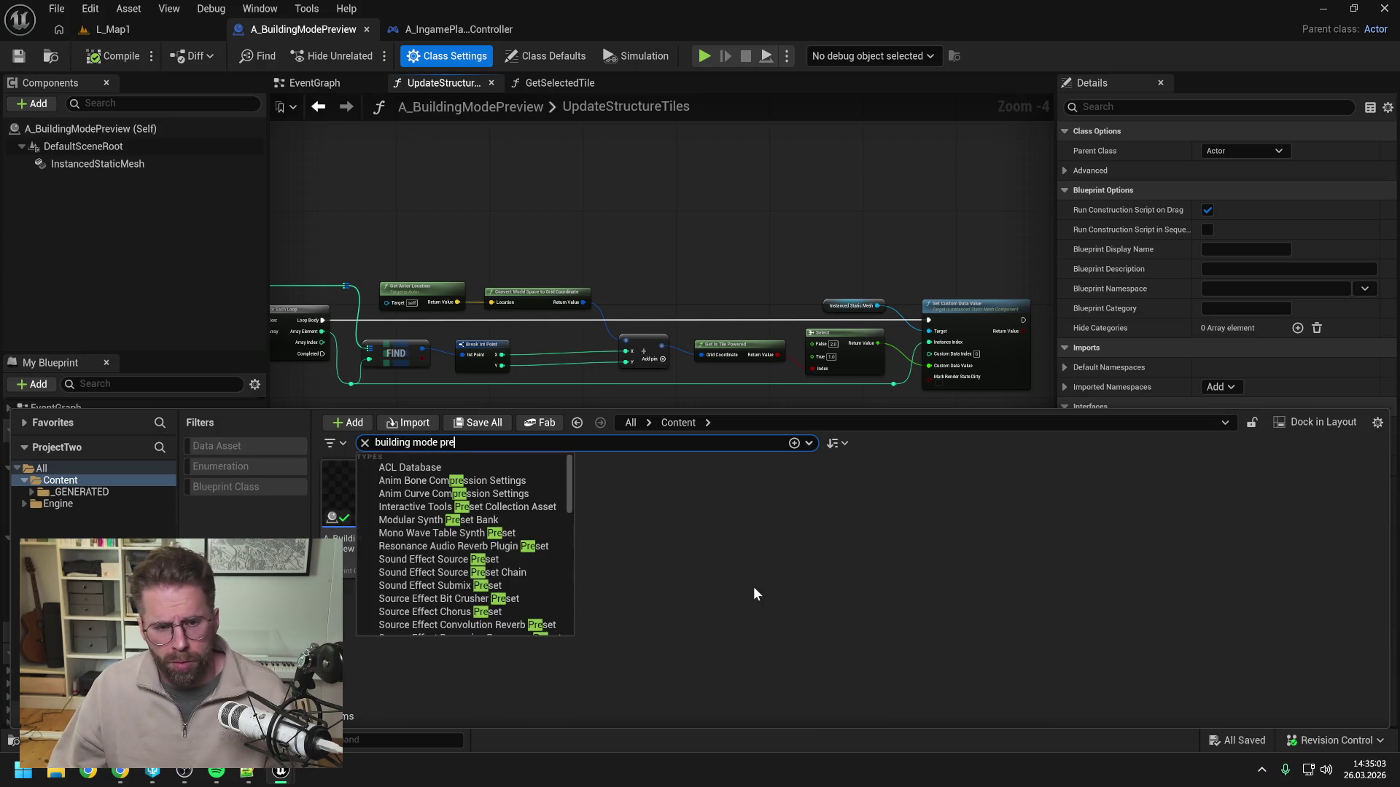
{"action": "left_click", "coordinate": [426, 507]}
{"action": "key", "text": "Delete"}
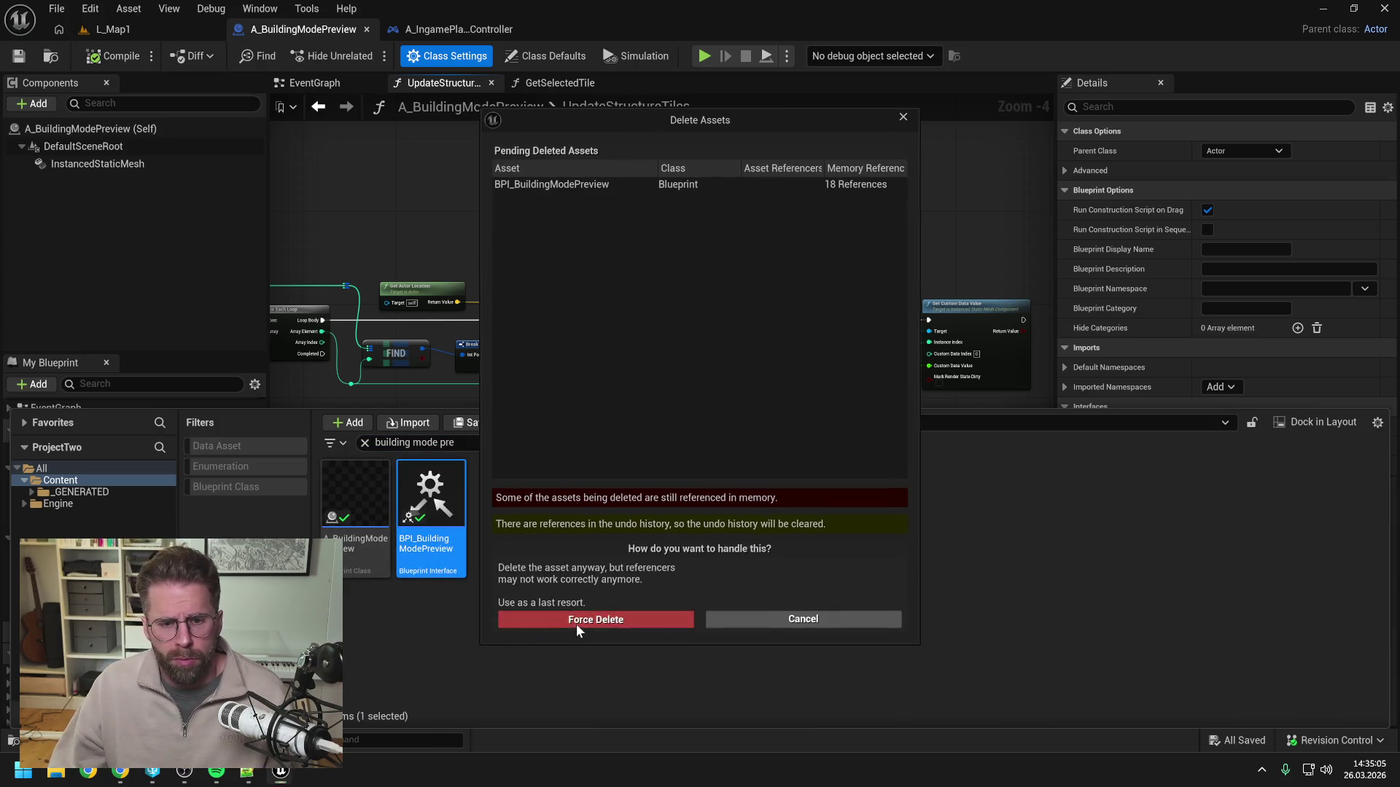
{"action": "left_click", "coordinate": [576, 624]}
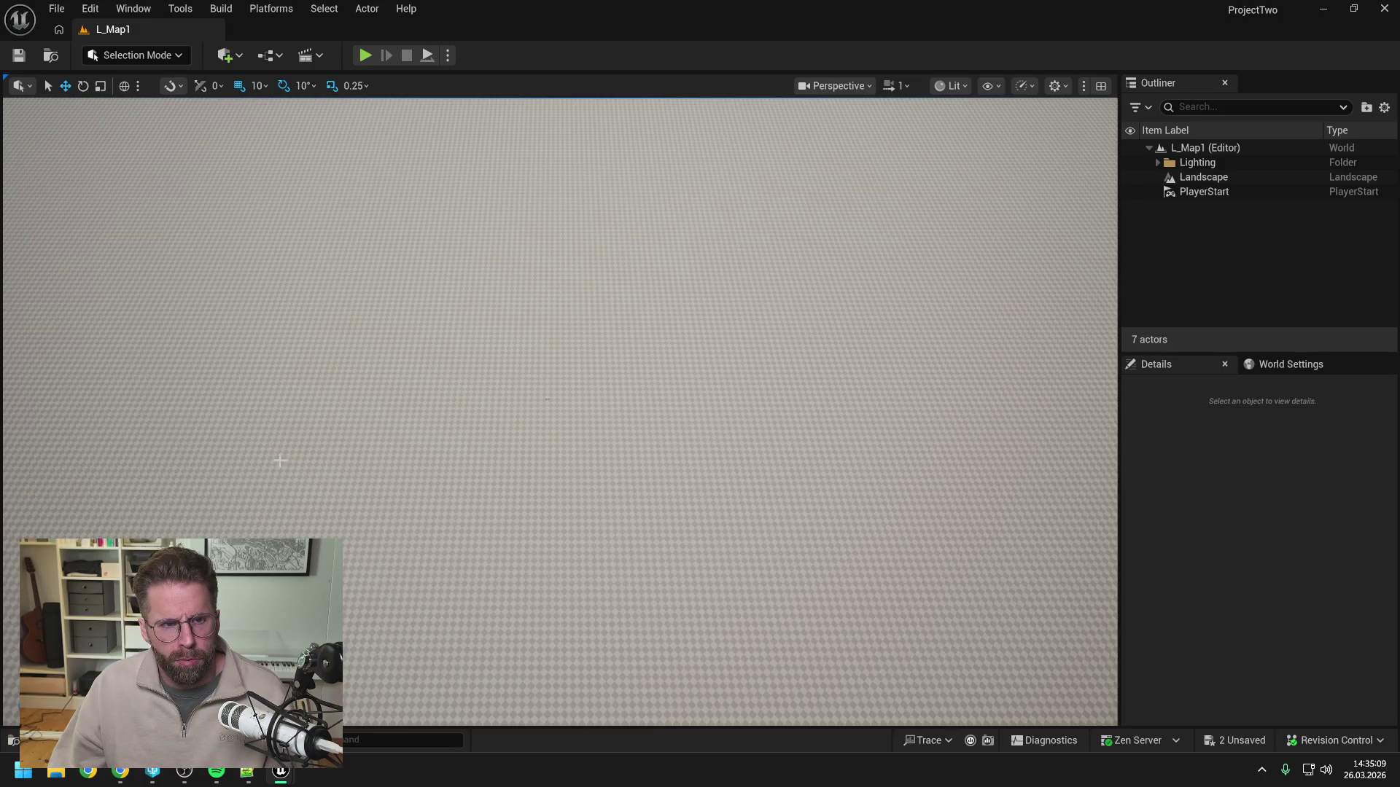
Reopen the A_BuildingModePreview Blueprint from the Content folder.
{"action": "key", "text": "ctrl+space"}
{"action": "left_click", "coordinate": [75, 430]}
{"action": "right_click", "coordinate": [75, 430]}
{"action": "left_click", "coordinate": [161, 287]}
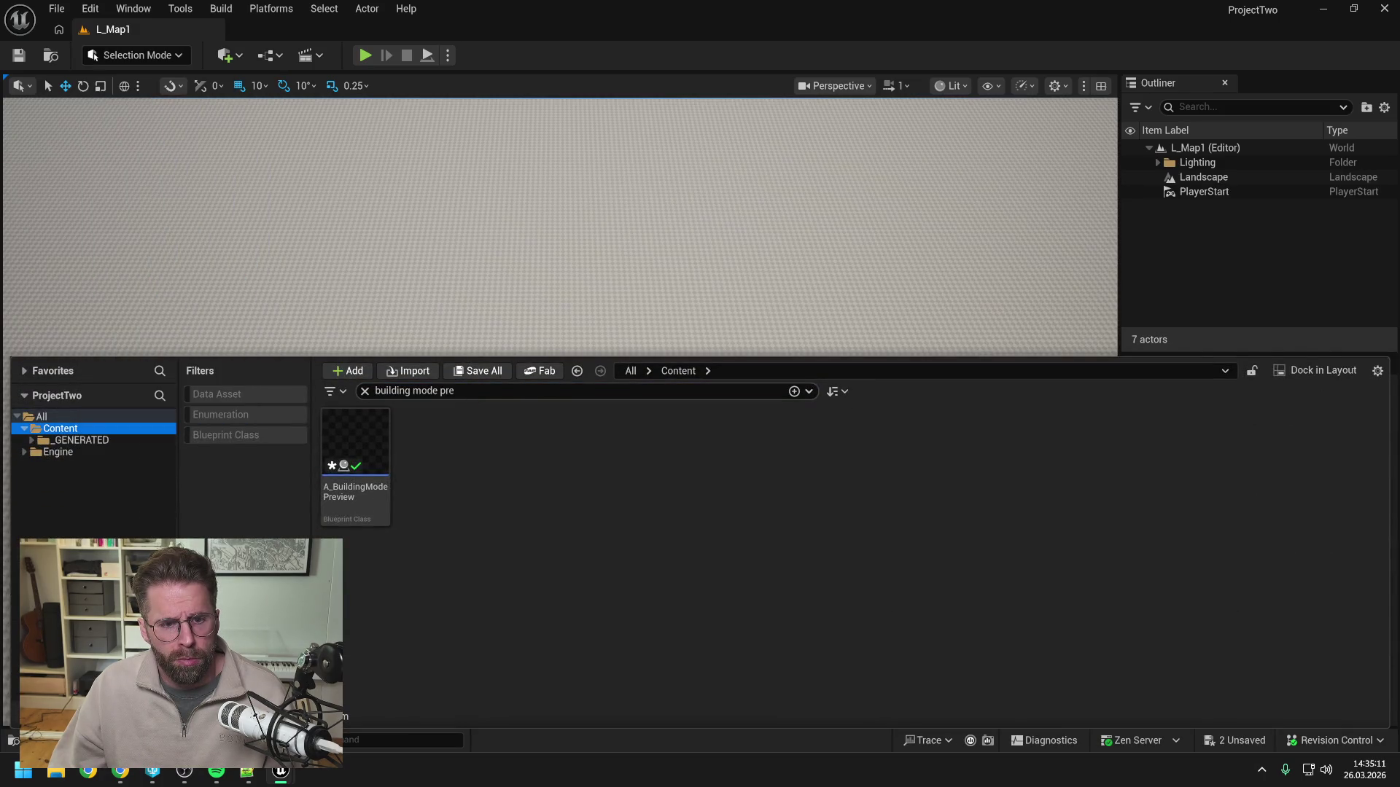
{"action": "double_click", "coordinate": [355, 441]}
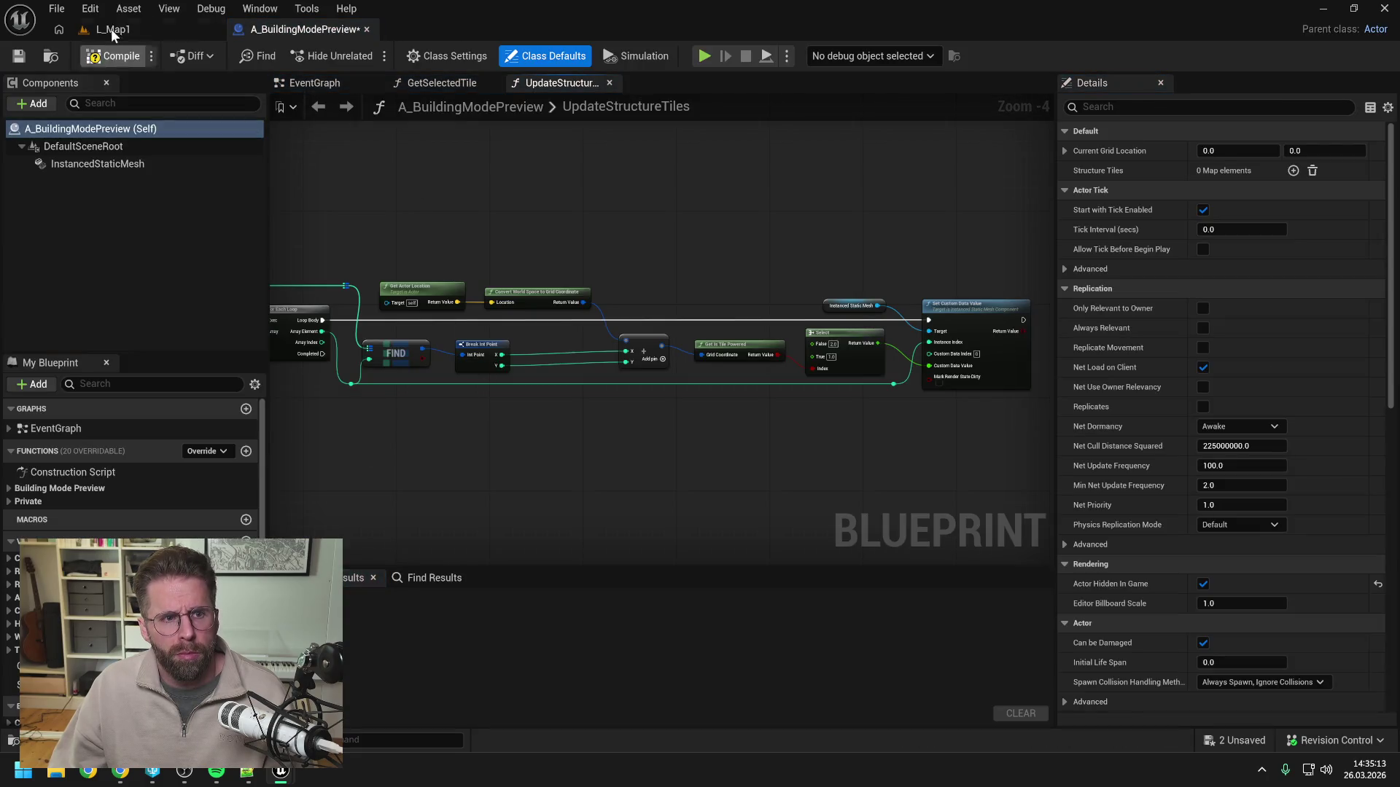
Compile and save A_BuildingModePreview.
{"action": "left_click", "coordinate": [115, 55]}
{"action": "key", "text": "ctrl+s"}
{"action": "left_click", "coordinate": [167, 261]}
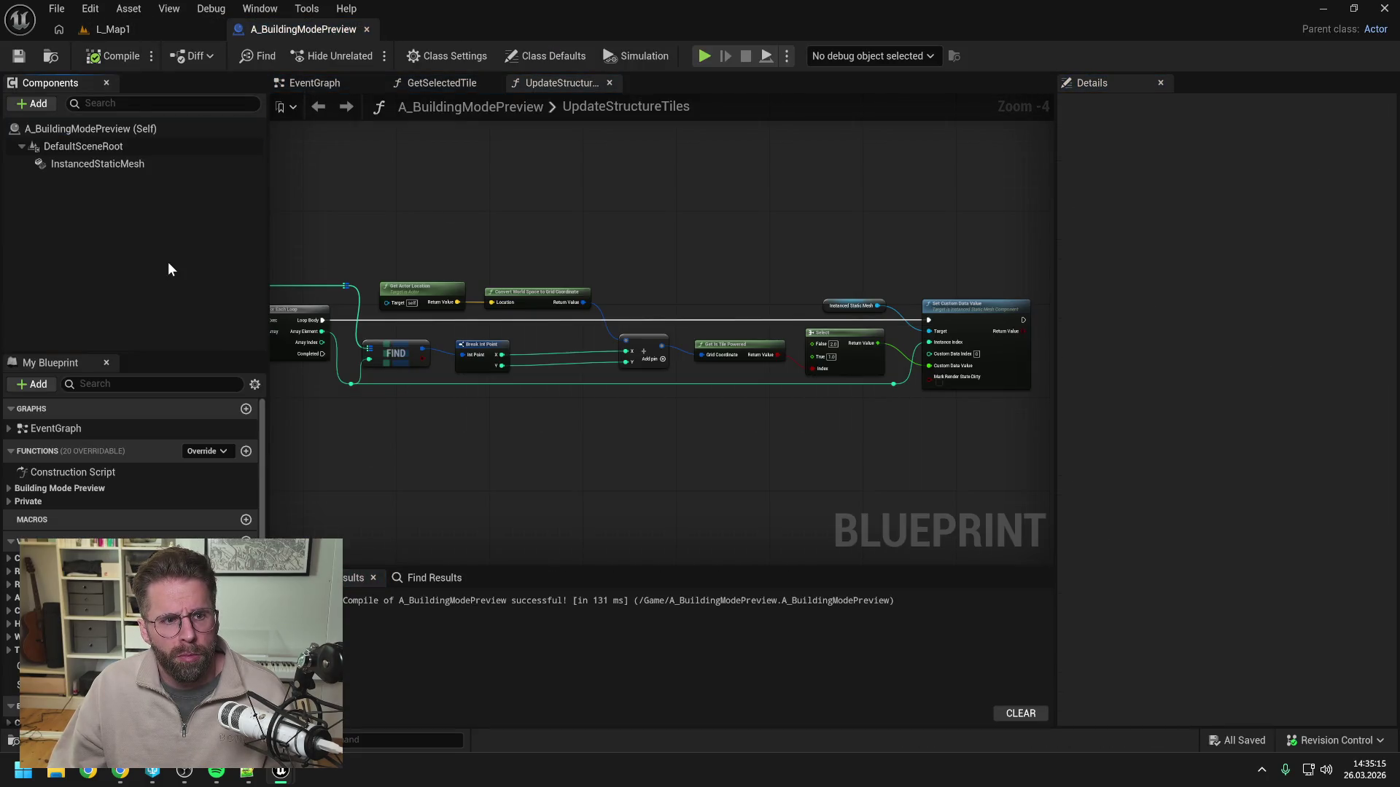
Rename the InstancedStaticMesh component to StructureInstancedStaticMesh.
{"action": "left_click", "coordinate": [117, 164]}
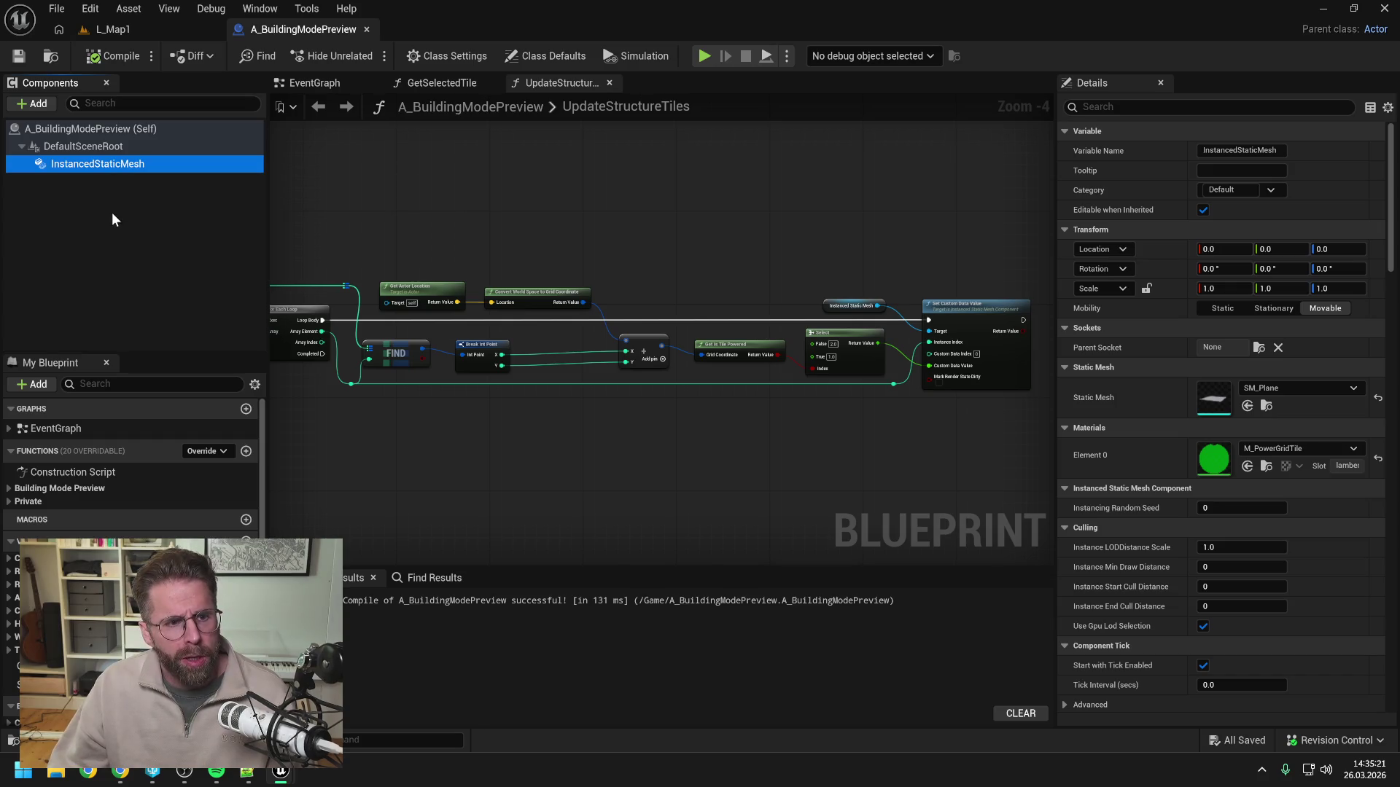
{"action": "key", "text": "F2"}
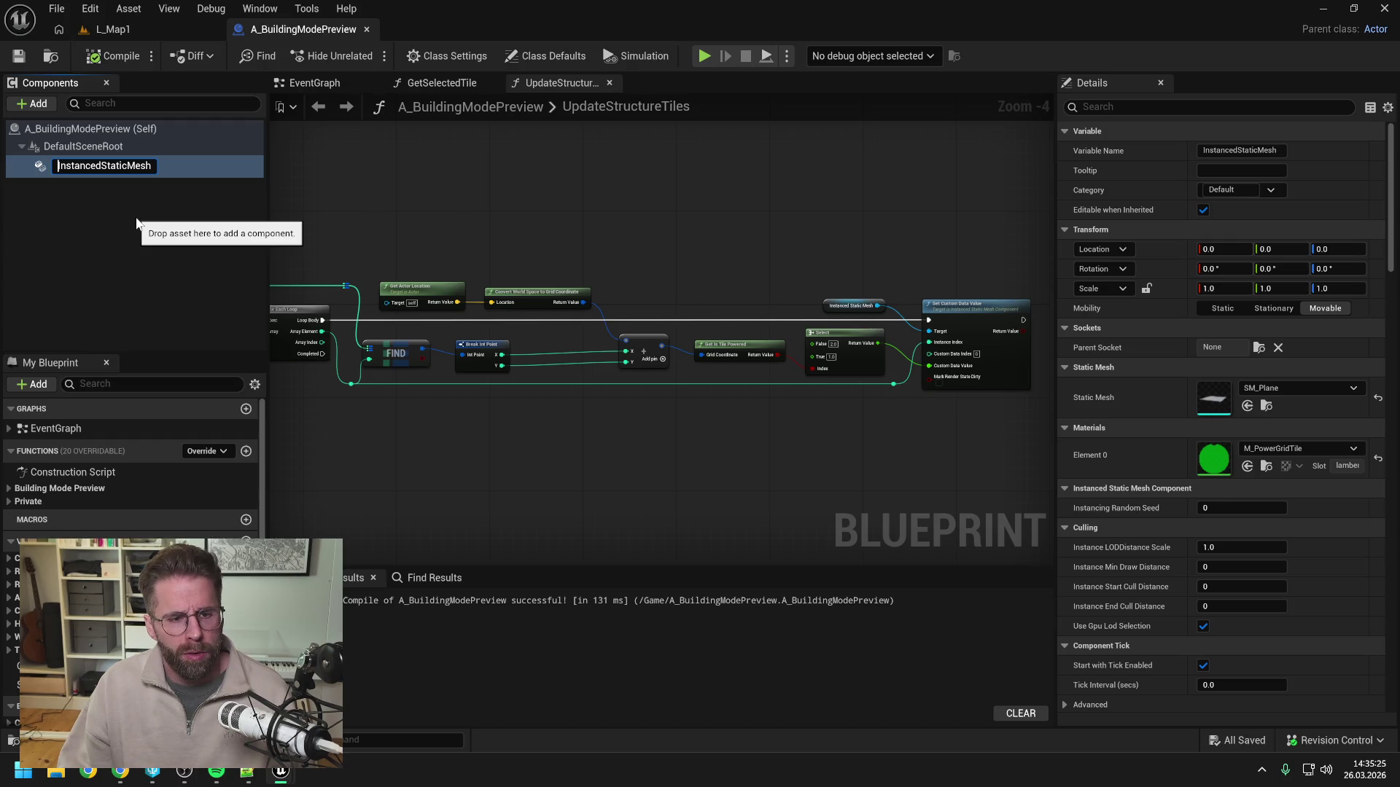
{"action": "type", "text": "Structure"}
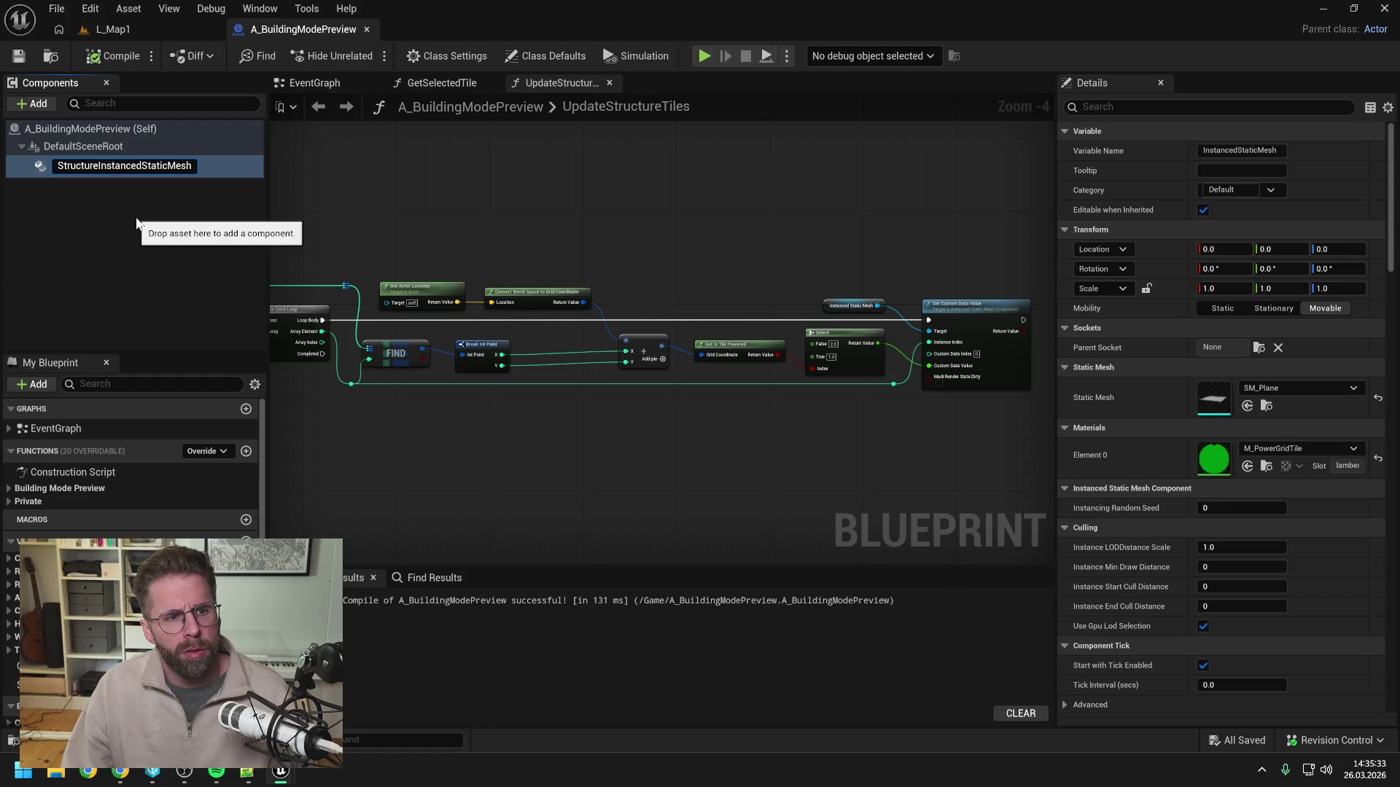
{"action": "key", "text": "Return"}
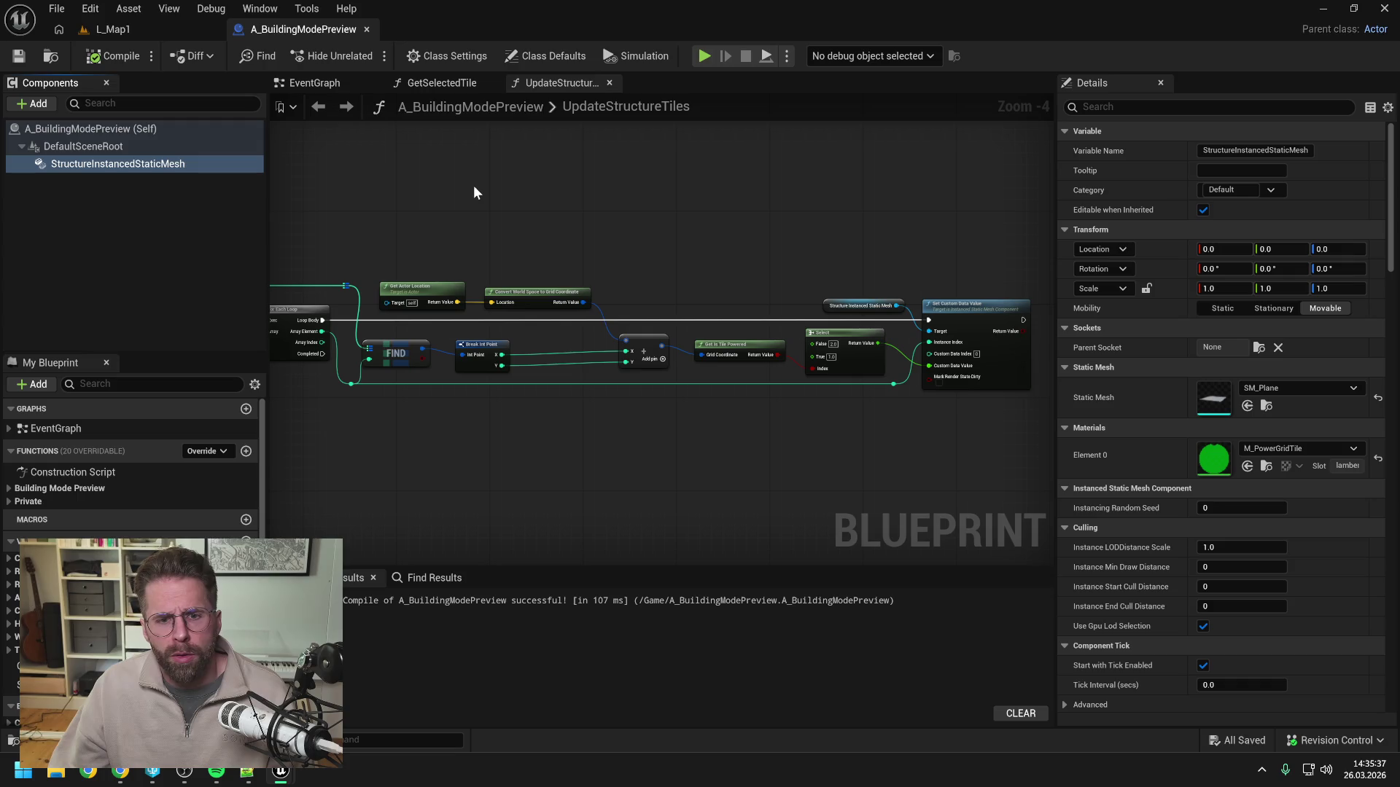
{"action": "left_click_drag", "start_coordinate": [449, 195], "coordinate": [560, 197]}
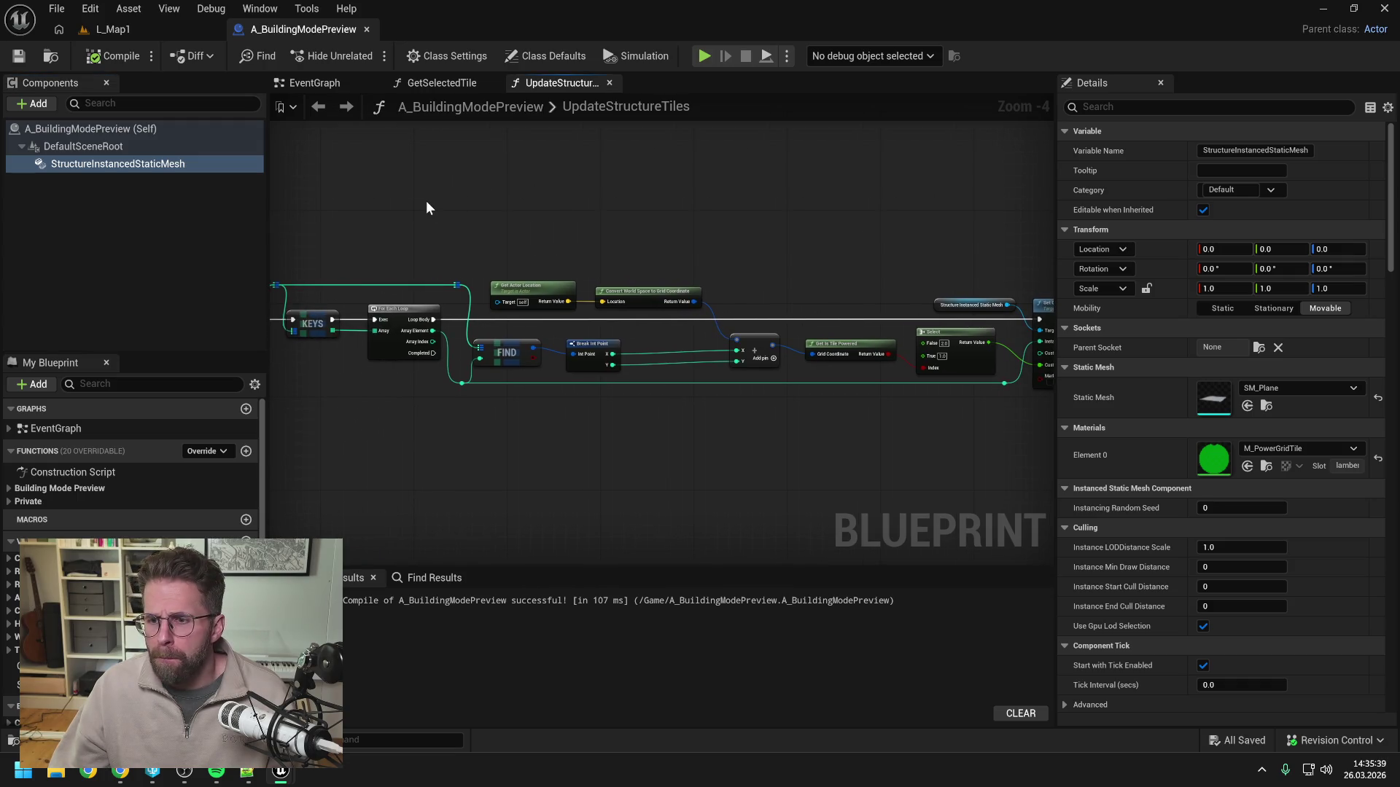
{"action": "key", "text": "ctrl+space"}
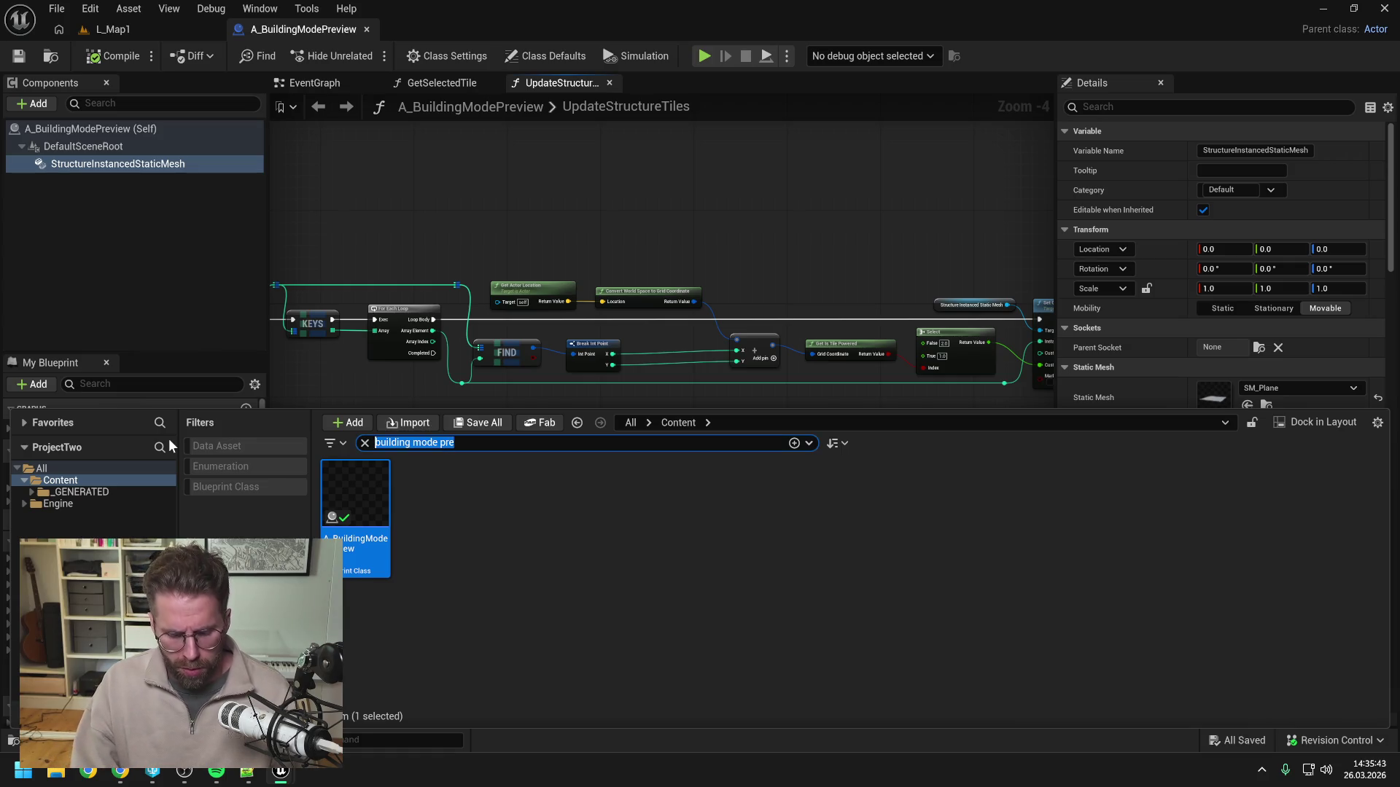
Find A_GridSystem with a 'grid' search, open it to RegisterPowerStructure, then view the Gemini chat.
{"action": "type", "text": "power grid"}
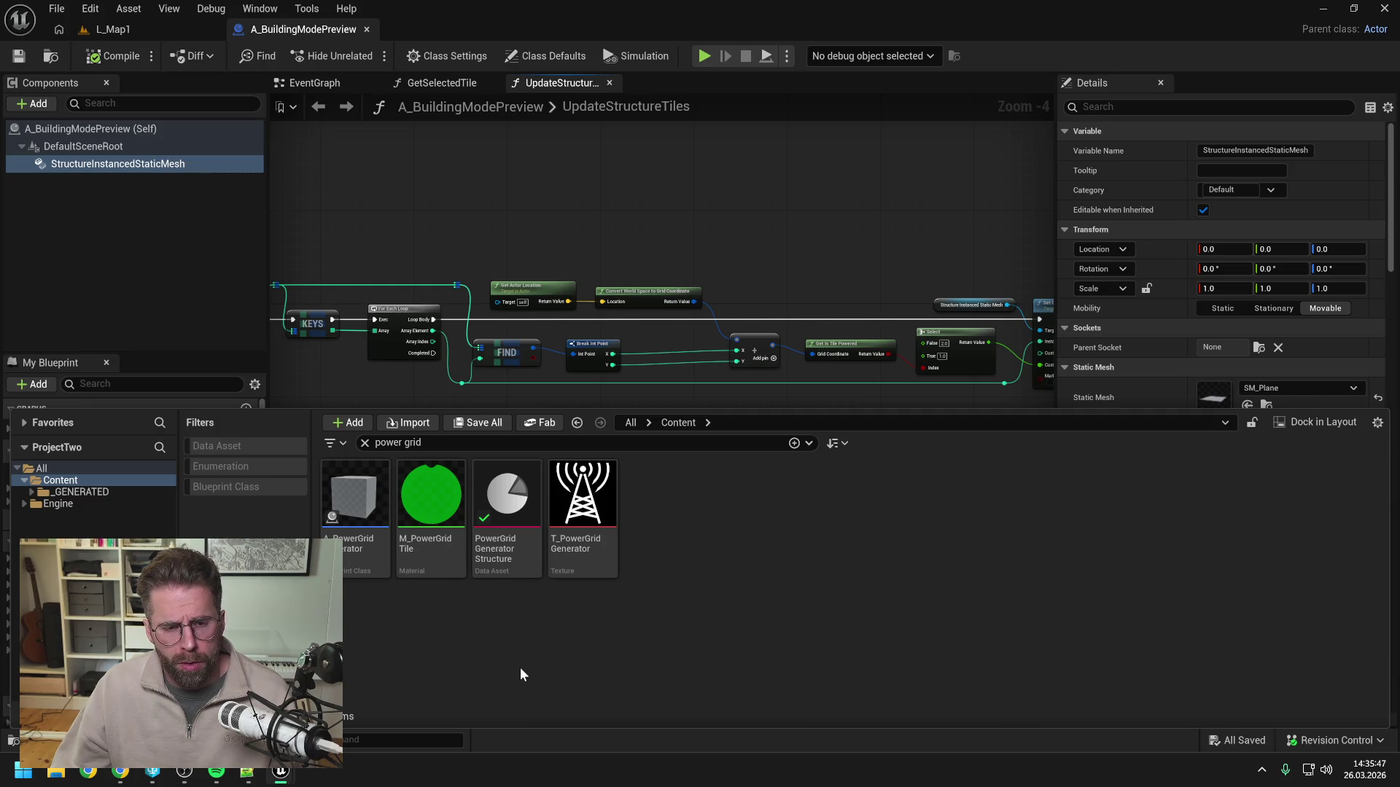
{"action": "left_click", "coordinate": [397, 442]}
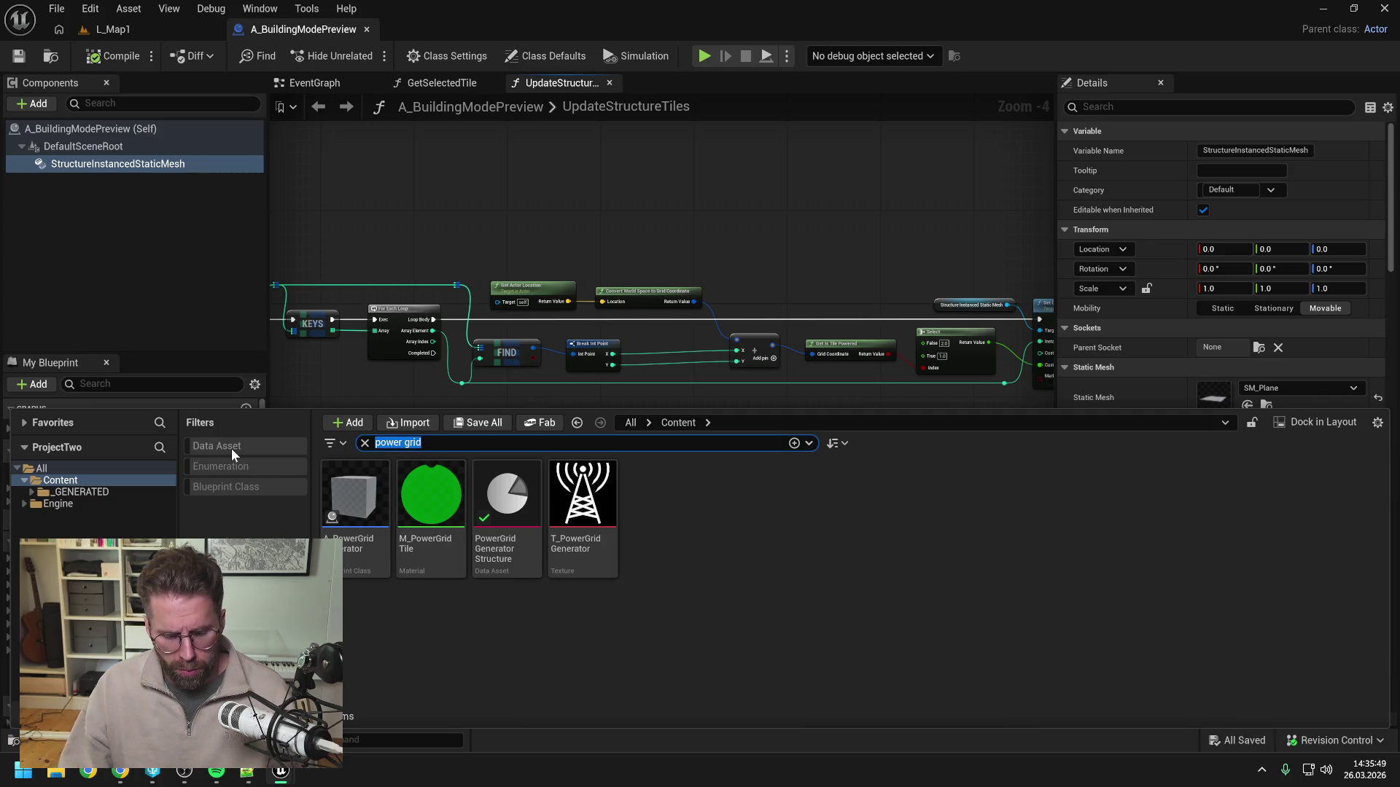
{"action": "type", "text": "grid"}
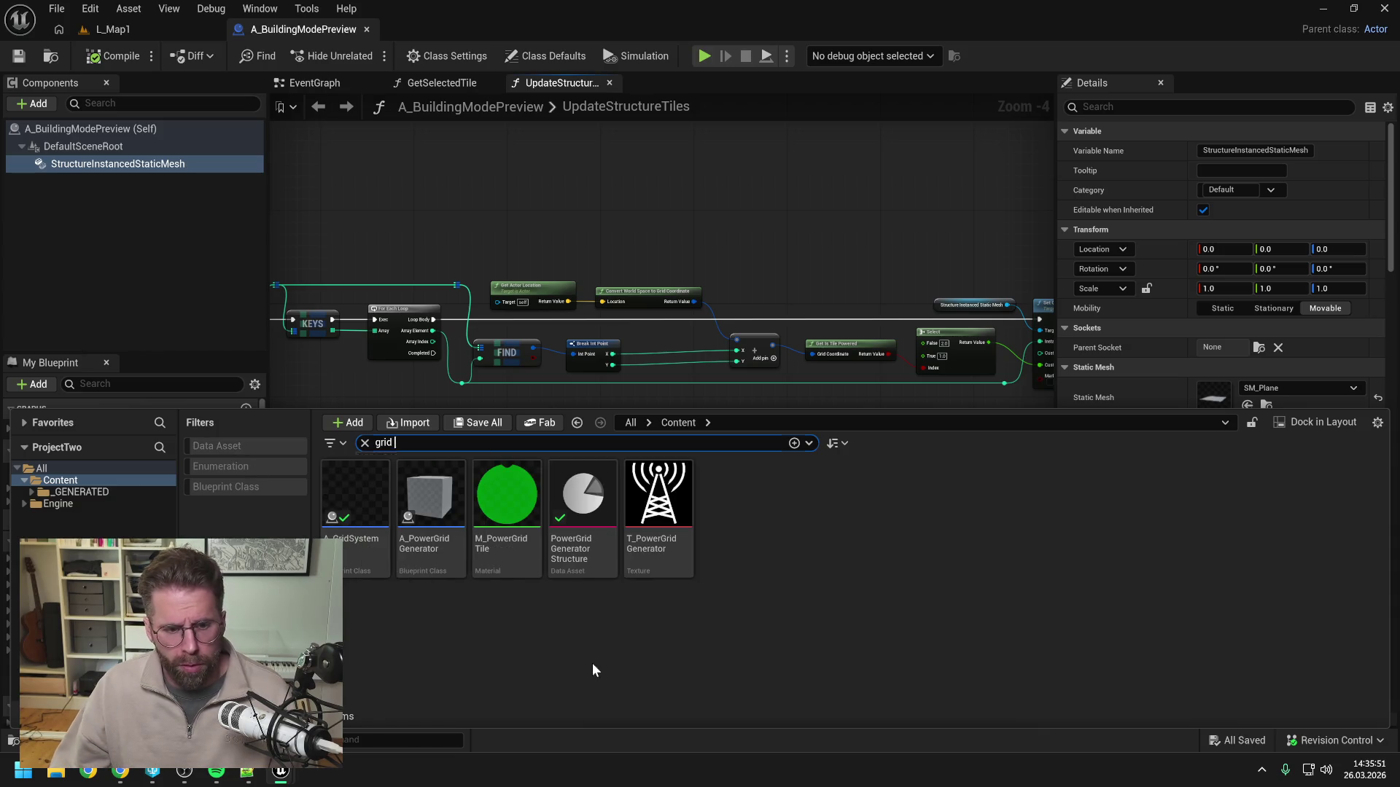
{"action": "double_click", "coordinate": [341, 503]}
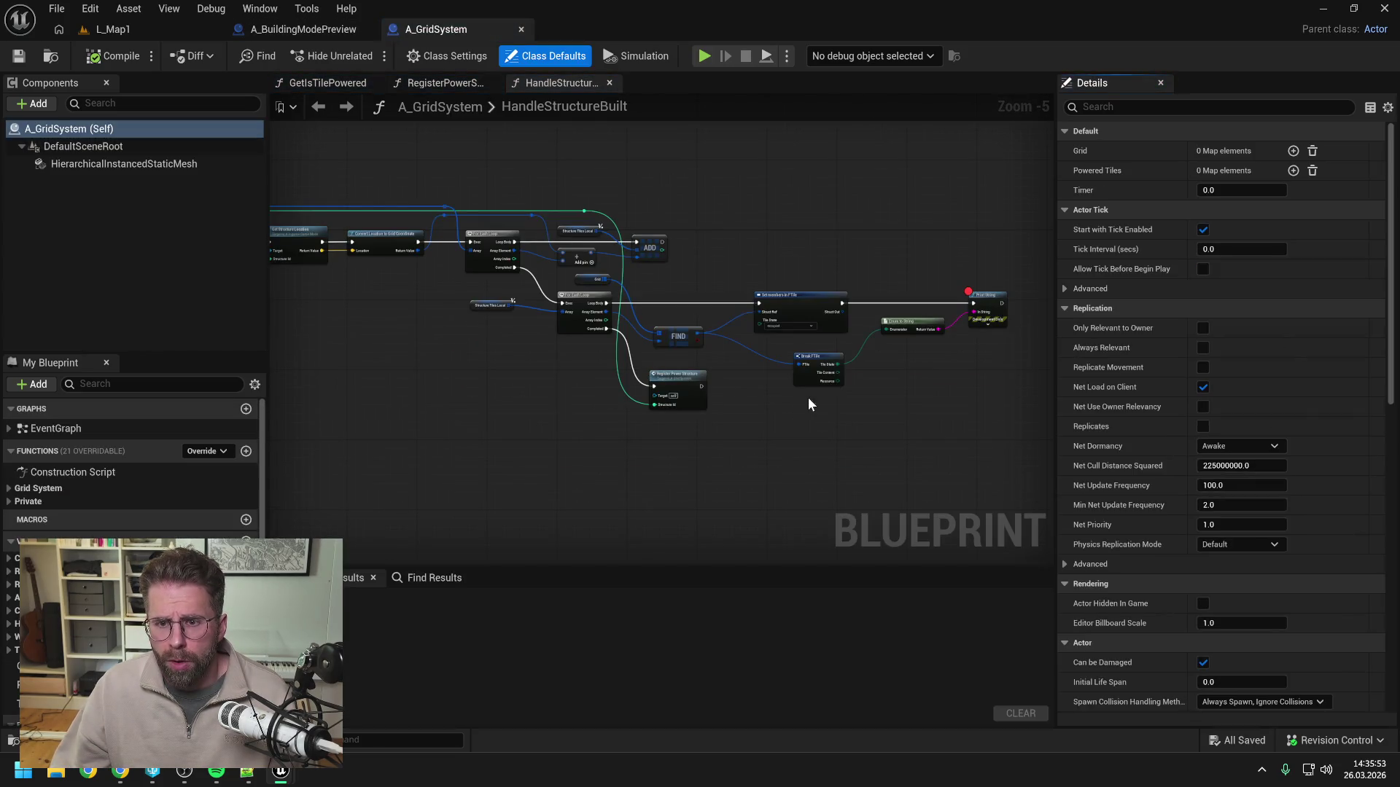
{"action": "left_click", "coordinate": [442, 83]}
{"action": "scroll", "coordinate": [762, 301], "scroll_direction": "up", "scroll_amount": 5}
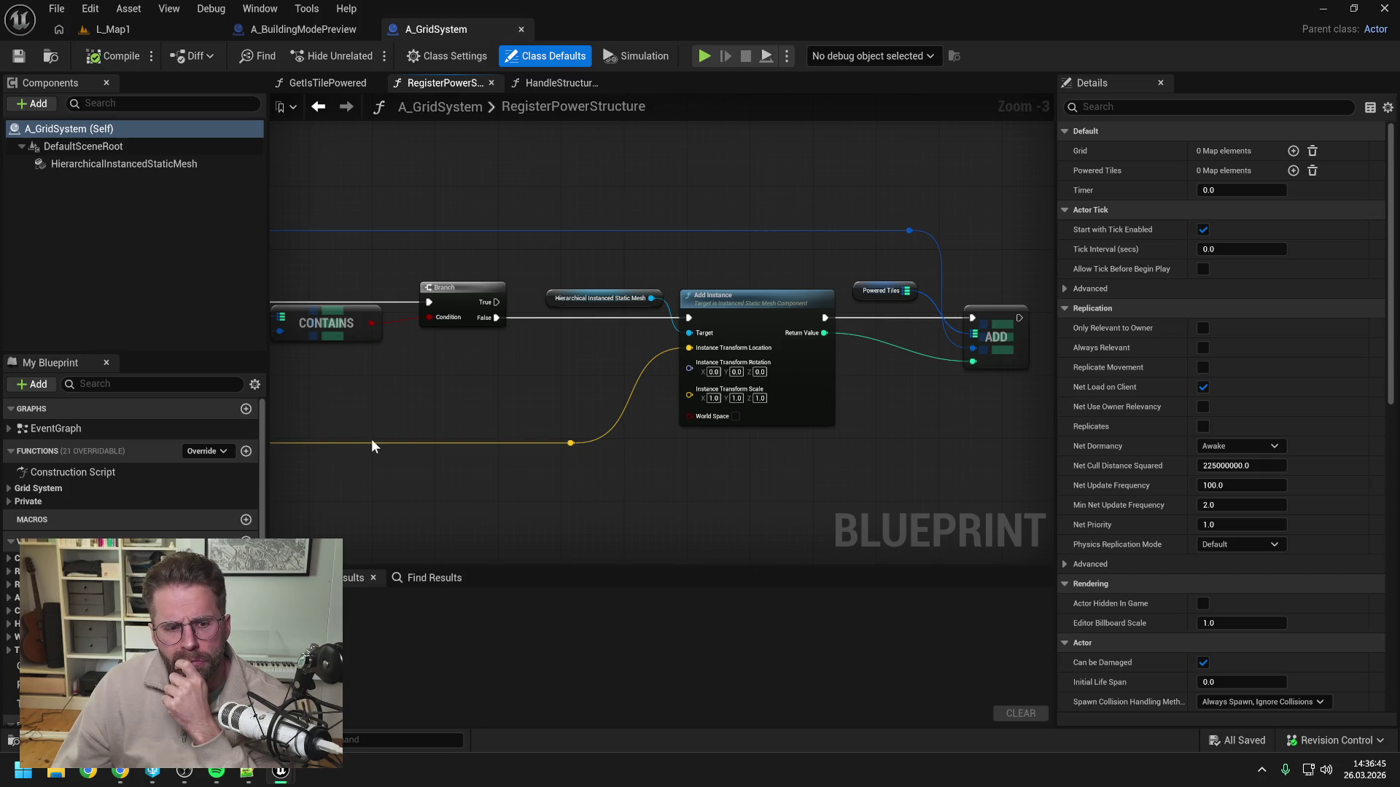
{"action": "left_click", "coordinate": [120, 775]}
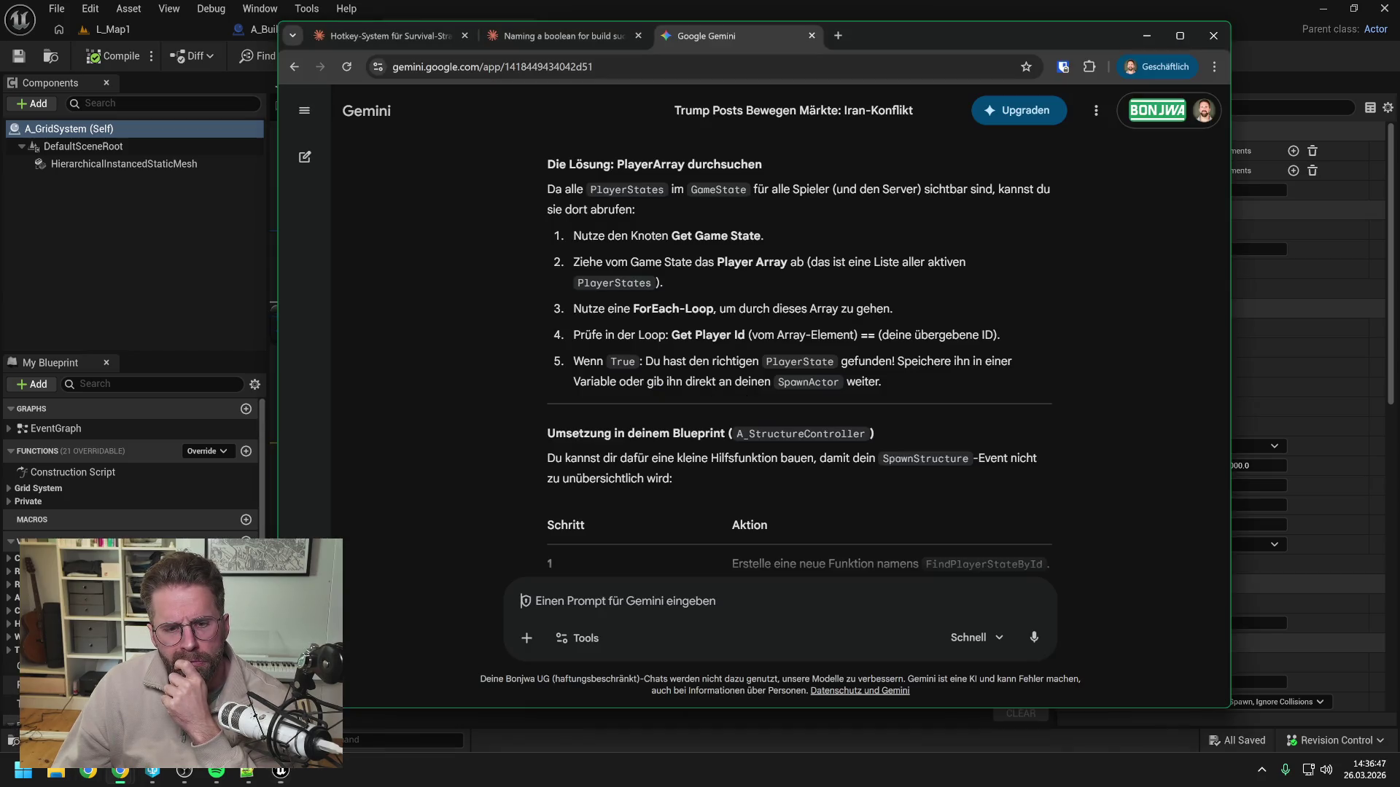
Ask Gemini how an InstancedStaticMesh differs from a HierarchicalInstancedStaticMesh and scroll through the answer.
{"action": "type", "text": "was is"}
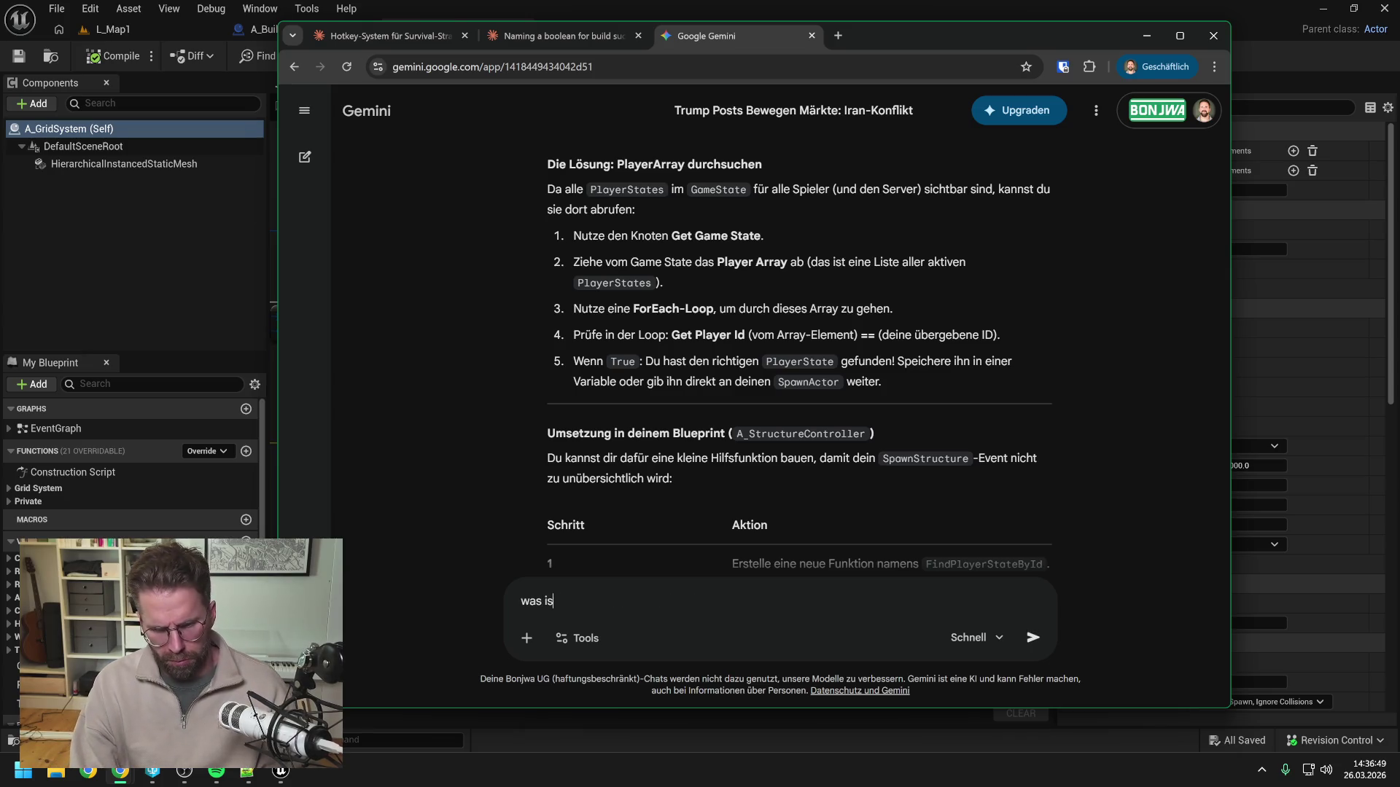
{"action": "type", "text": "t der Unterschi"}
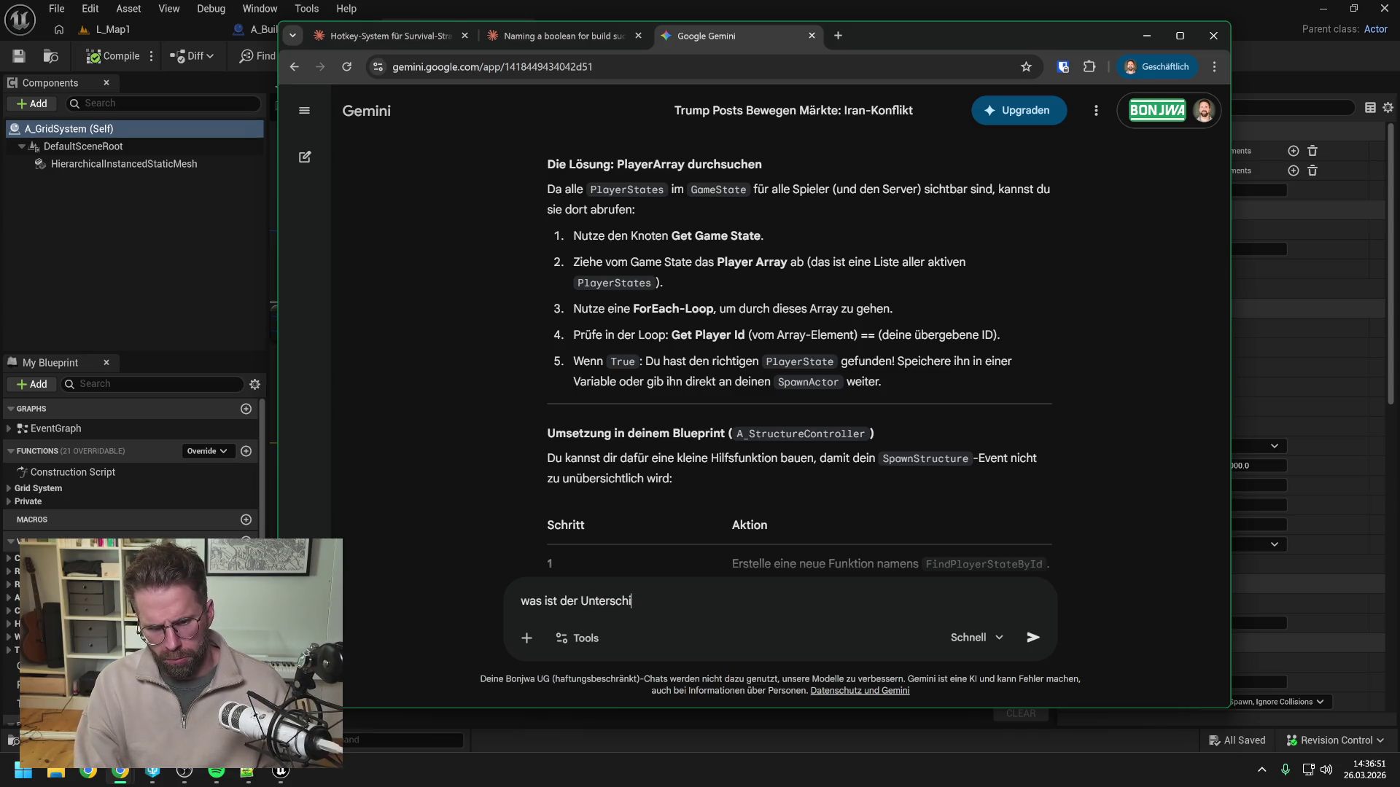
{"action": "type", "text": "ed zwischen eineme"}
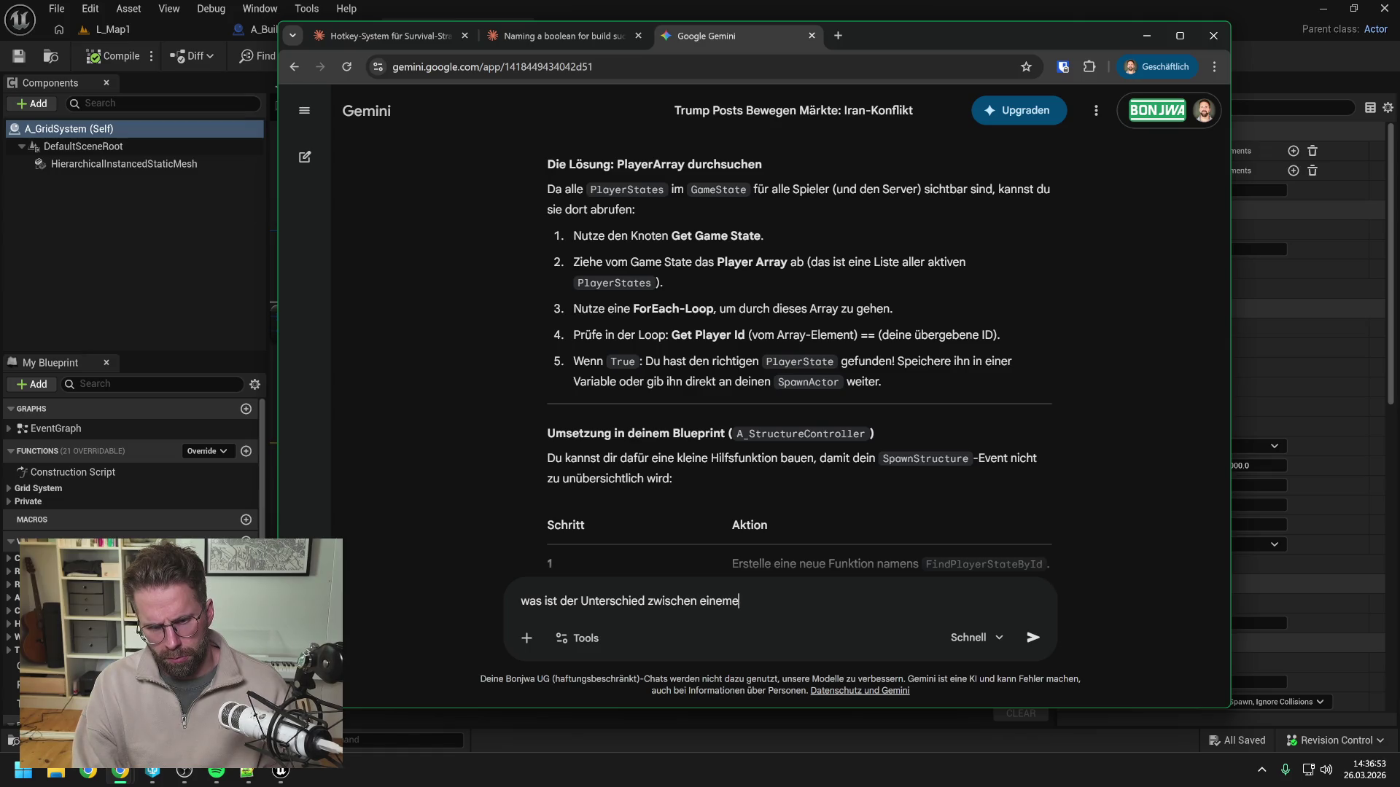
{"action": "key", "text": "BackSpace"}
{"action": "type", "text": " Instanced"}
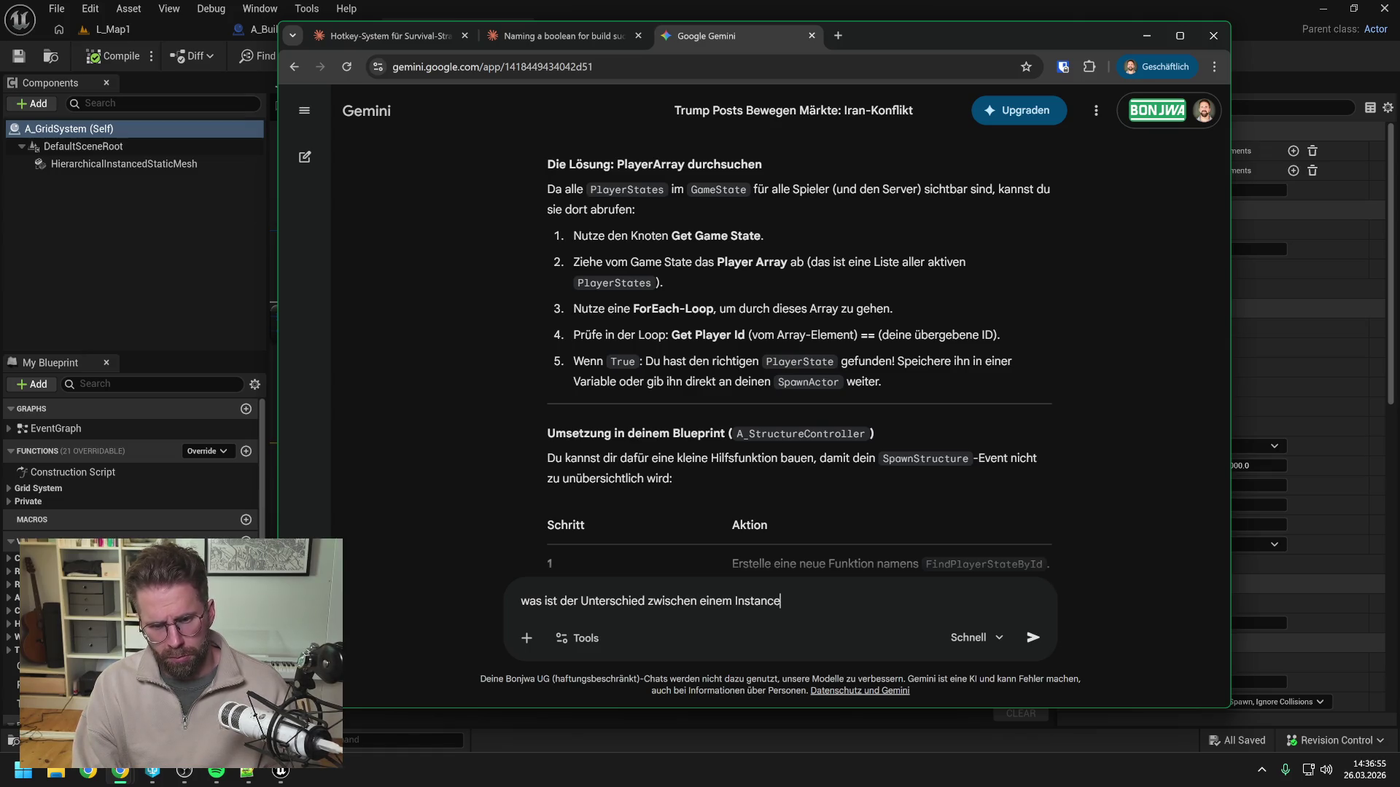
{"action": "type", "text": "Static"}
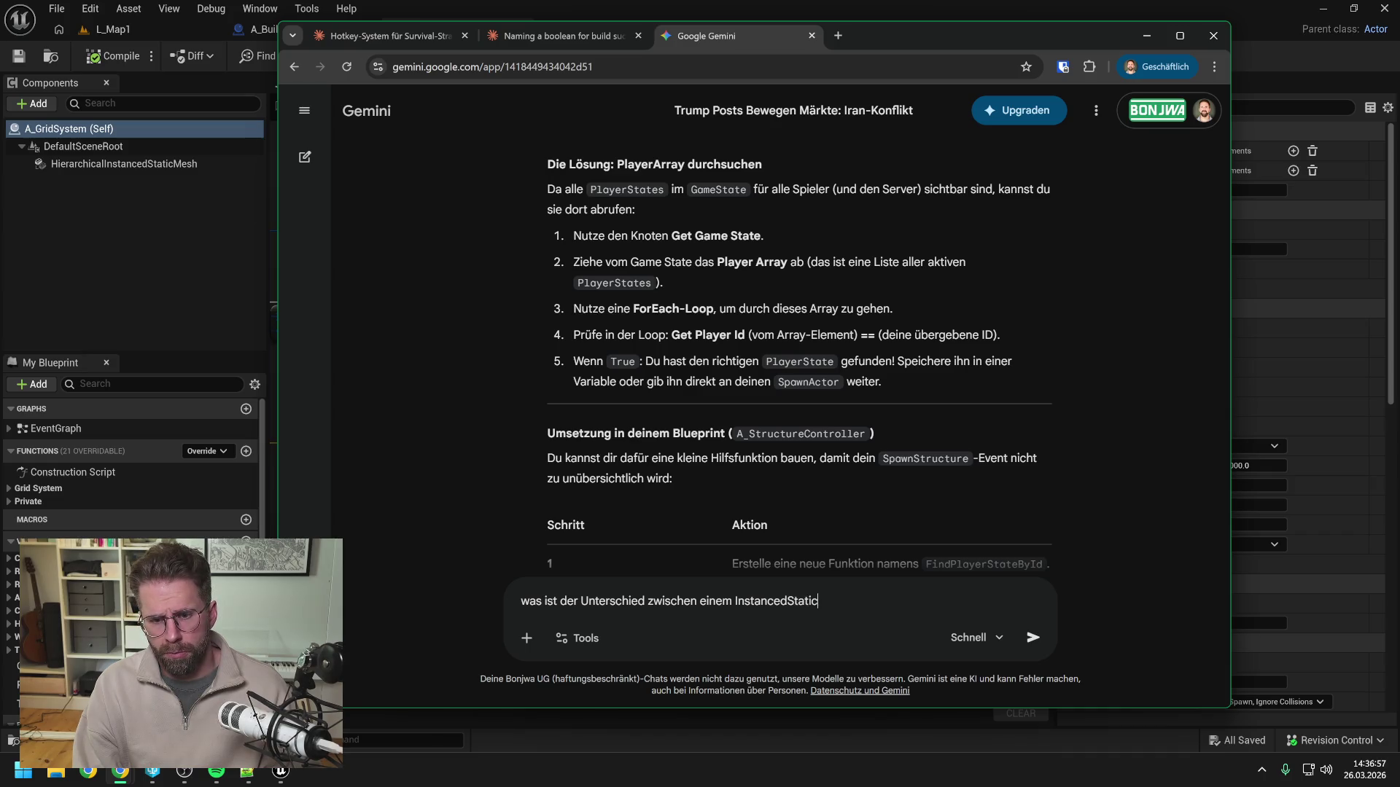
{"action": "type", "text": "Mesh und"}
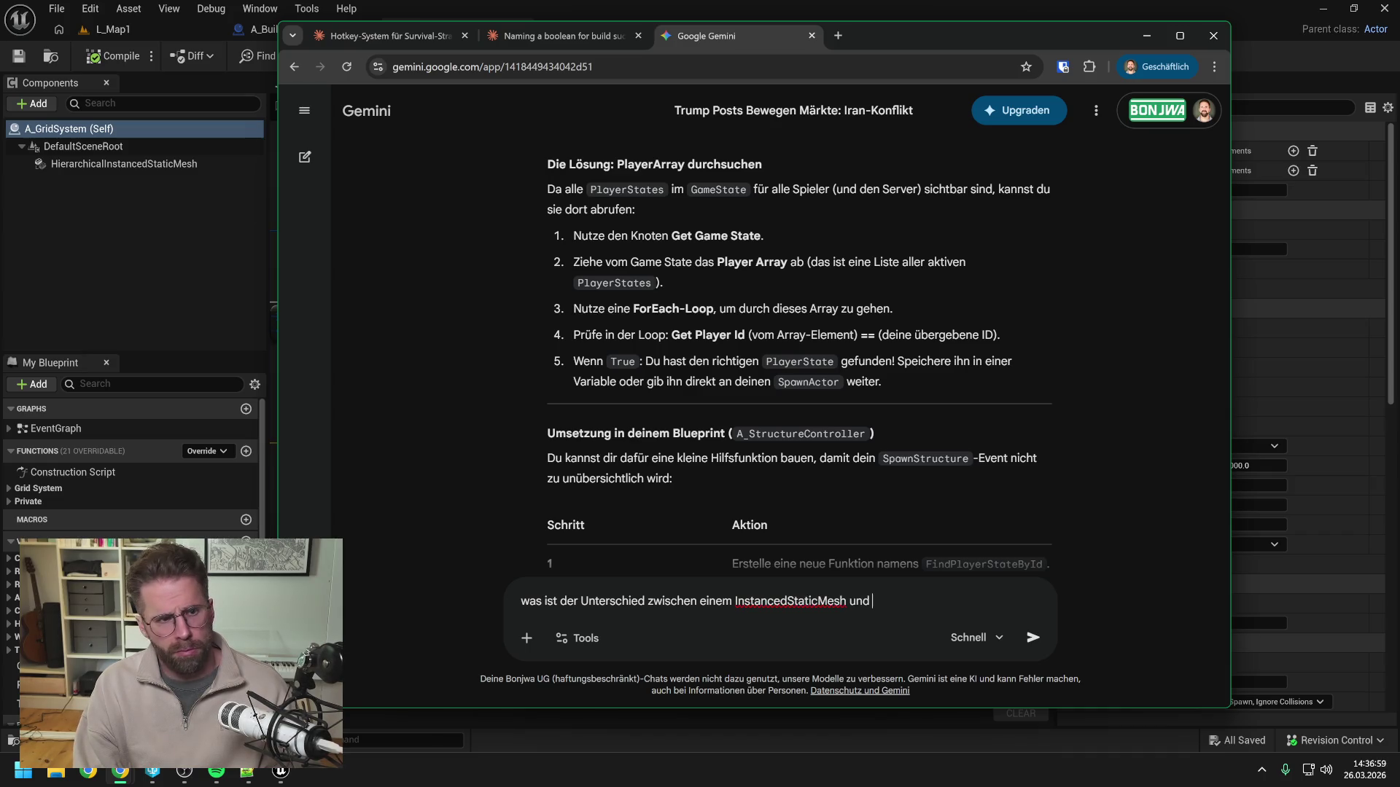
{"action": "type", "text": " Hiera"}
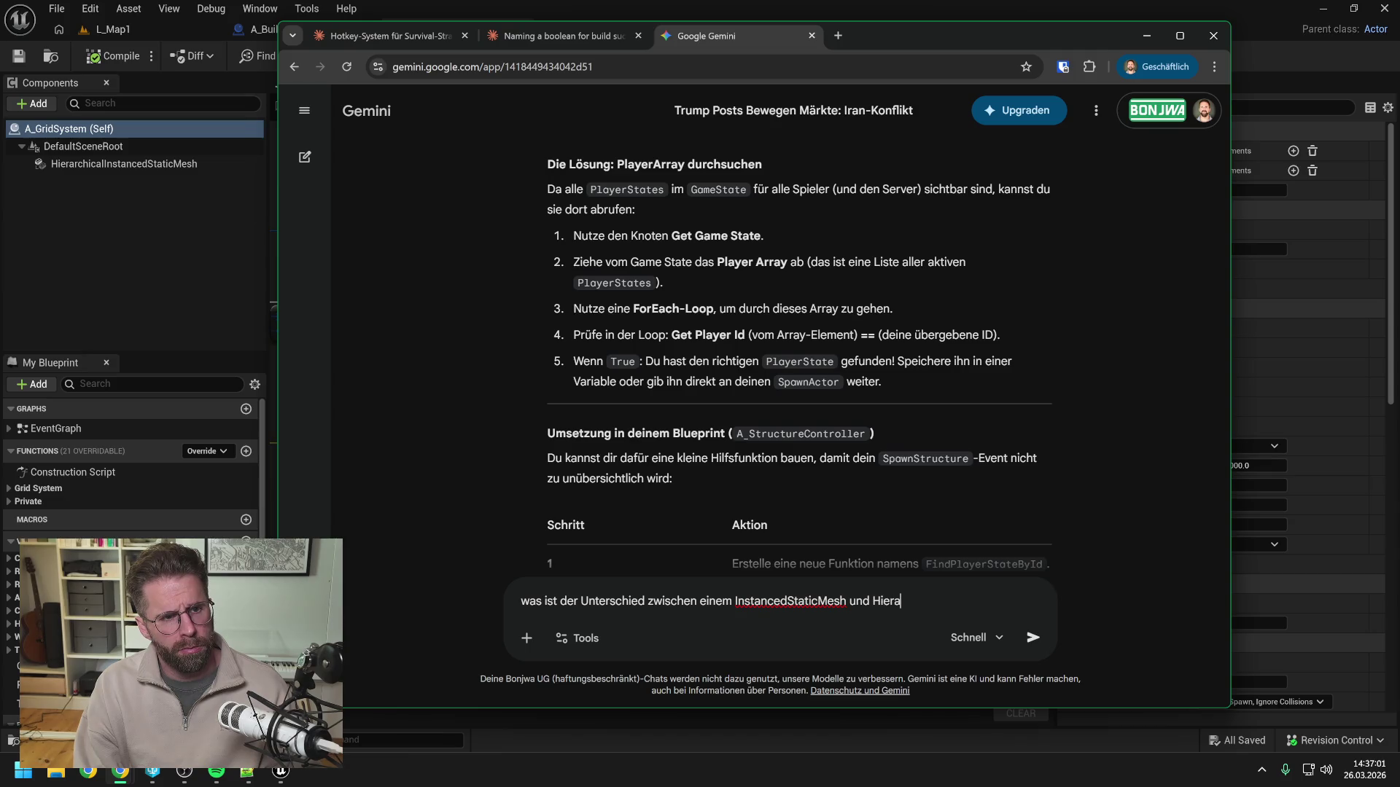
{"action": "type", "text": "rchicalInstan"}
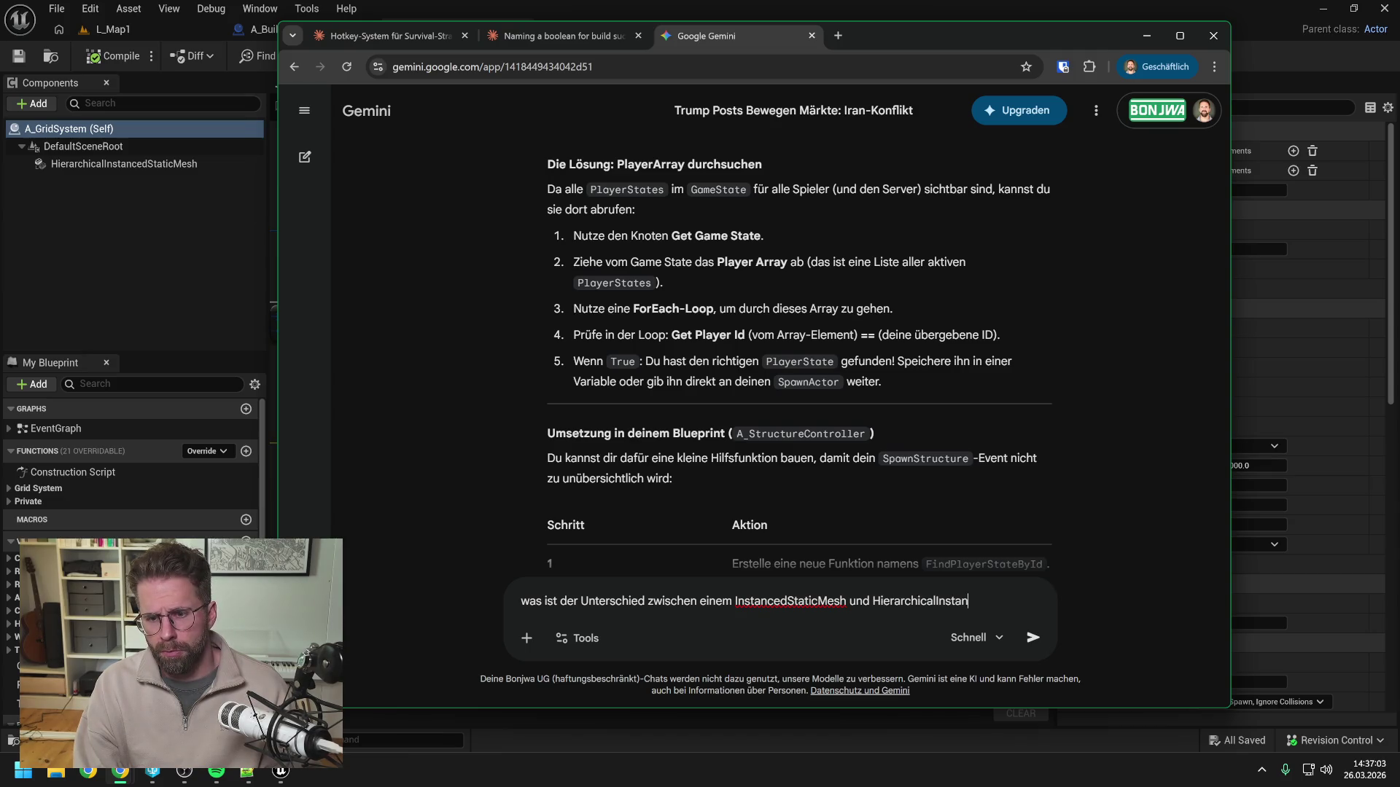
{"action": "type", "text": "cedStatic"}
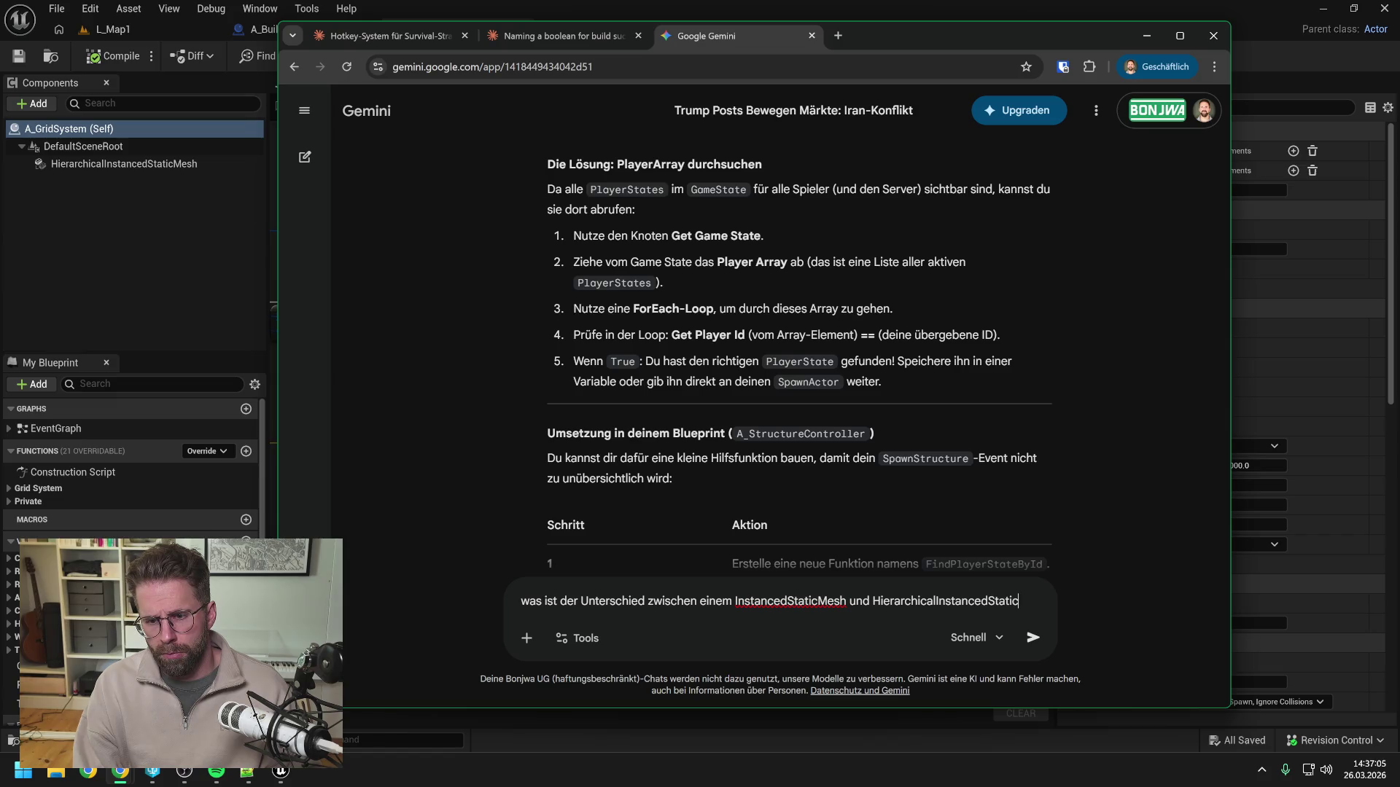
{"action": "type", "text": "Mesh und wann "}
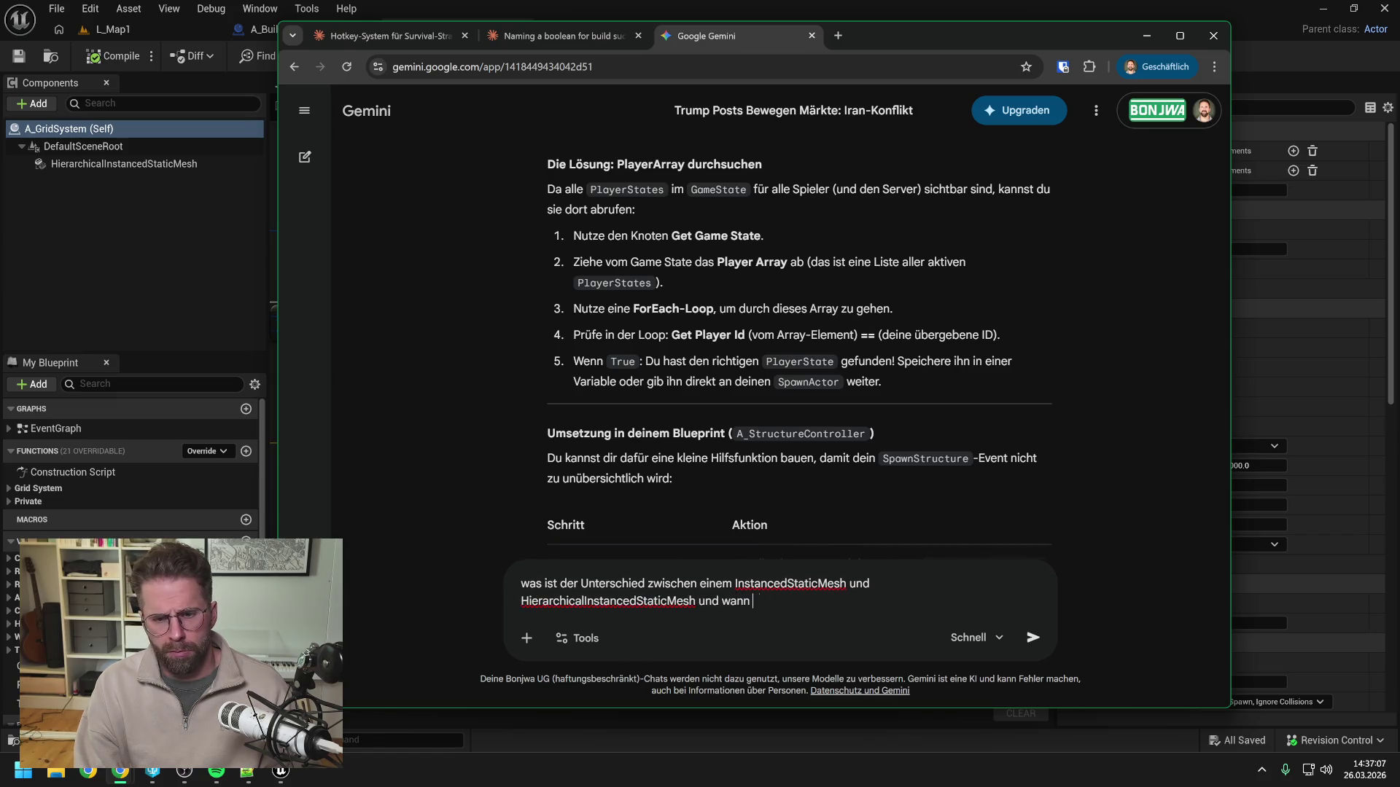
{"action": "type", "text": "nutze ic"}
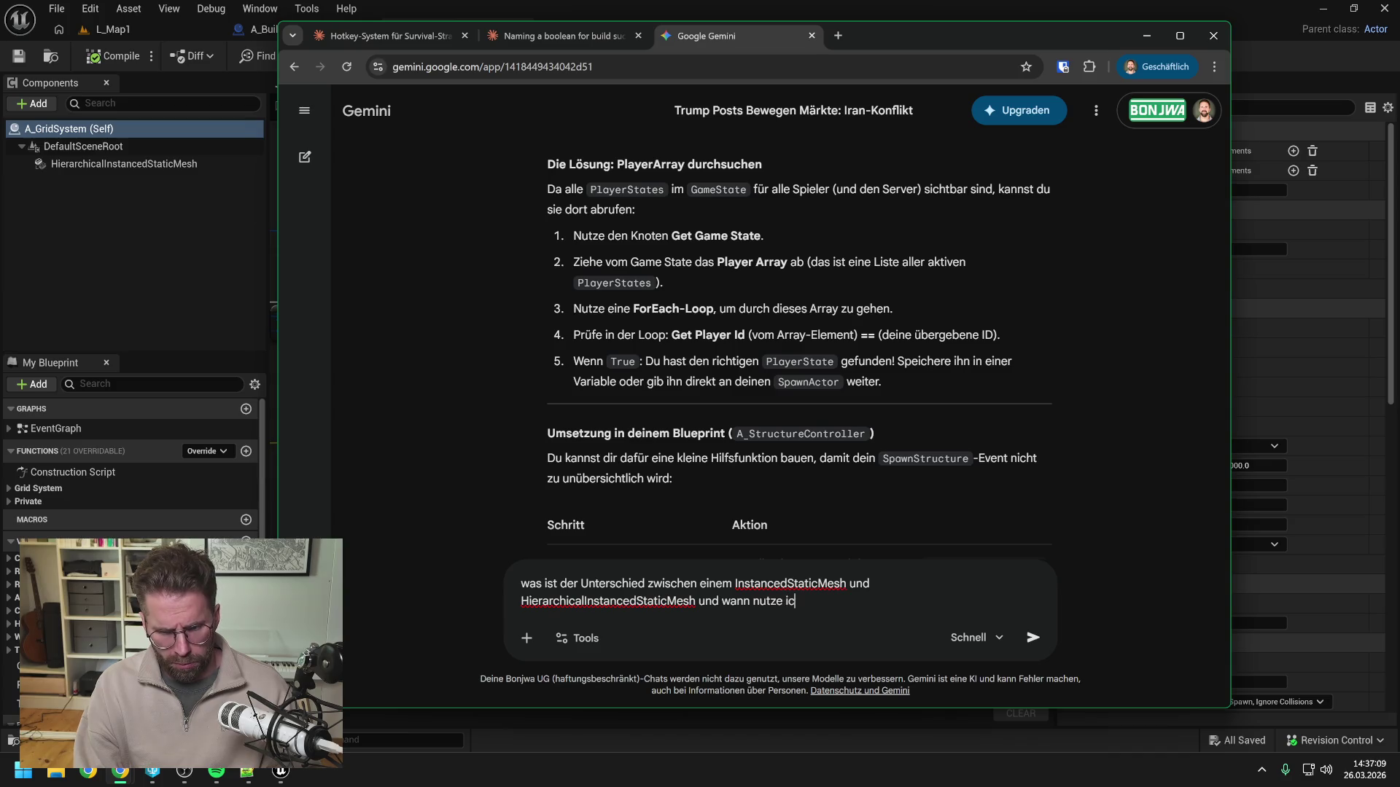
{"action": "type", "text": "h was?"}
{"action": "key", "text": "Return"}
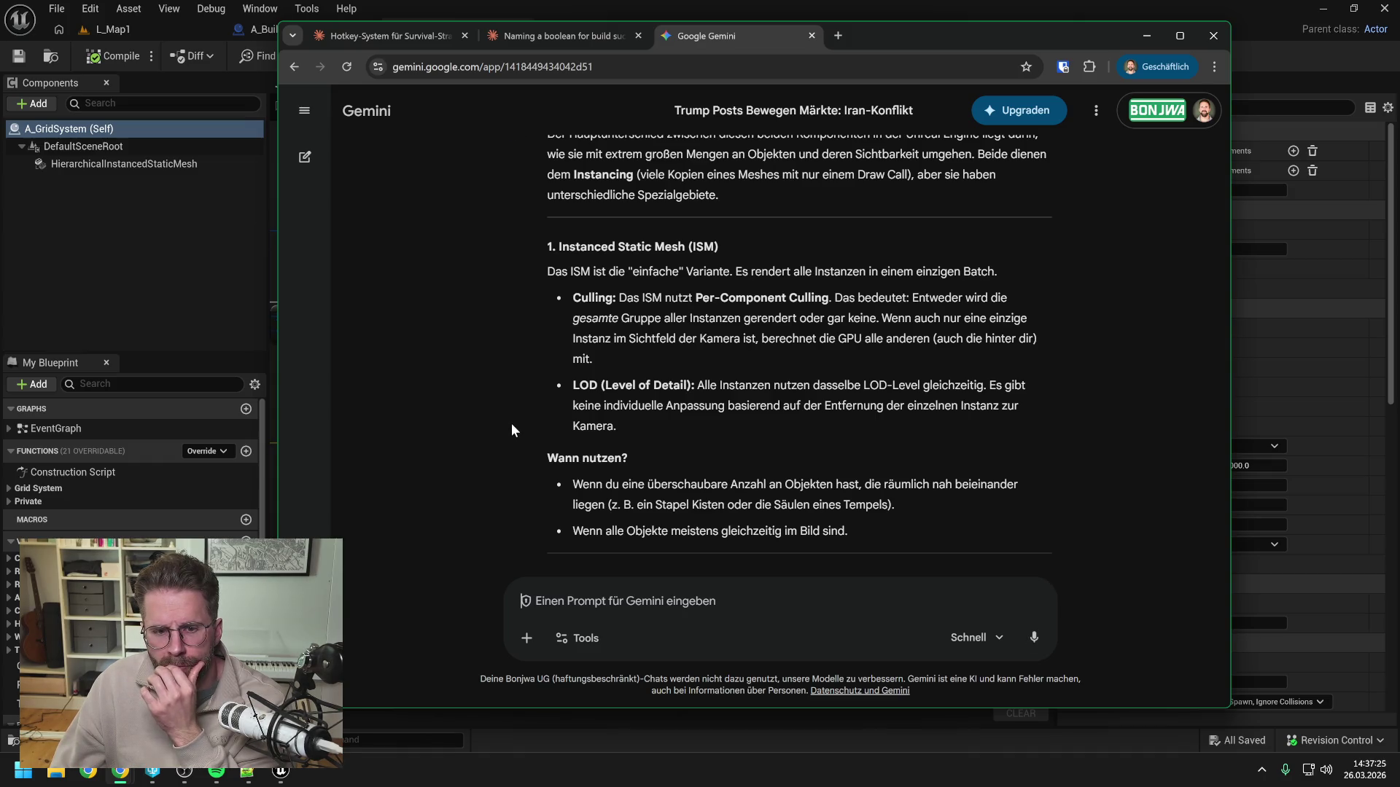
{"action": "scroll", "coordinate": [511, 429], "scroll_direction": "down", "scroll_amount": 3}
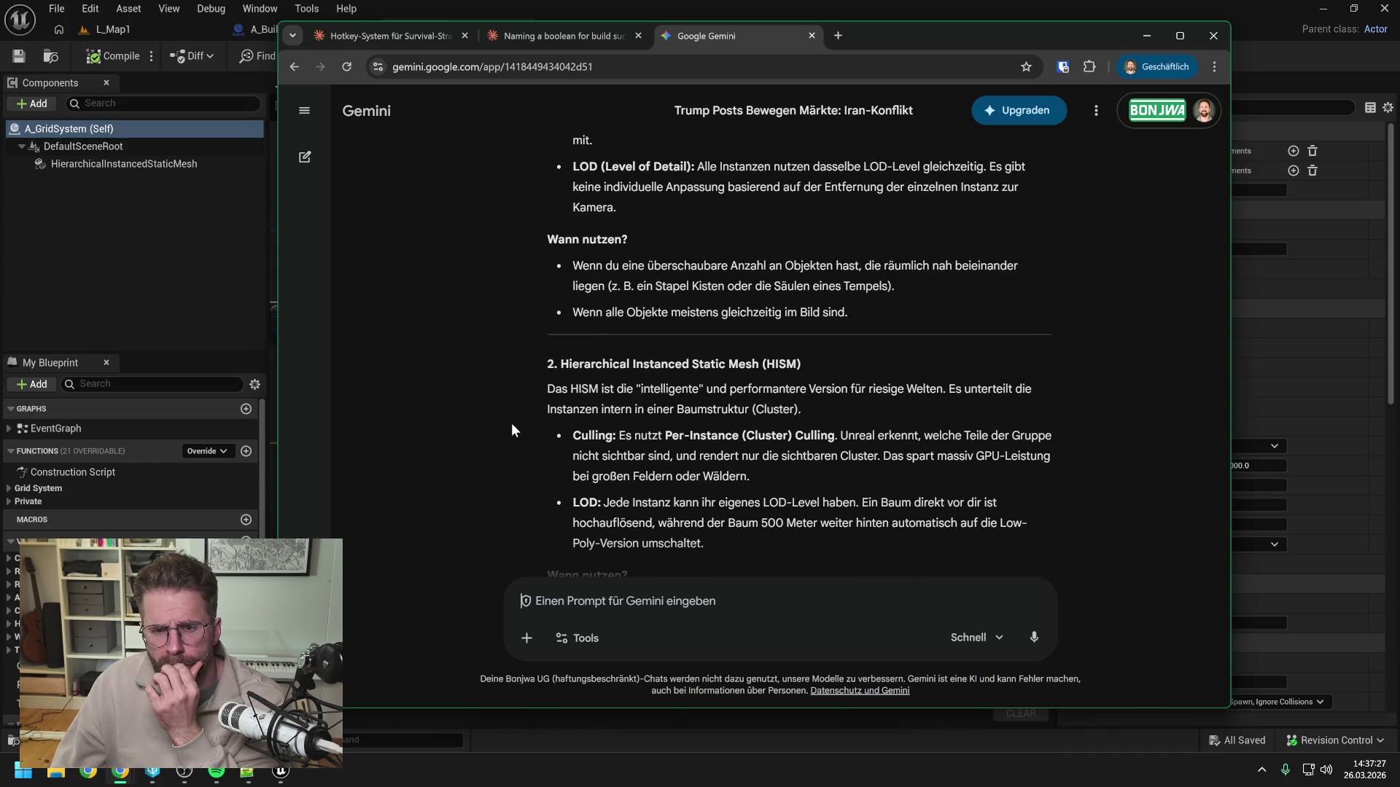
Copy A_GridSystem's HierarchicalInstancedStaticMesh component into A_BuildingModePreview.
{"action": "left_click", "coordinate": [146, 255]}
{"action": "left_click_drag", "start_coordinate": [465, 175], "coordinate": [537, 178]}
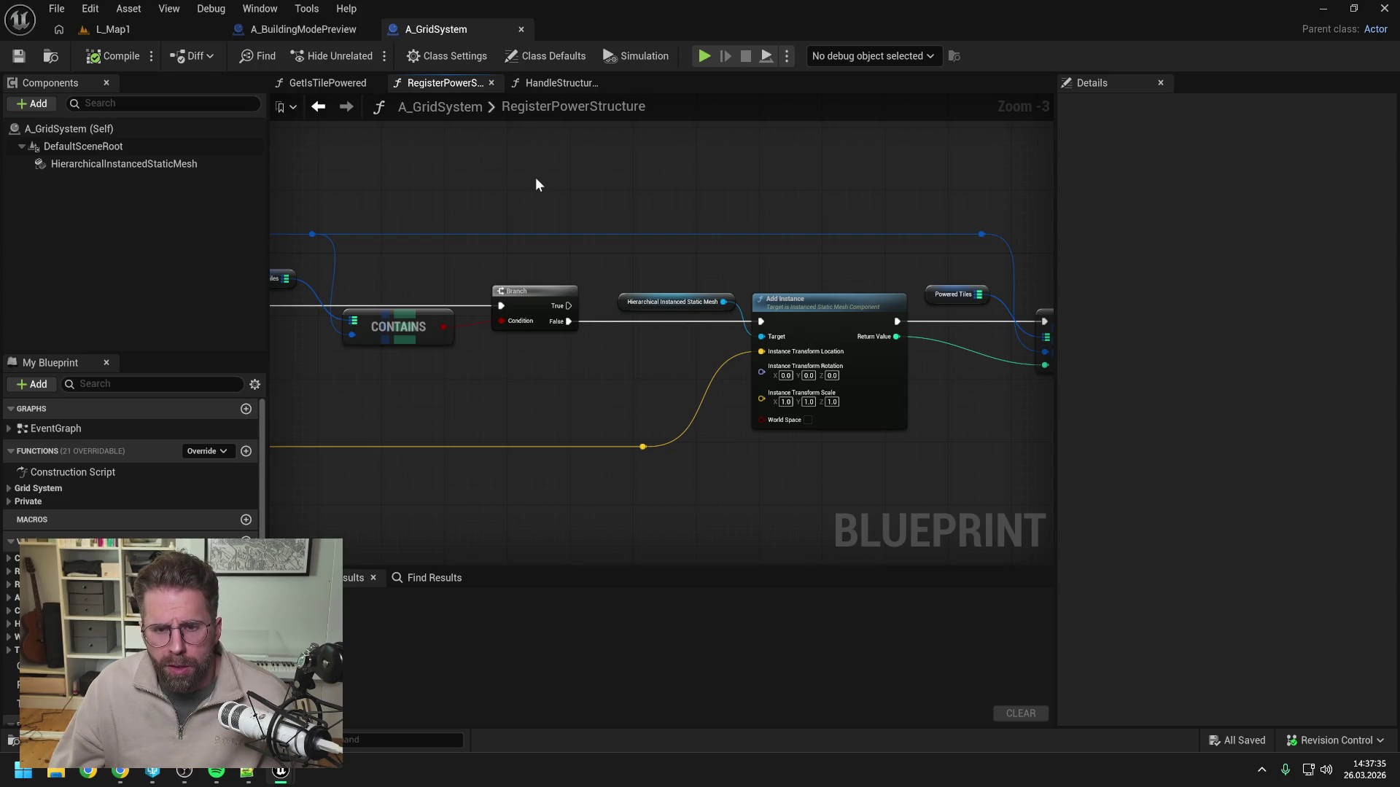
{"action": "left_click", "coordinate": [278, 27]}
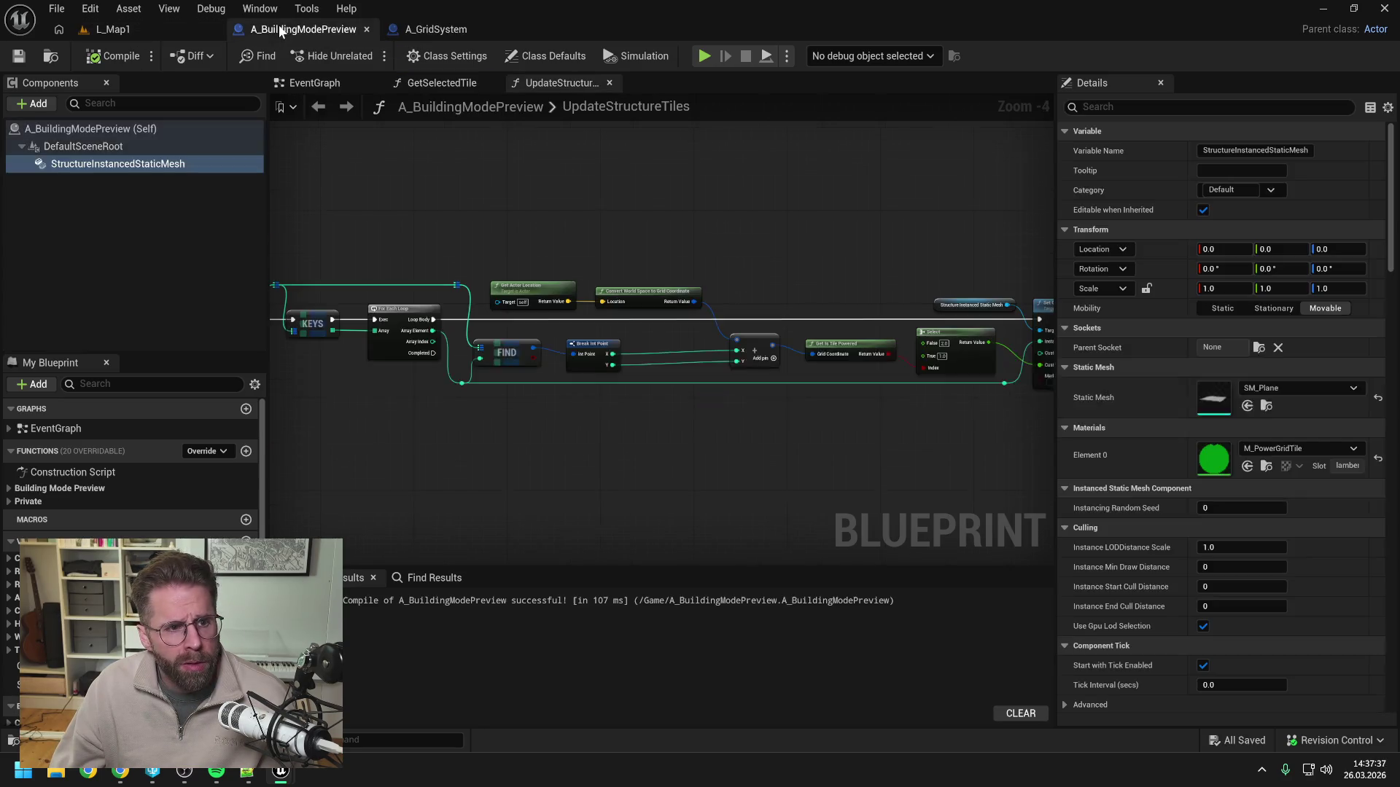
{"action": "left_click", "coordinate": [124, 166]}
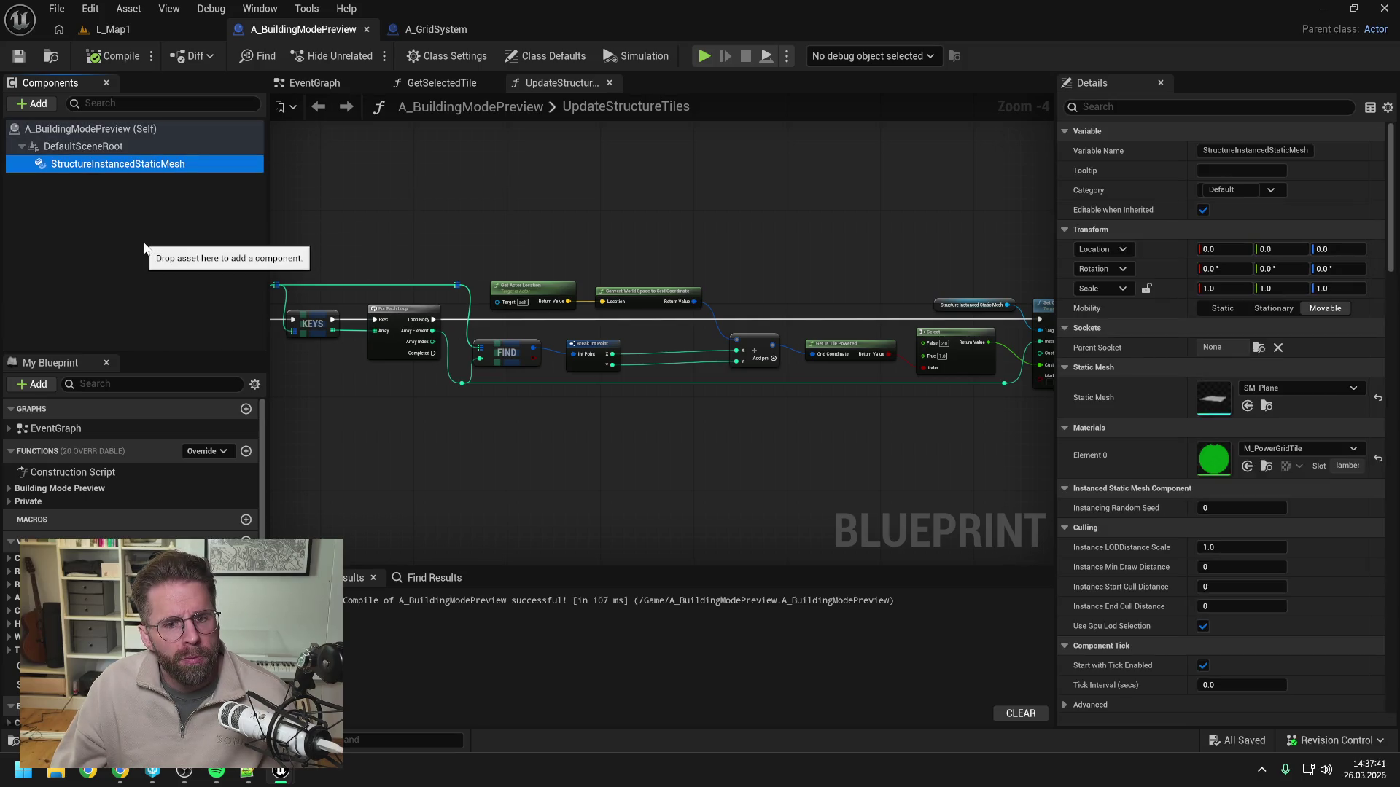
{"action": "left_click", "coordinate": [144, 248]}
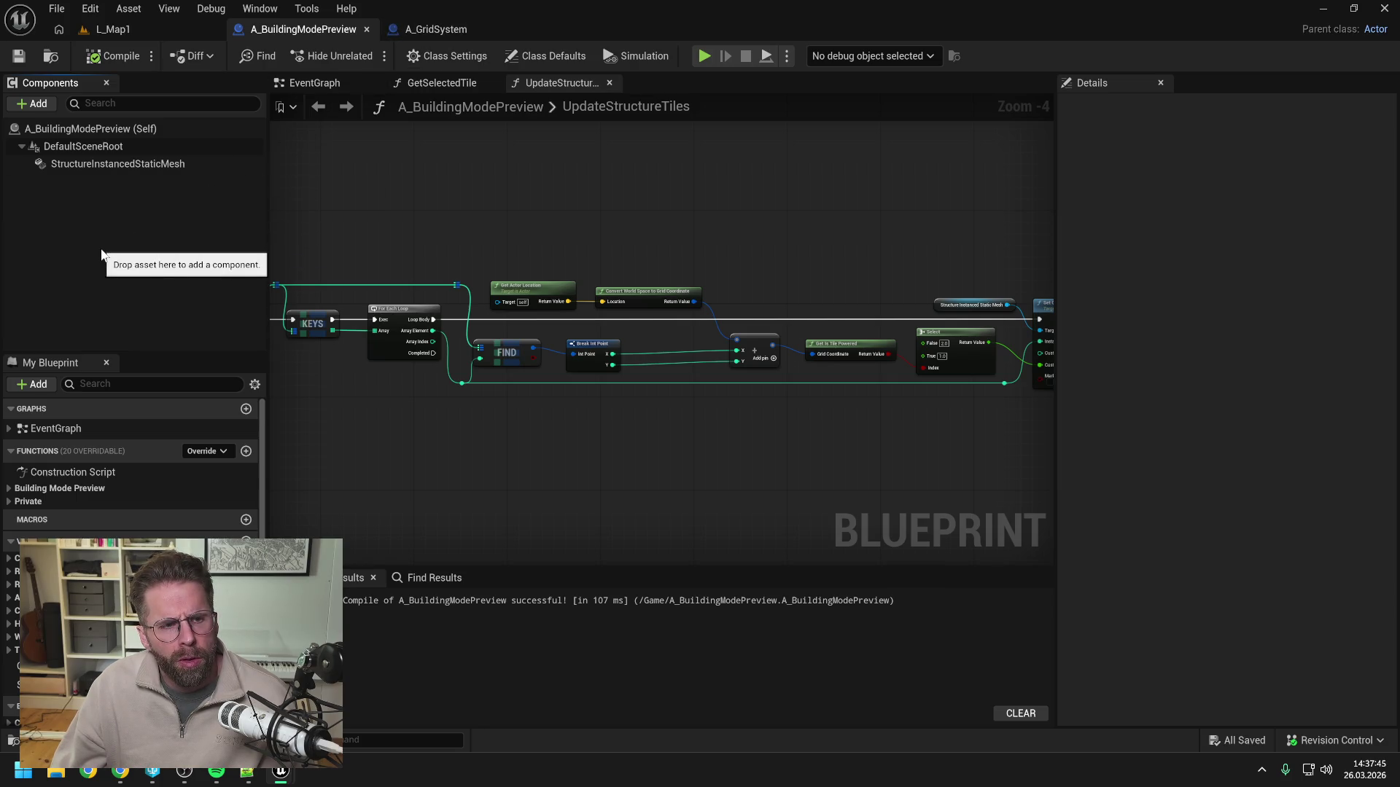
{"action": "left_click", "coordinate": [436, 29]}
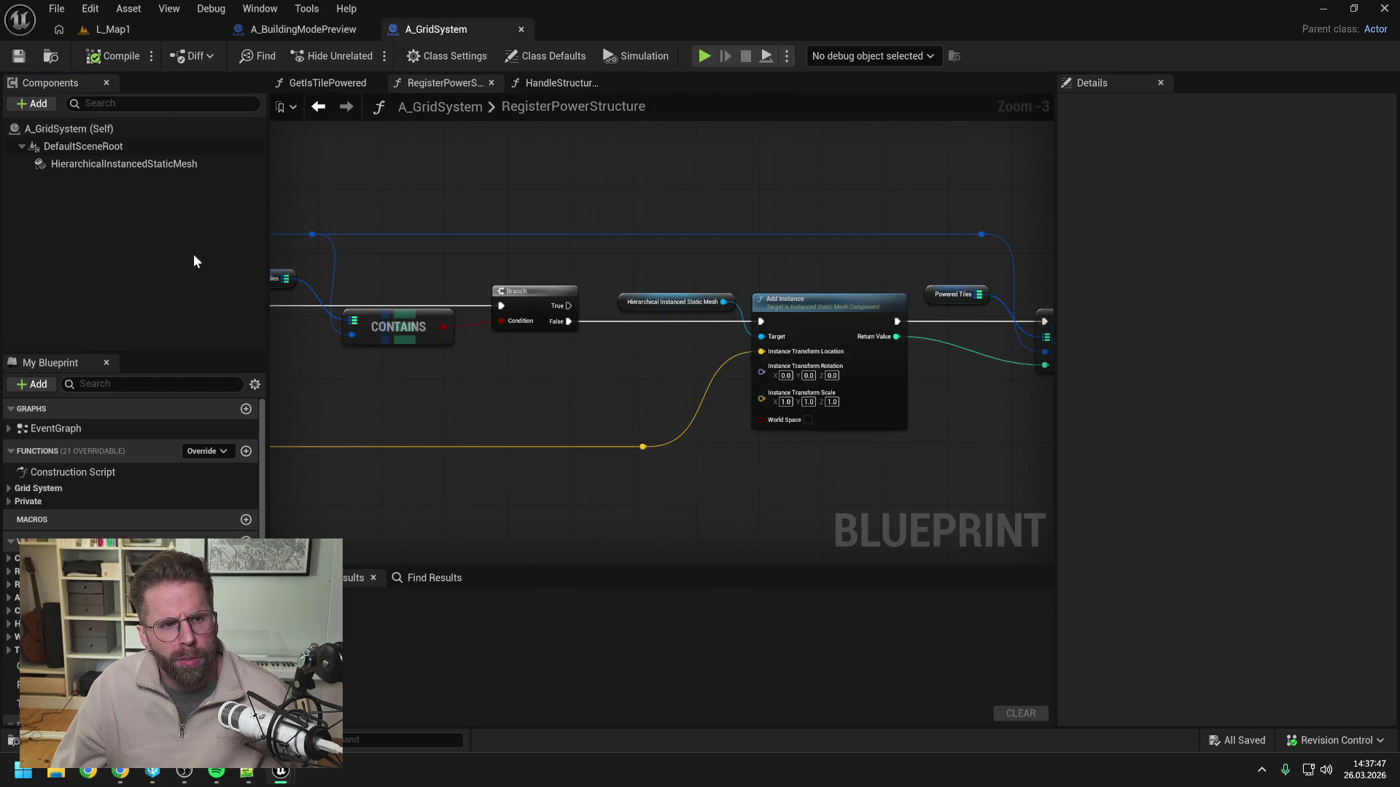
{"action": "left_click", "coordinate": [129, 165]}
{"action": "left_click", "coordinate": [302, 29]}
{"action": "left_click", "coordinate": [106, 164]}
{"action": "left_click", "coordinate": [131, 215]}
{"action": "left_click", "coordinate": [108, 162]}
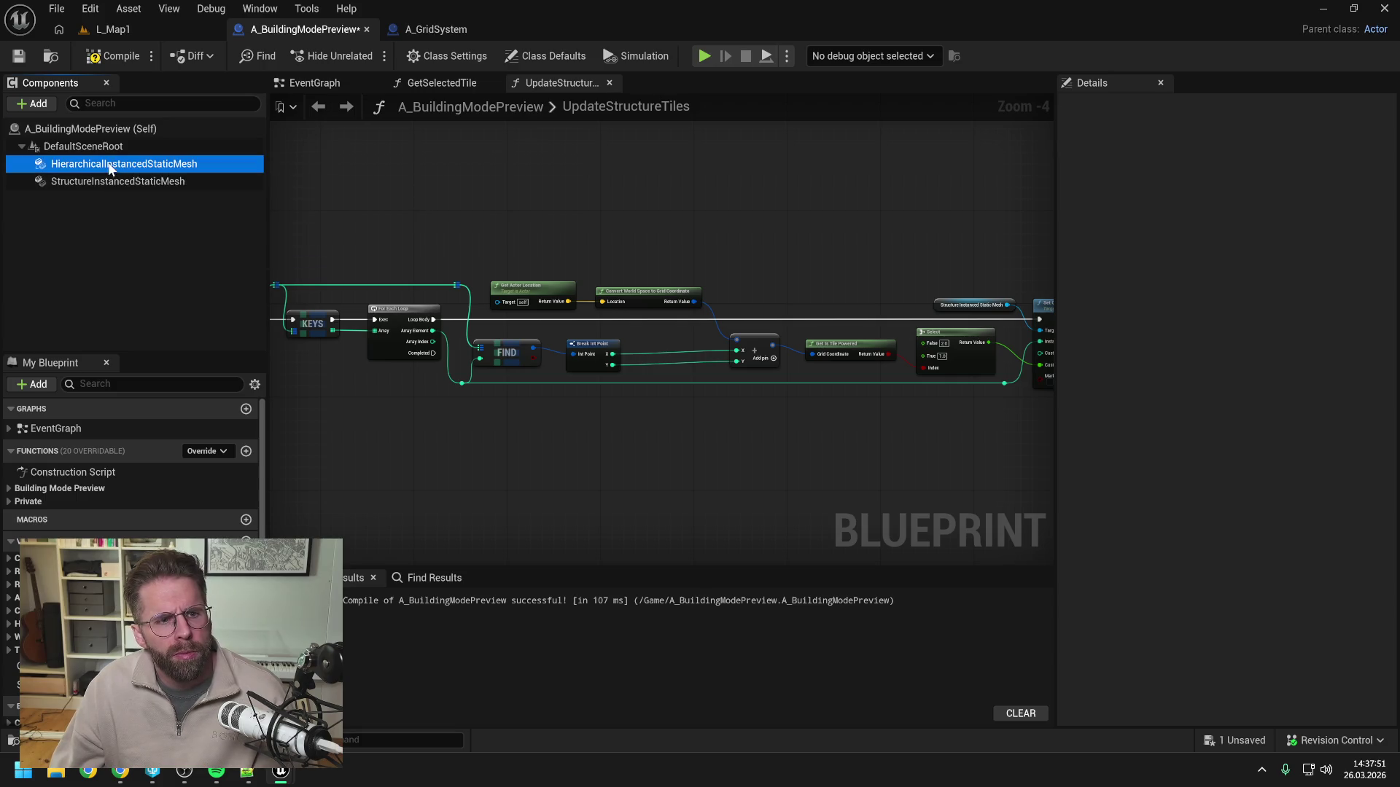
Rename the copied component to PowerGridHierarchicalInstancedStaticMesh and save the blueprint.
{"action": "key", "text": "F2"}
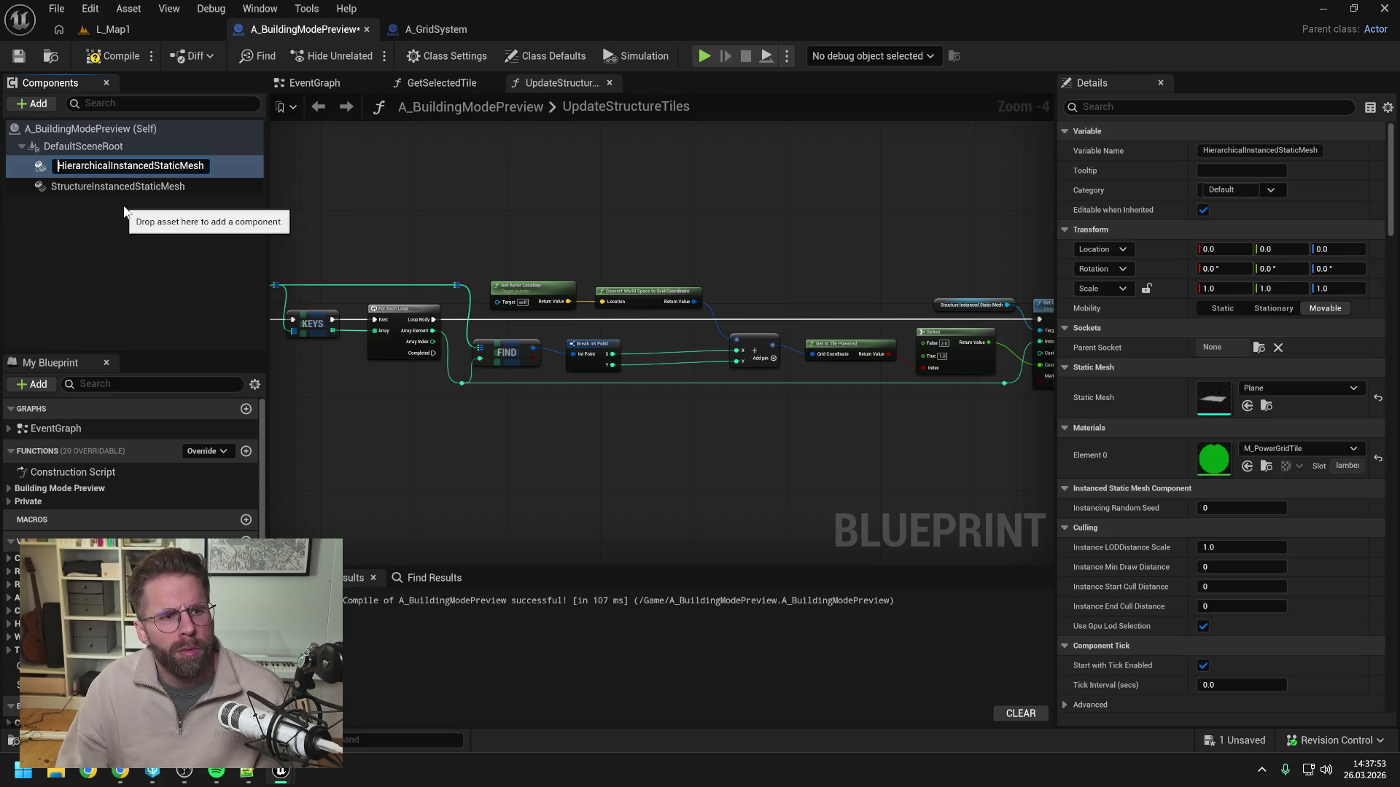
{"action": "type", "text": "PowerGrid"}
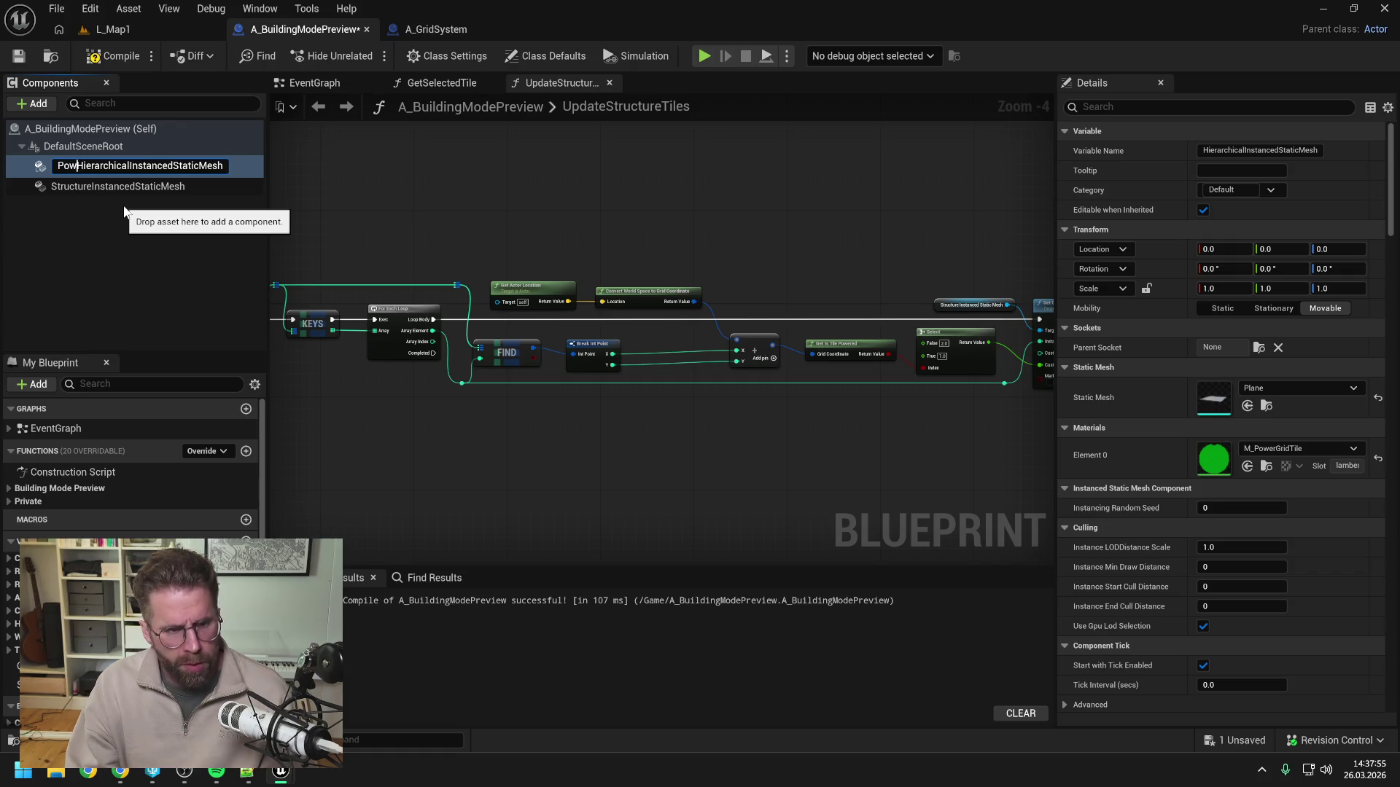
{"action": "key", "text": "Return"}
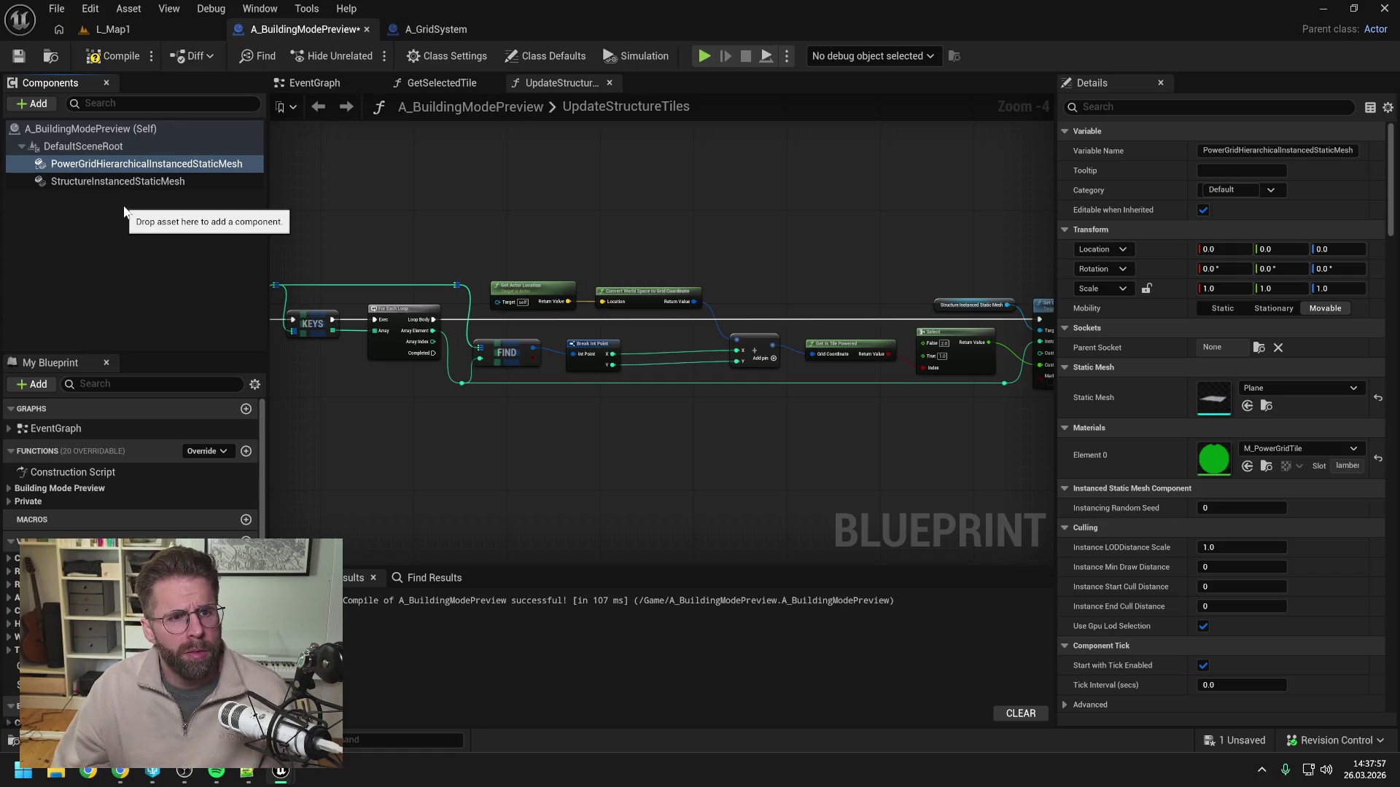
{"action": "key", "text": "ctrl+s"}
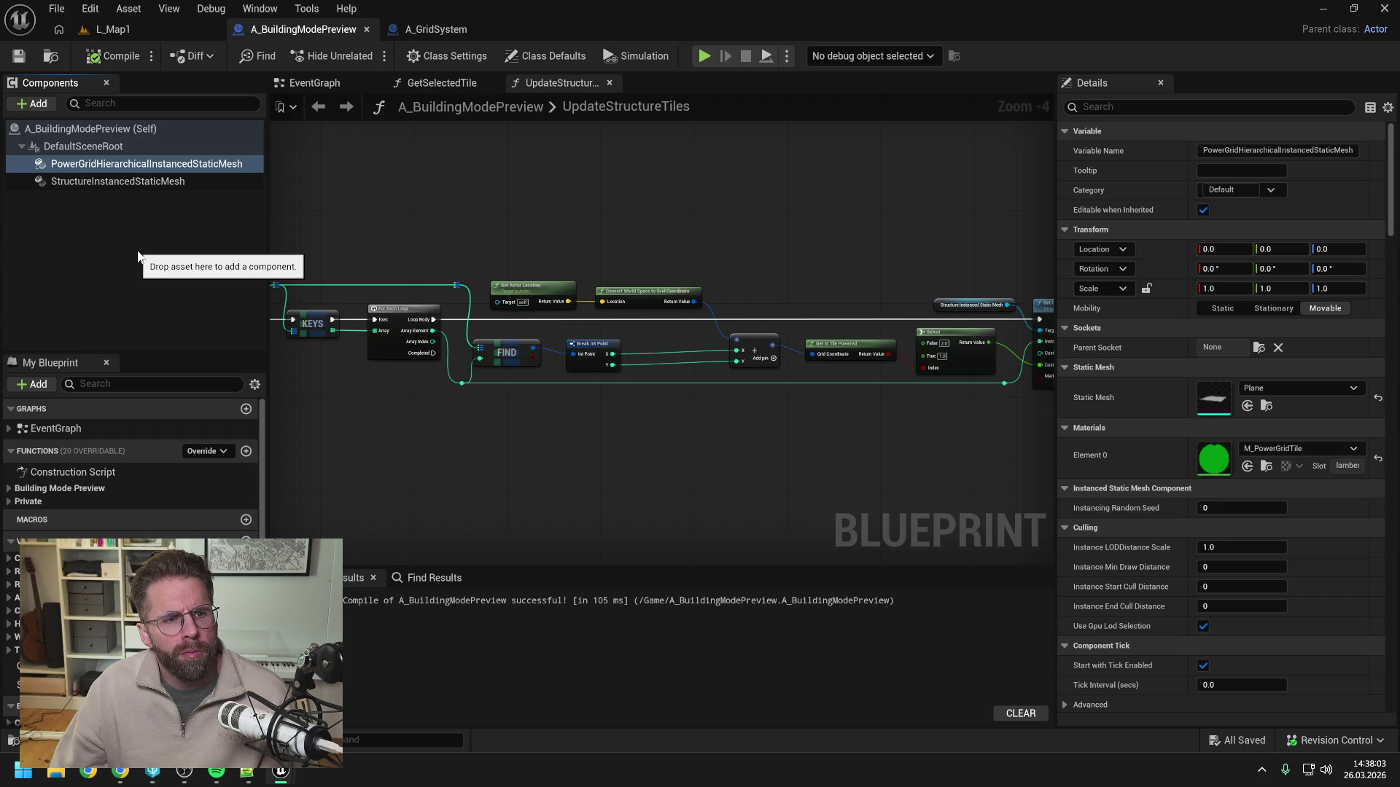
Rename StructureInstancedStaticMesh to StructurePreviewInstancedStaticMesh and go back to A_GridSystem.
{"action": "left_click", "coordinate": [98, 181]}
{"action": "key", "text": "F2"}
{"action": "left_click", "coordinate": [100, 183]}
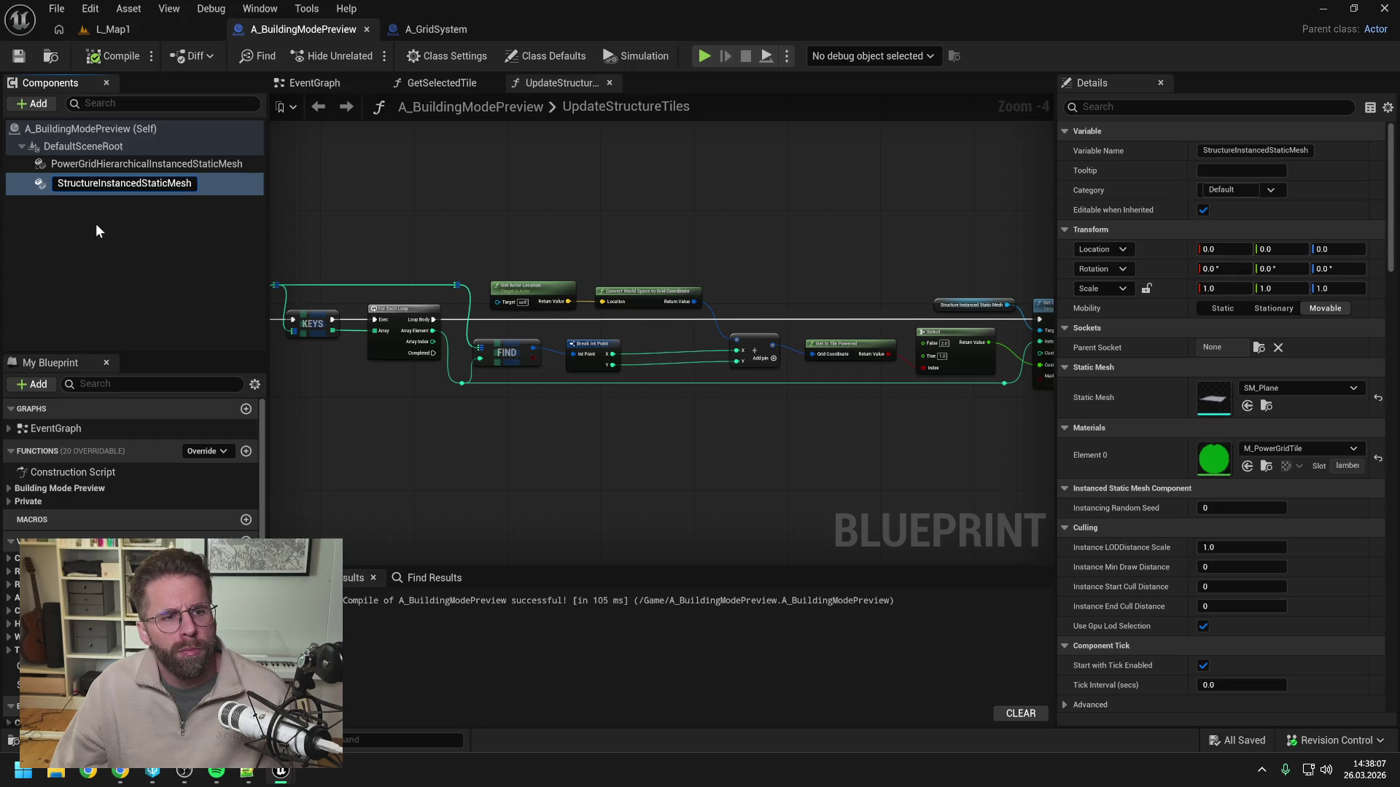
{"action": "type", "text": "Preview"}
{"action": "key", "text": "Return"}
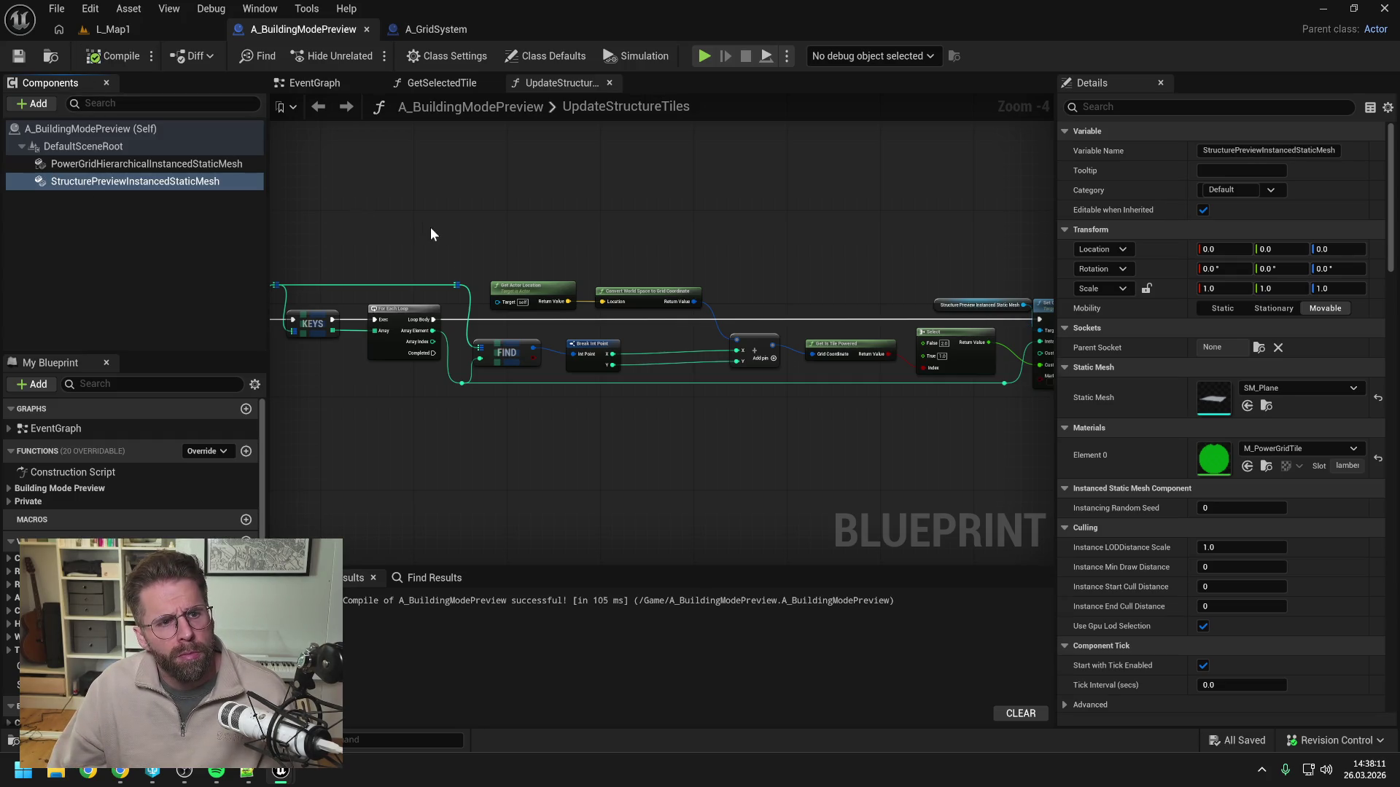
{"action": "left_click", "coordinate": [430, 29]}
{"action": "scroll", "coordinate": [522, 191], "scroll_direction": "down", "scroll_amount": 1}
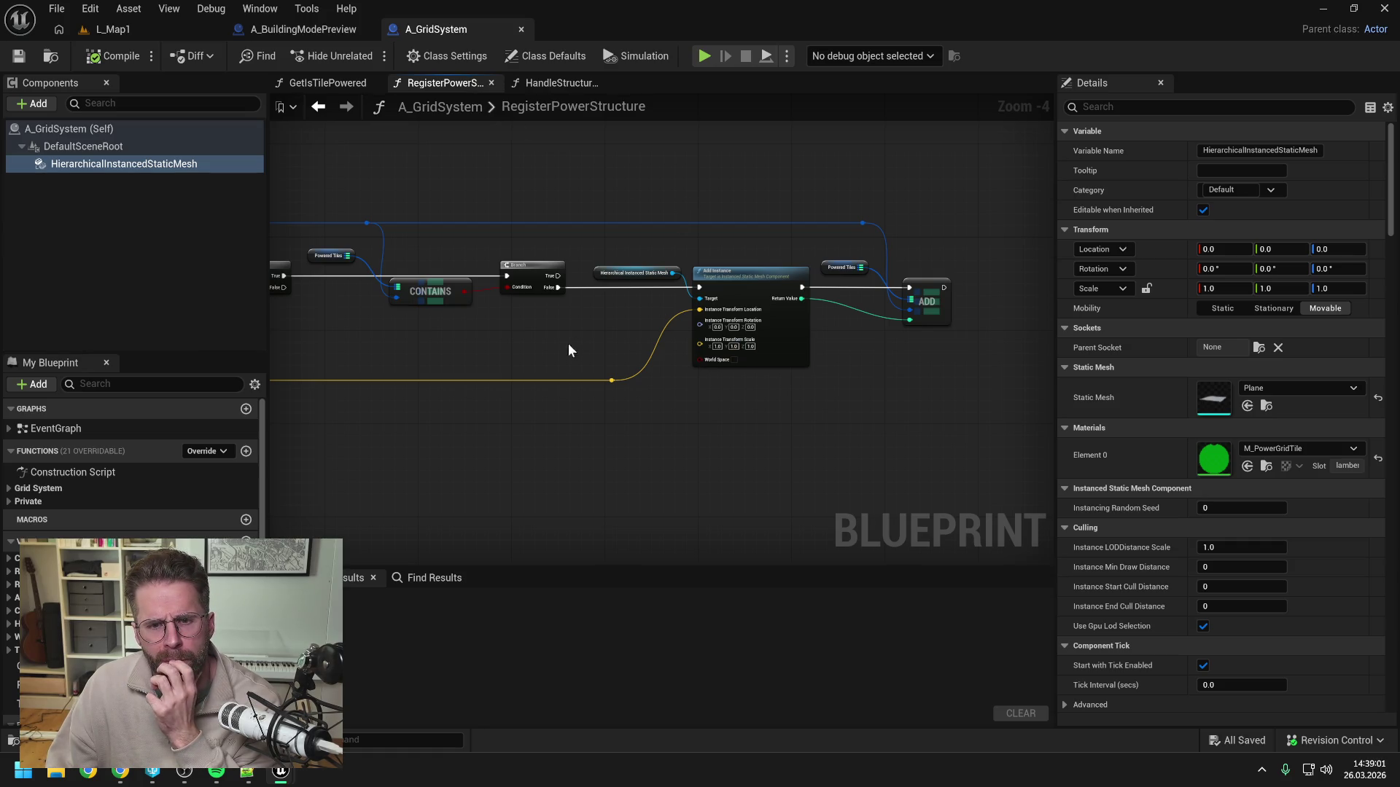
{"action": "left_click_drag", "start_coordinate": [772, 400], "coordinate": [800, 401]}
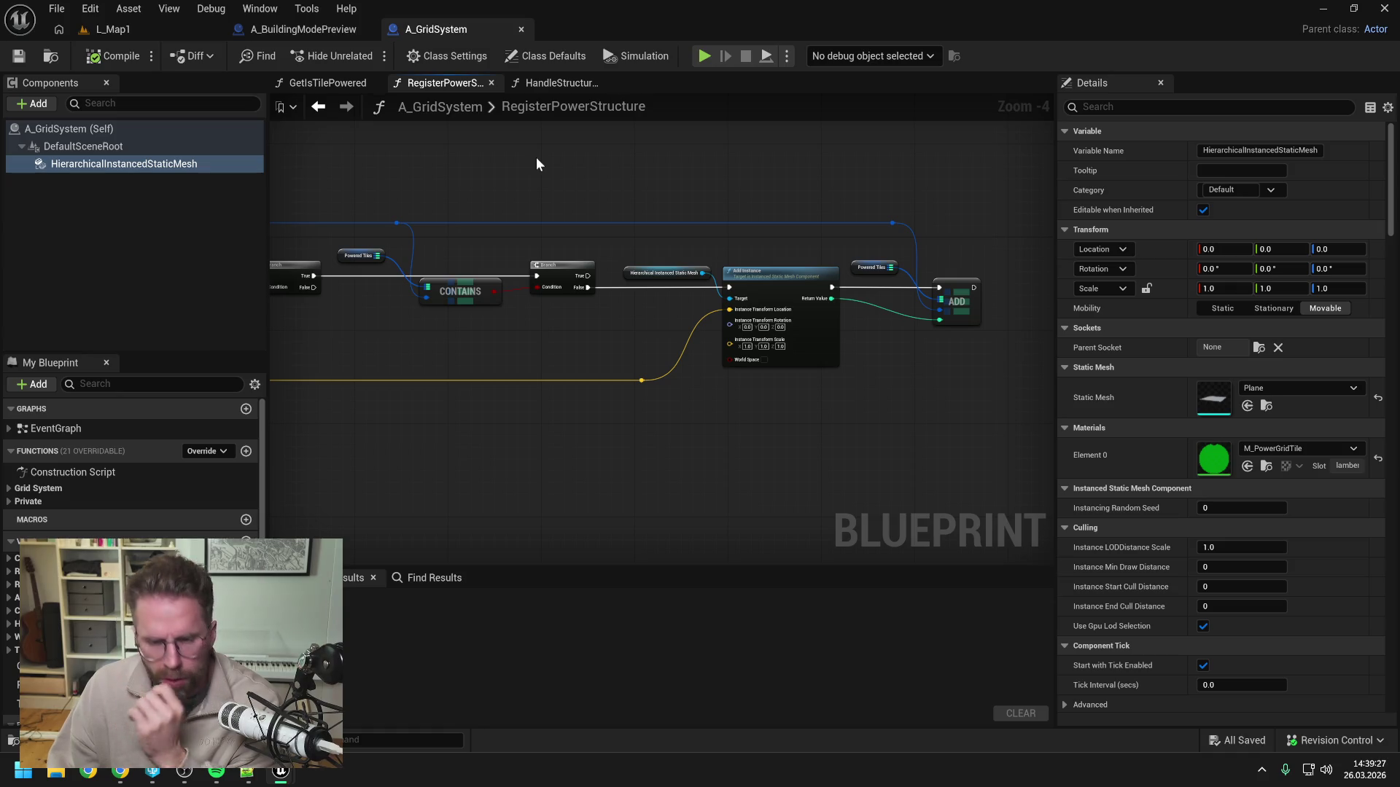
{"action": "left_click_drag", "start_coordinate": [290, 305], "coordinate": [664, 299]}
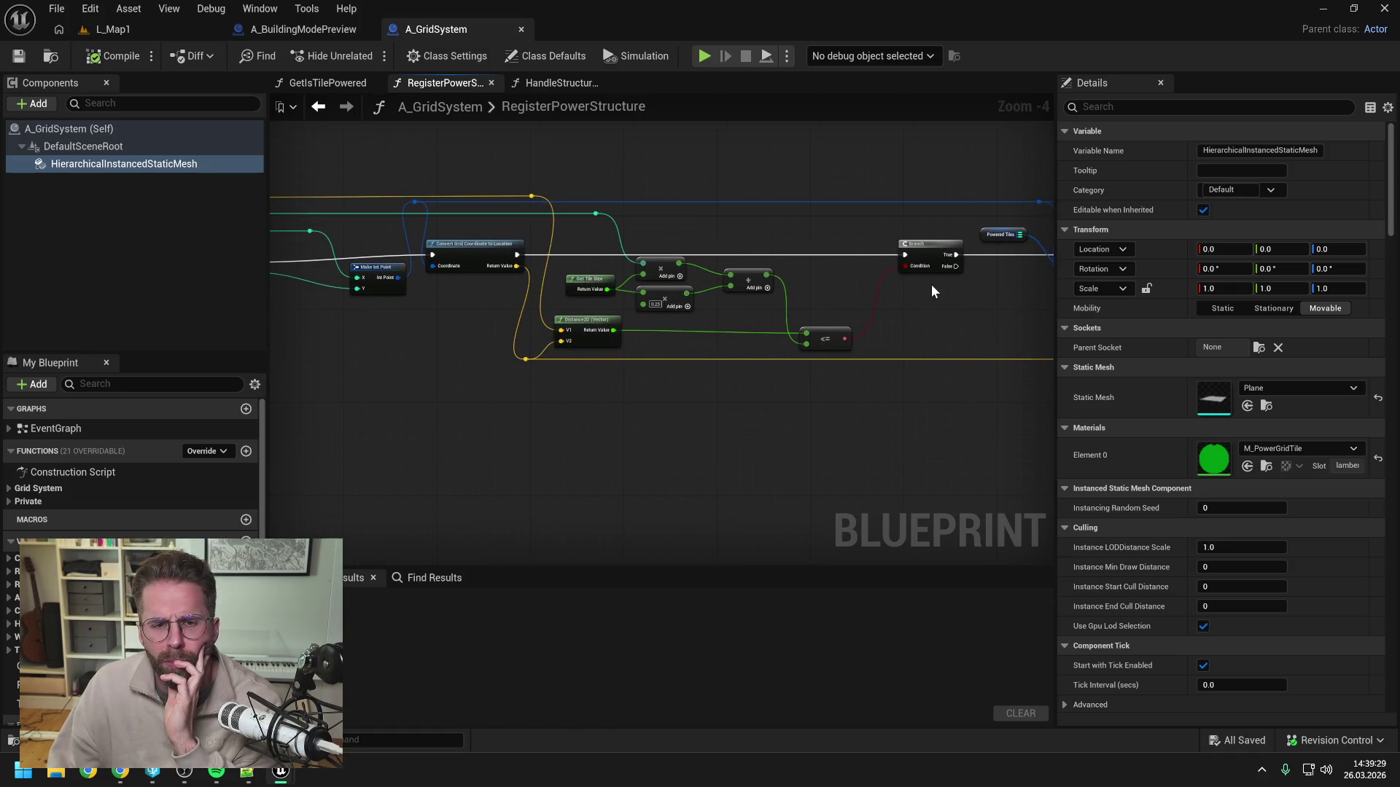
{"action": "left_click_drag", "start_coordinate": [929, 286], "coordinate": [600, 311]}
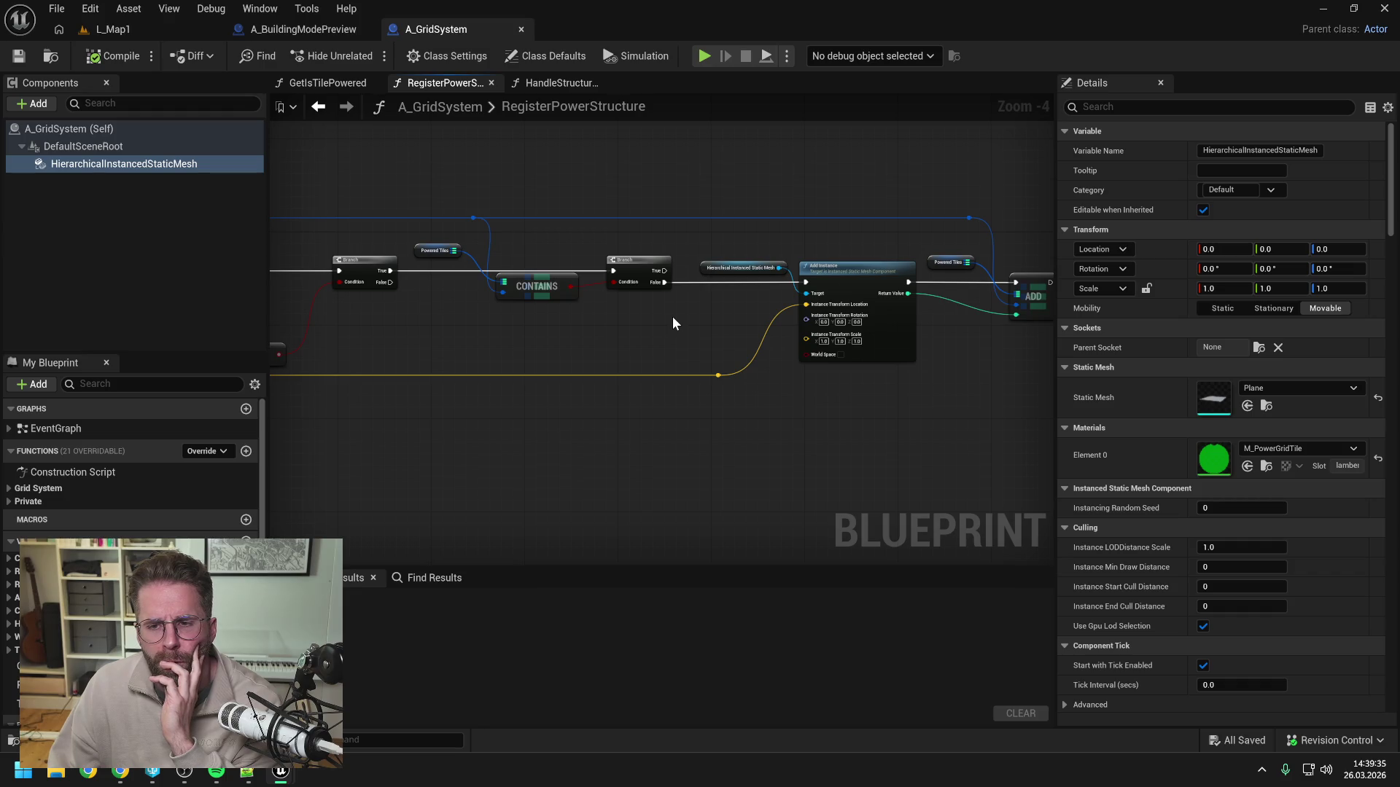
{"action": "left_click_drag", "start_coordinate": [720, 319], "coordinate": [623, 325]}
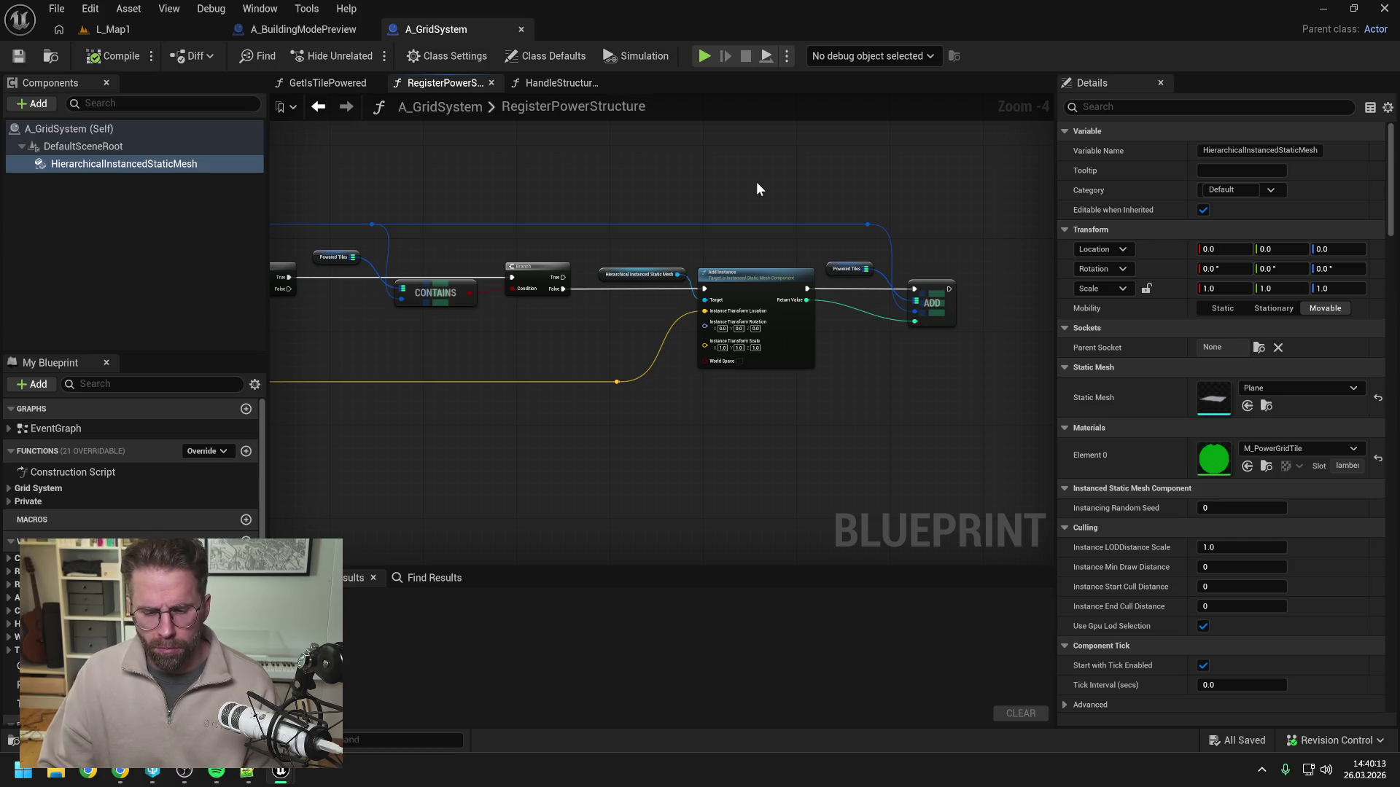
{"action": "left_click_drag", "start_coordinate": [993, 212], "coordinate": [856, 216]}
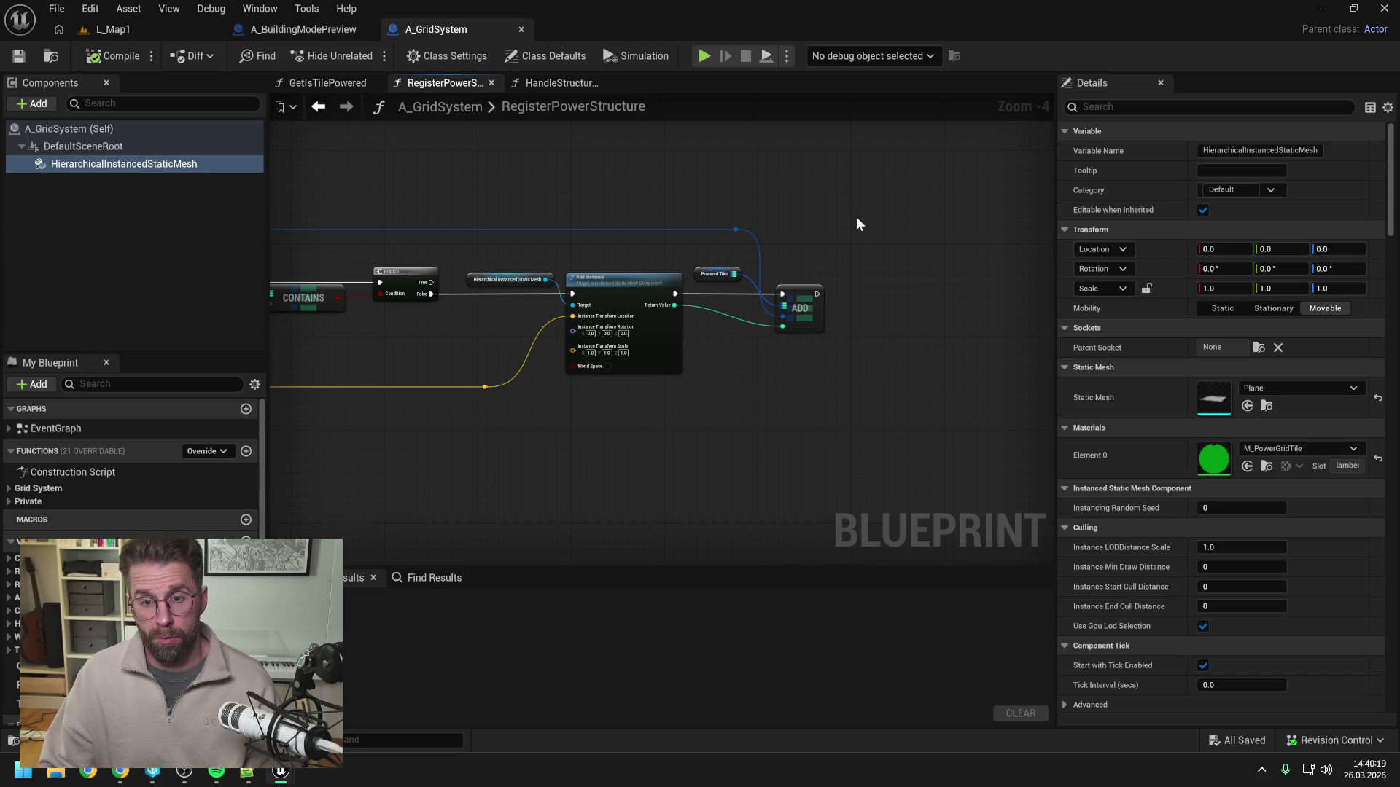
{"action": "right_click", "coordinate": [872, 299]}
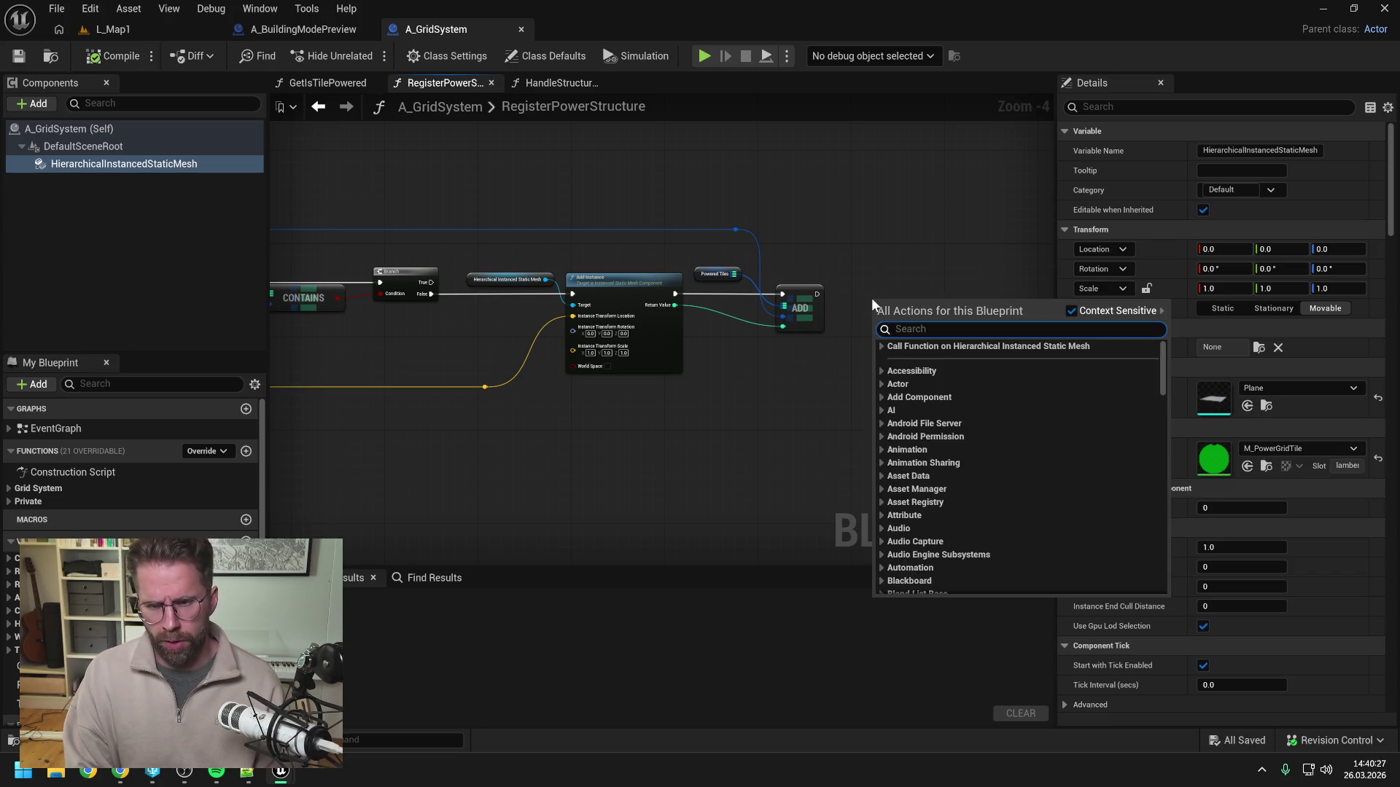
Add a Get Ingame Player State node to the RegisterPowerStructure graph.
{"action": "type", "text": "get my play"}
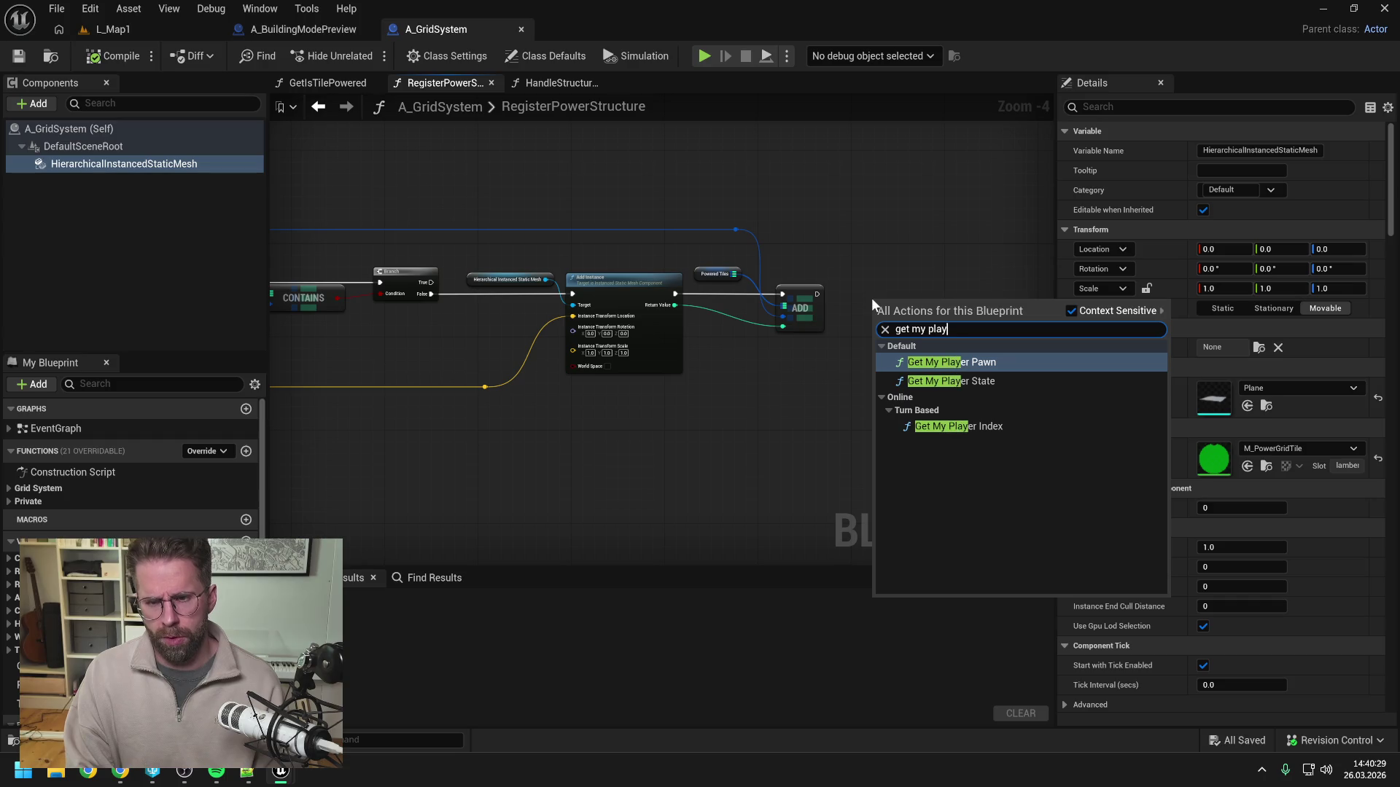
{"action": "key", "text": "ctrl+a"}
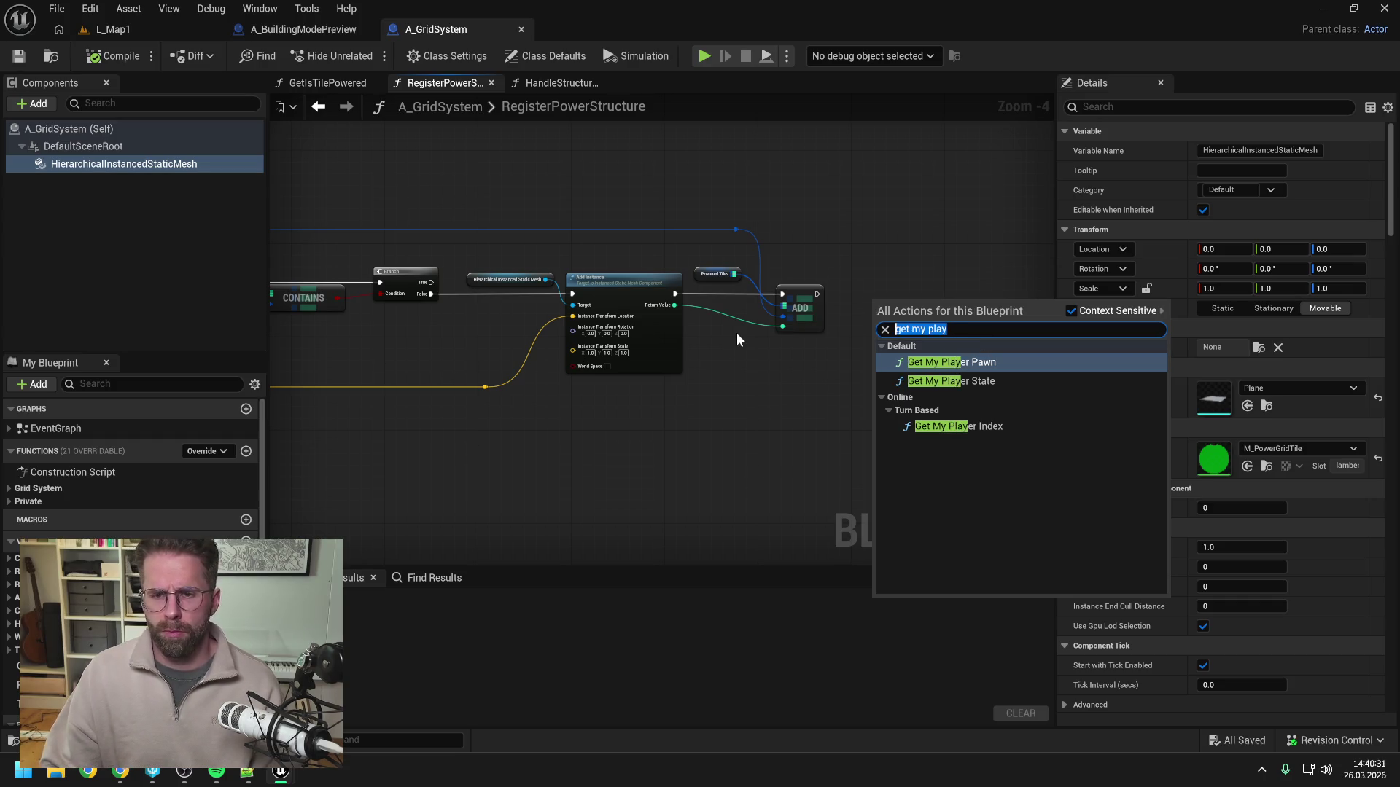
{"action": "type", "text": "ingame plaY"}
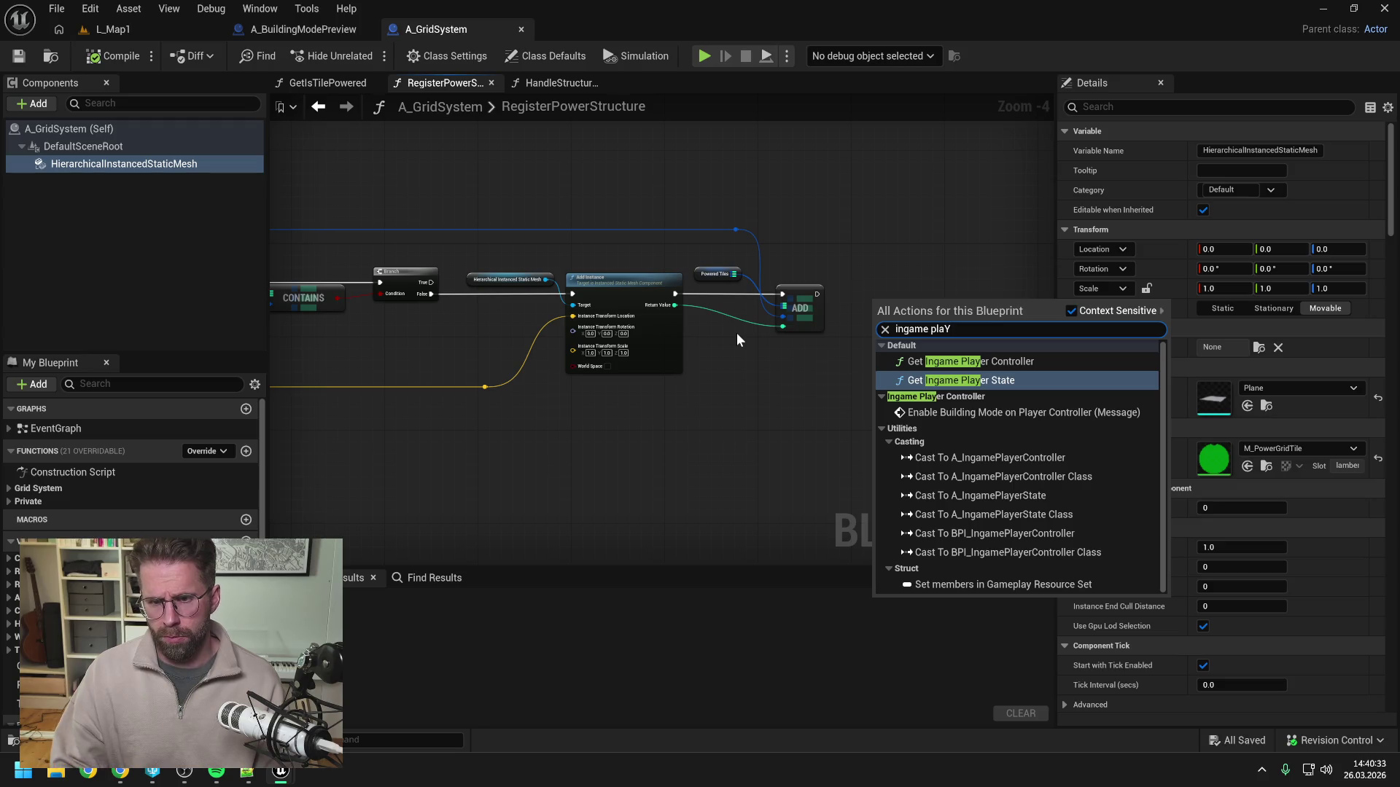
{"action": "left_click", "coordinate": [961, 380]}
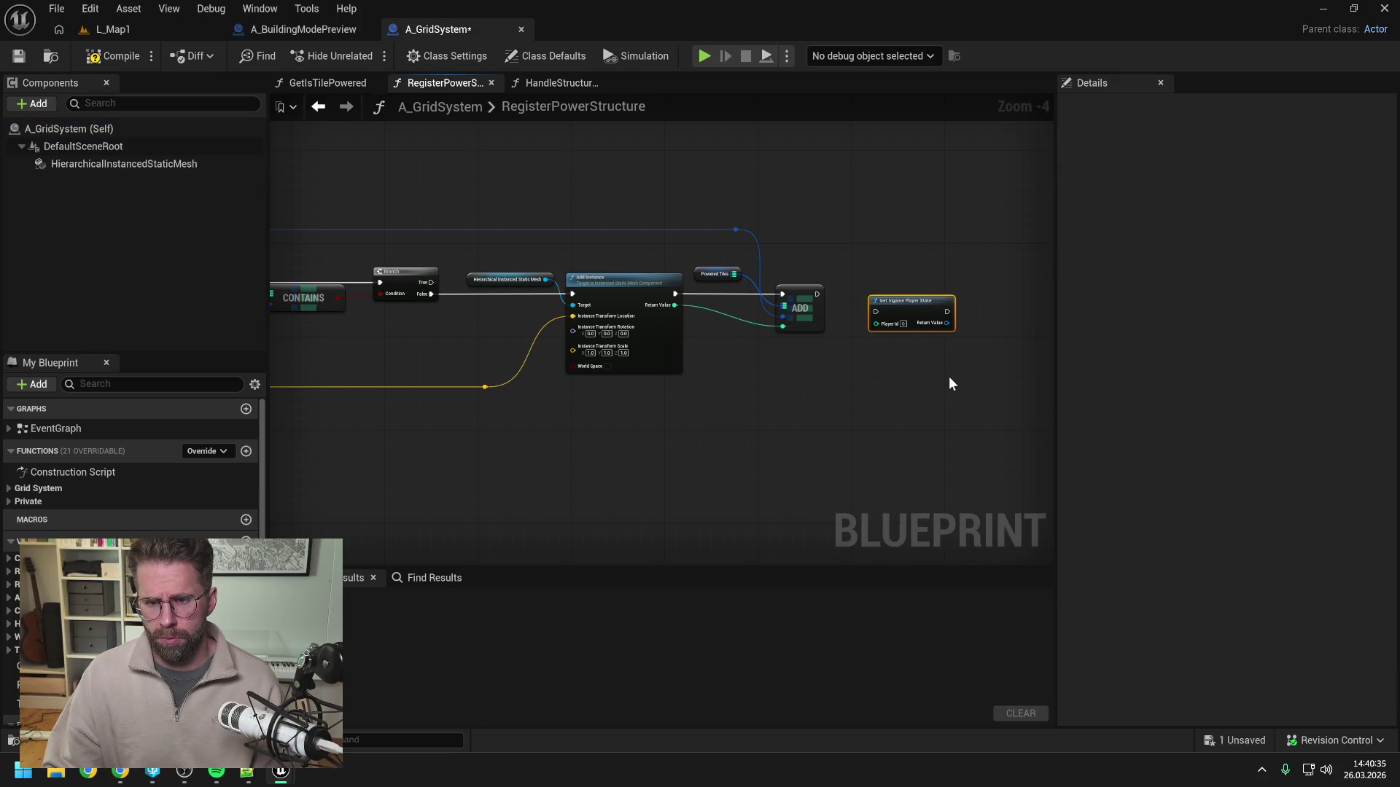
{"action": "left_click_drag", "start_coordinate": [906, 313], "coordinate": [912, 301]}
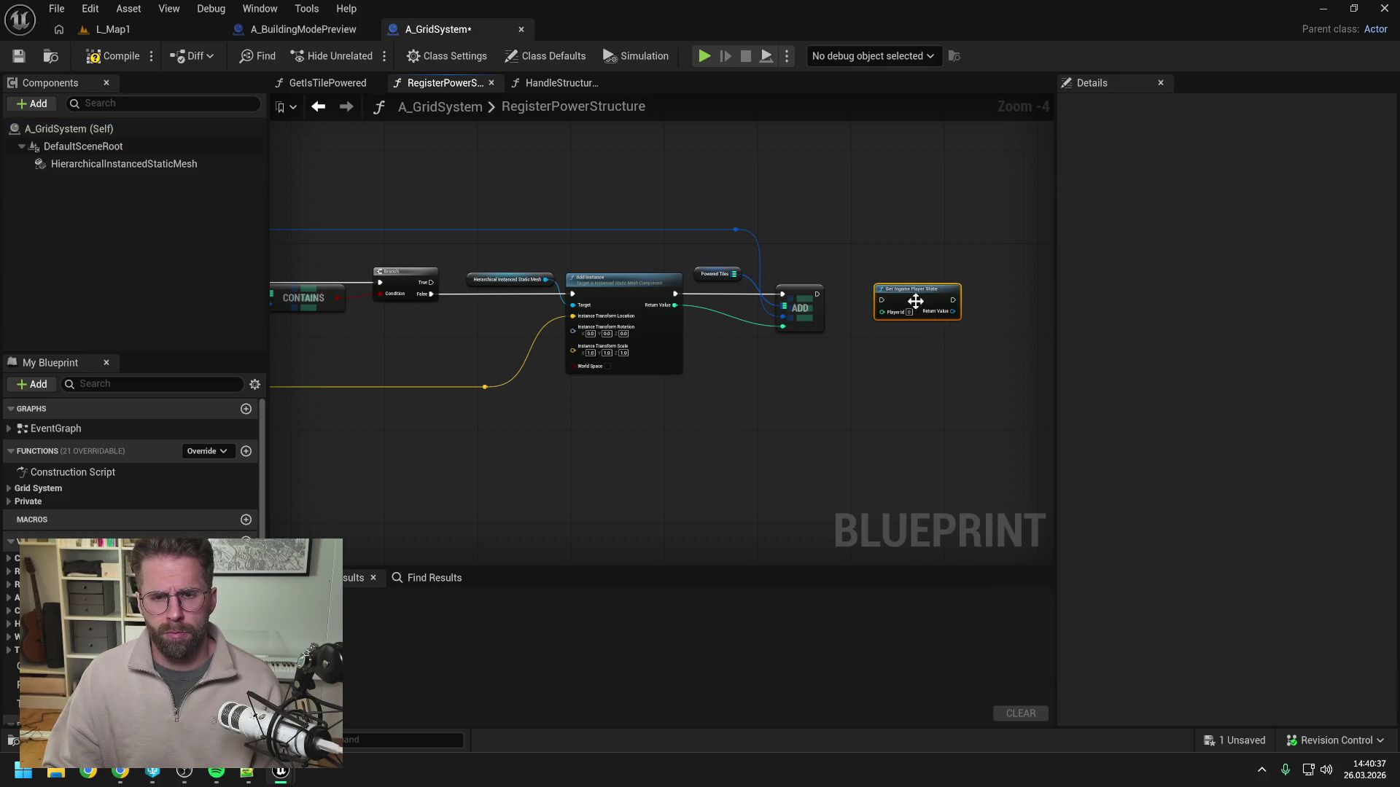
{"action": "left_click", "coordinate": [882, 353]}
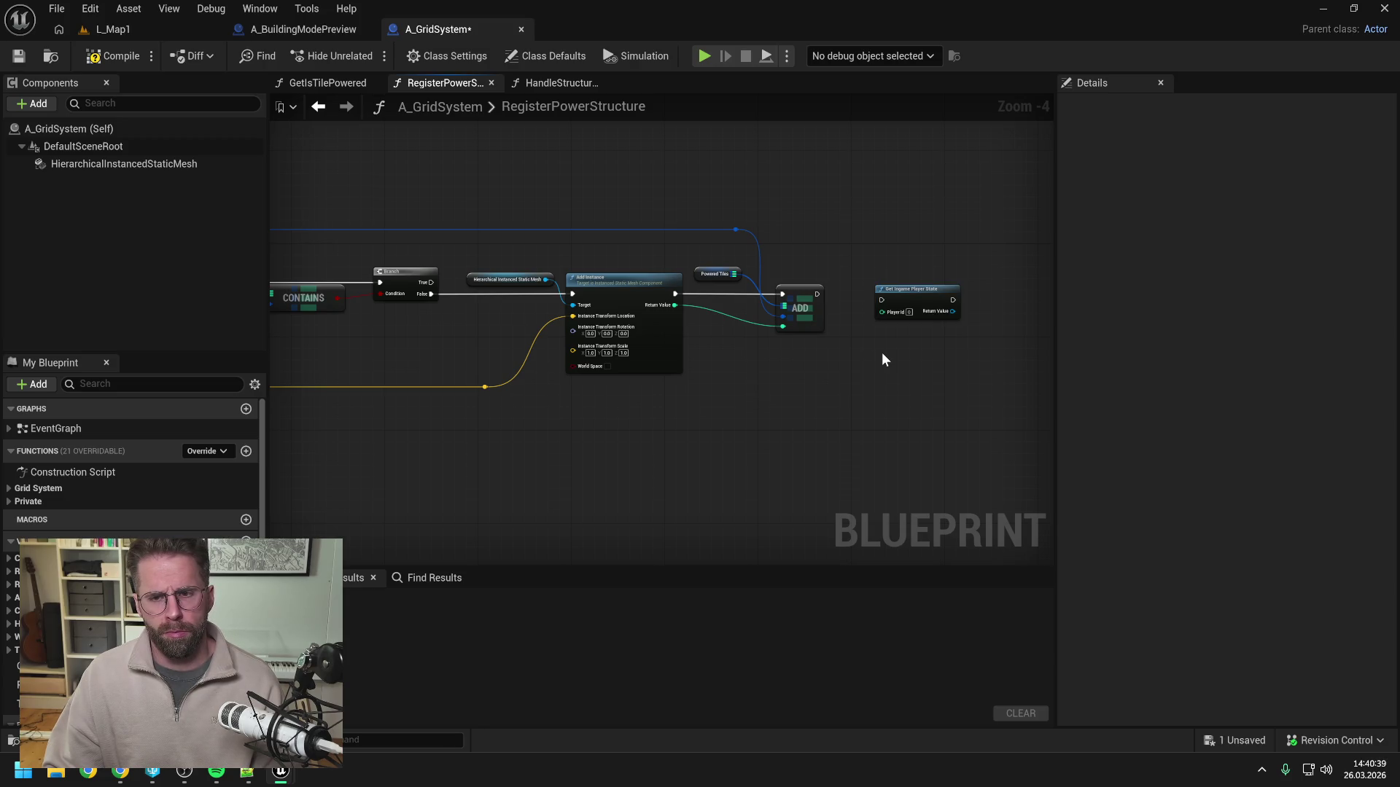
Add a Get Player State node and place it below Get Ingame Player State.
{"action": "right_click", "coordinate": [869, 360]}
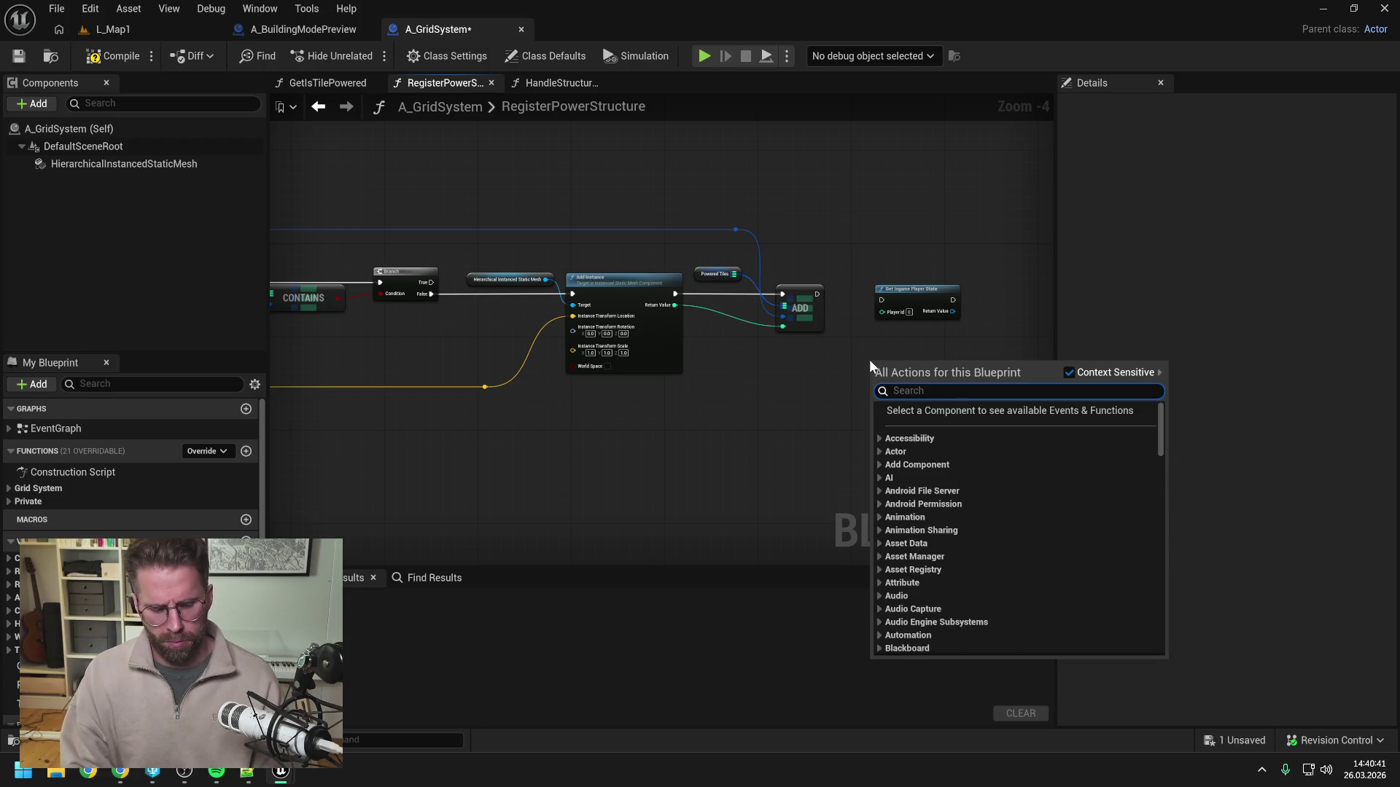
{"action": "type", "text": "get player st"}
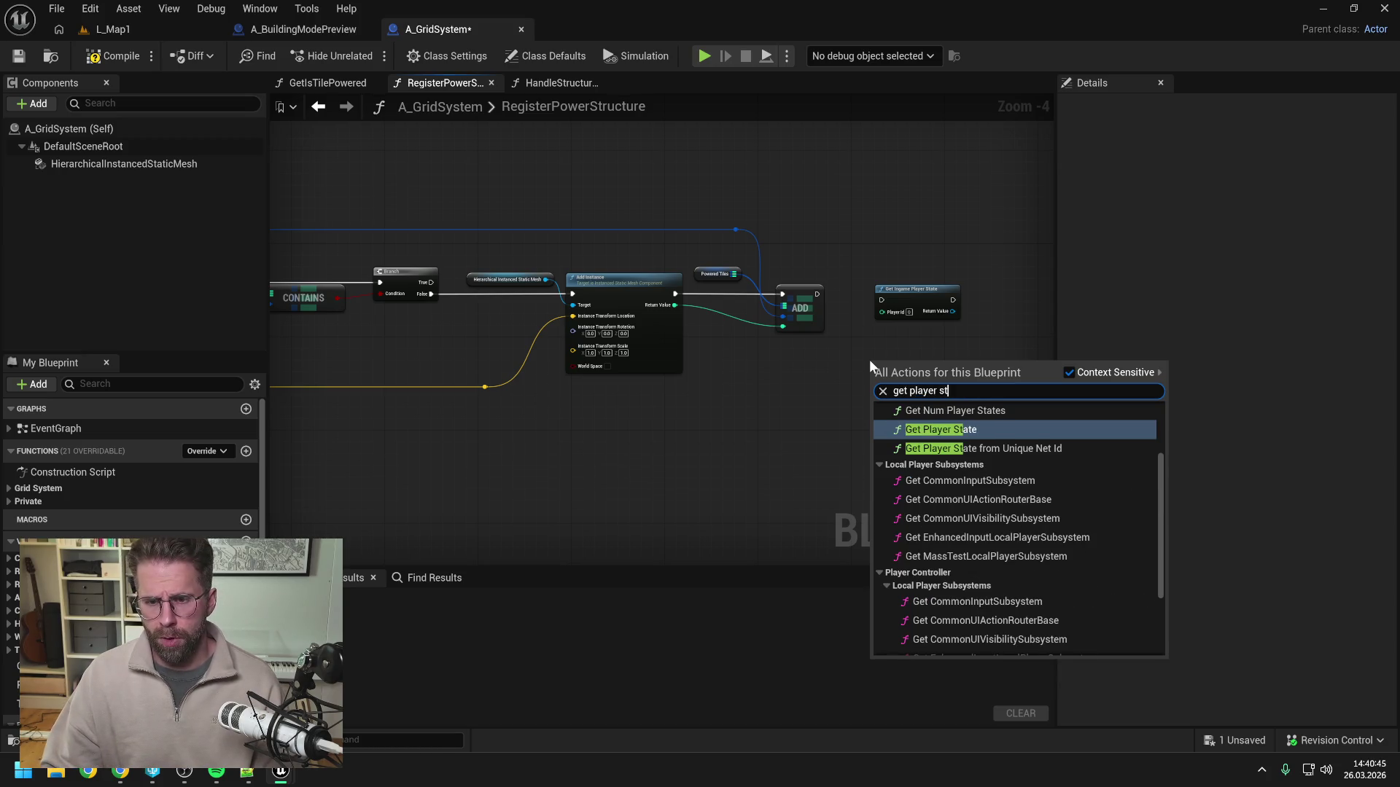
{"action": "scroll", "coordinate": [1043, 457], "scroll_direction": "up", "scroll_amount": 1}
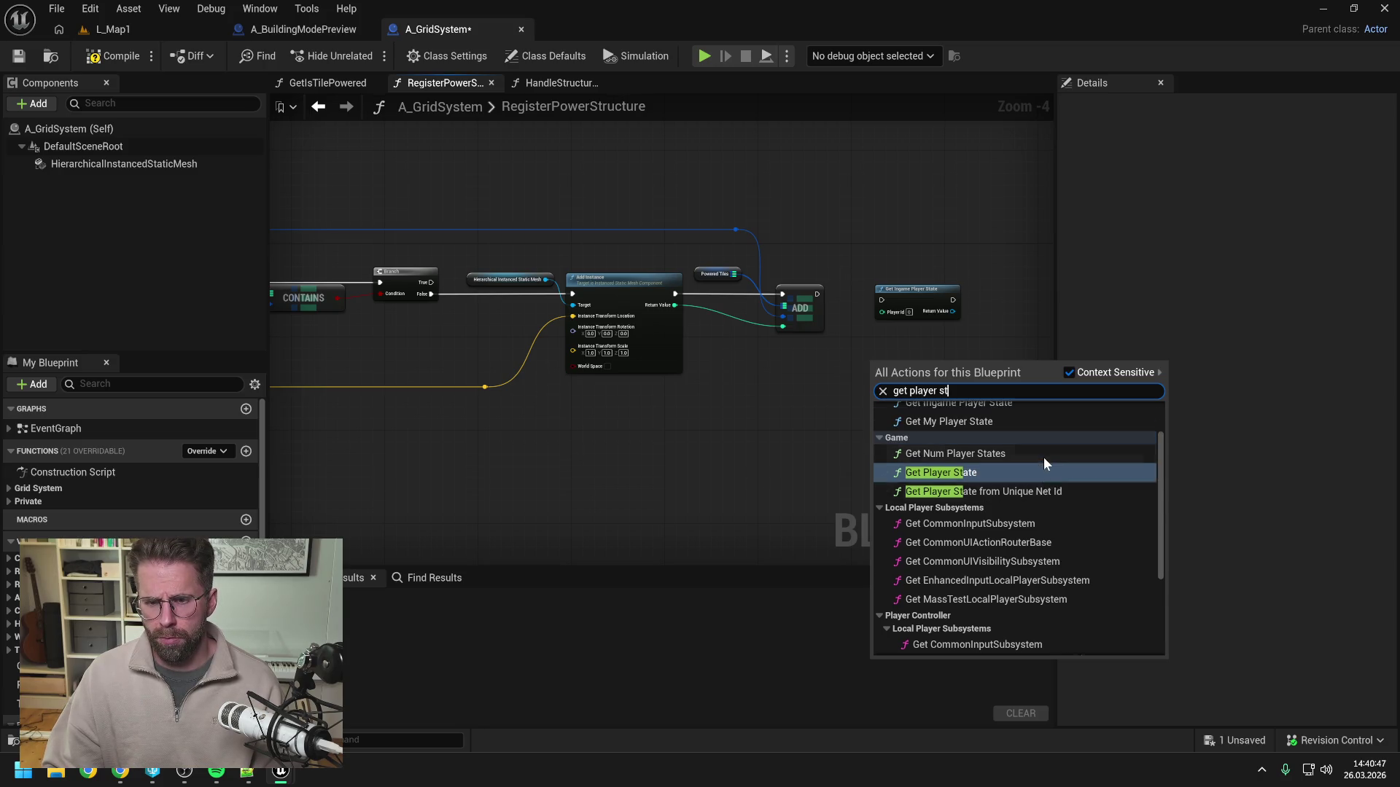
{"action": "scroll", "coordinate": [1035, 470], "scroll_direction": "up", "scroll_amount": 1}
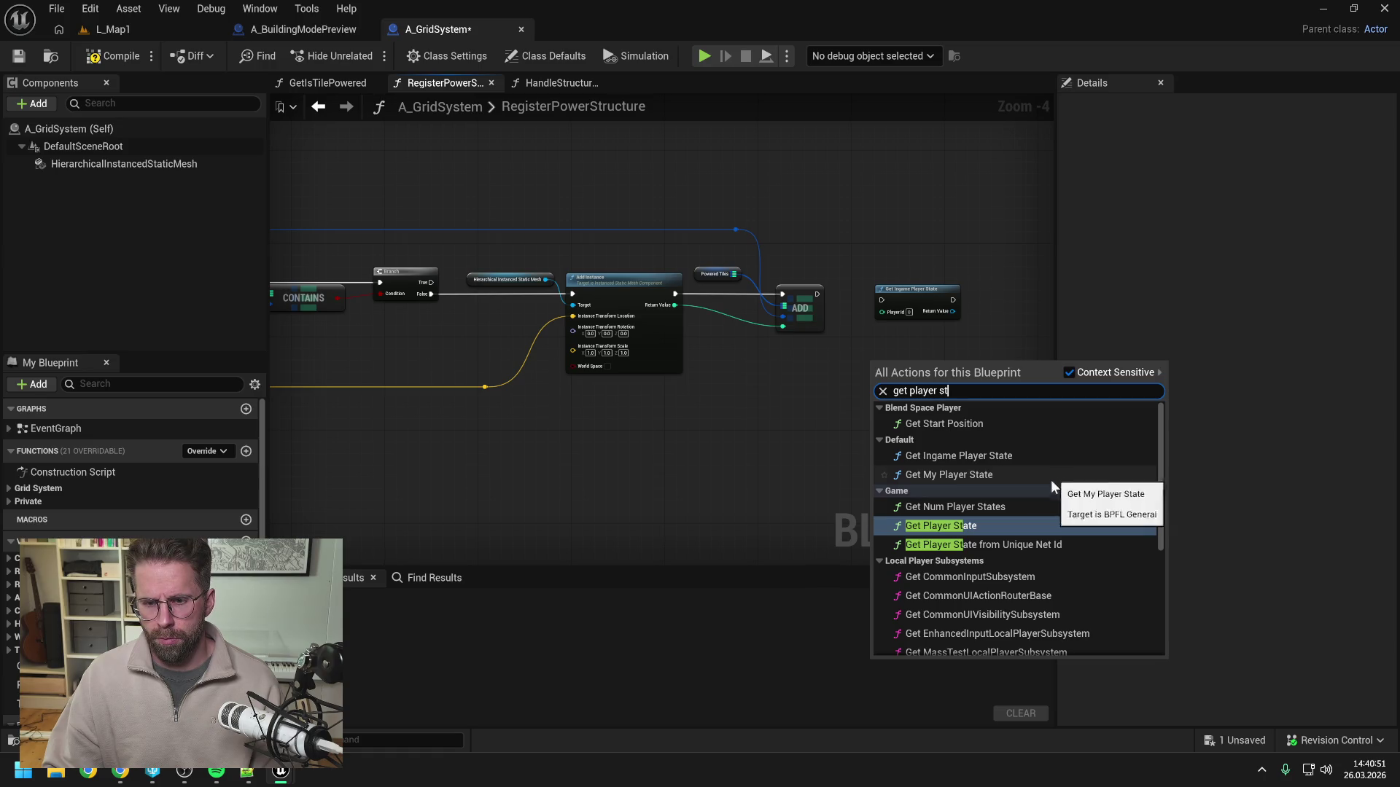
{"action": "scroll", "coordinate": [1019, 496], "scroll_direction": "down", "scroll_amount": 2}
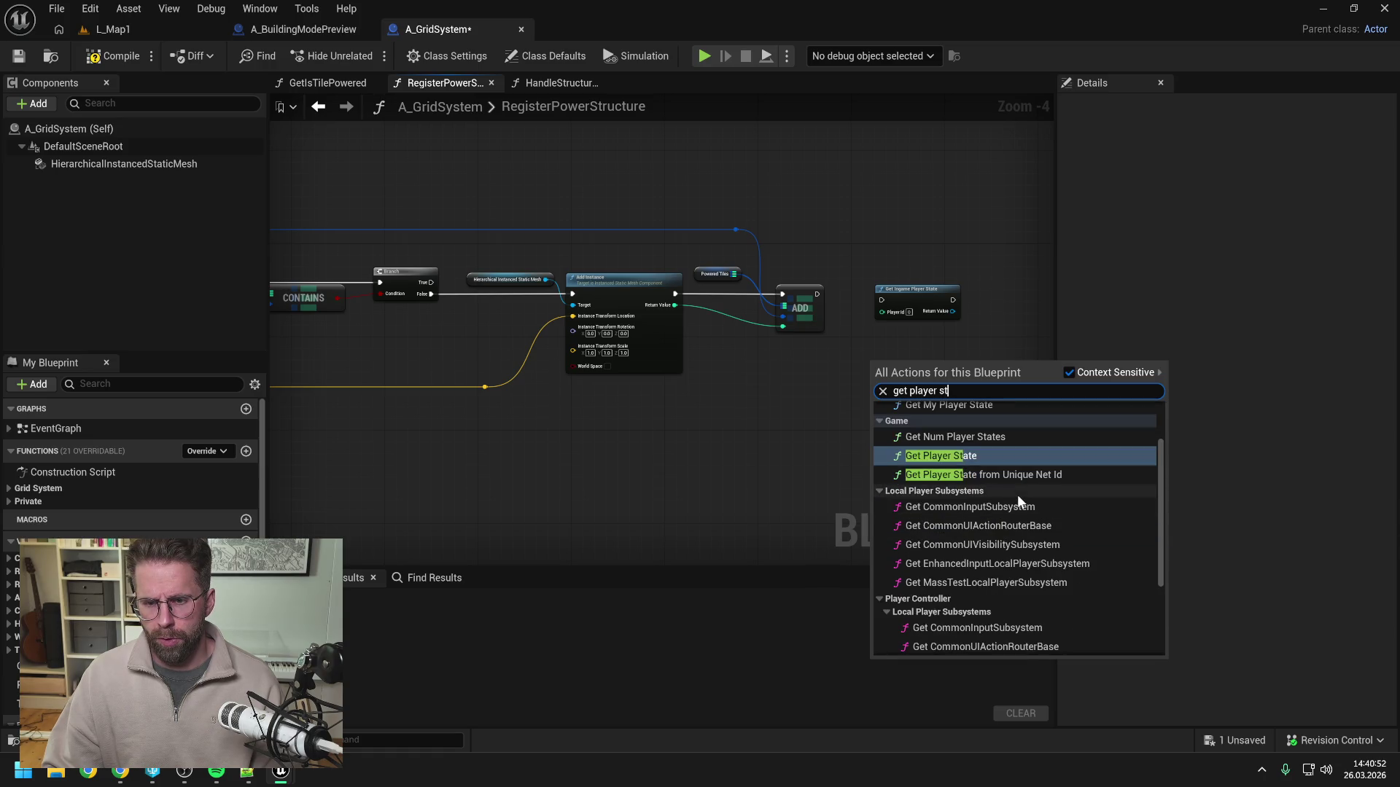
{"action": "left_click", "coordinate": [969, 455]}
{"action": "right_click", "coordinate": [825, 424]}
{"action": "type", "text": "get num"}
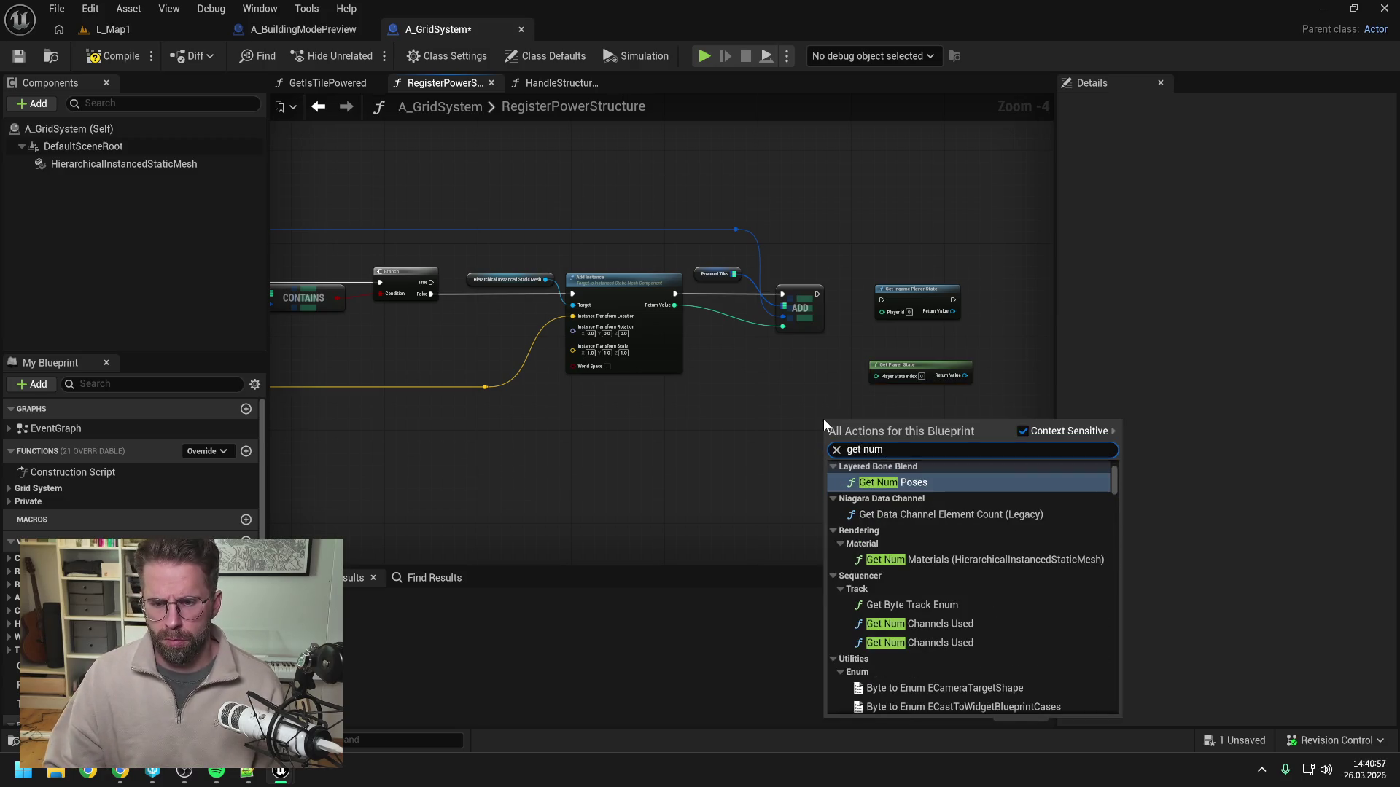
{"action": "left_click", "coordinate": [842, 391]}
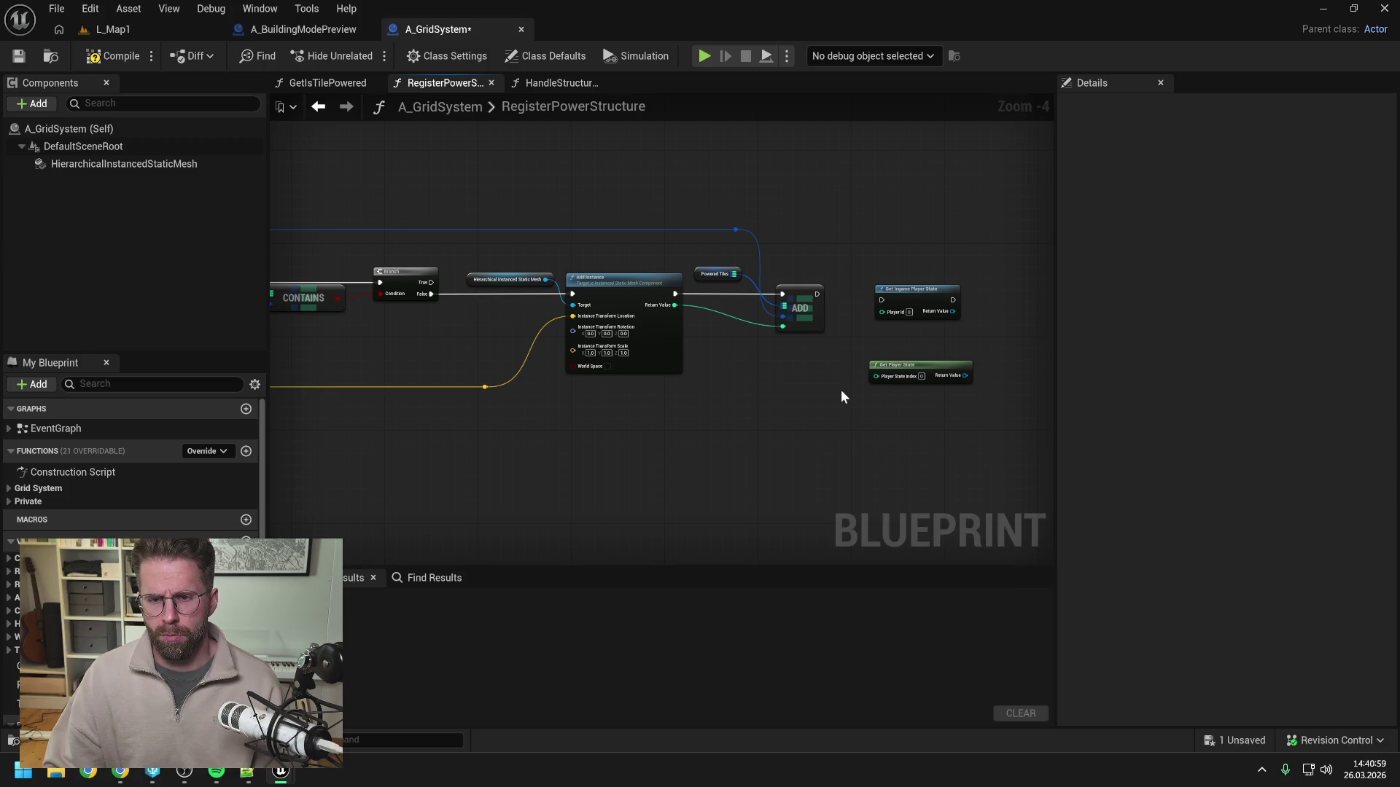
{"action": "left_click_drag", "start_coordinate": [889, 377], "coordinate": [894, 365]}
{"action": "left_click", "coordinate": [828, 387]}
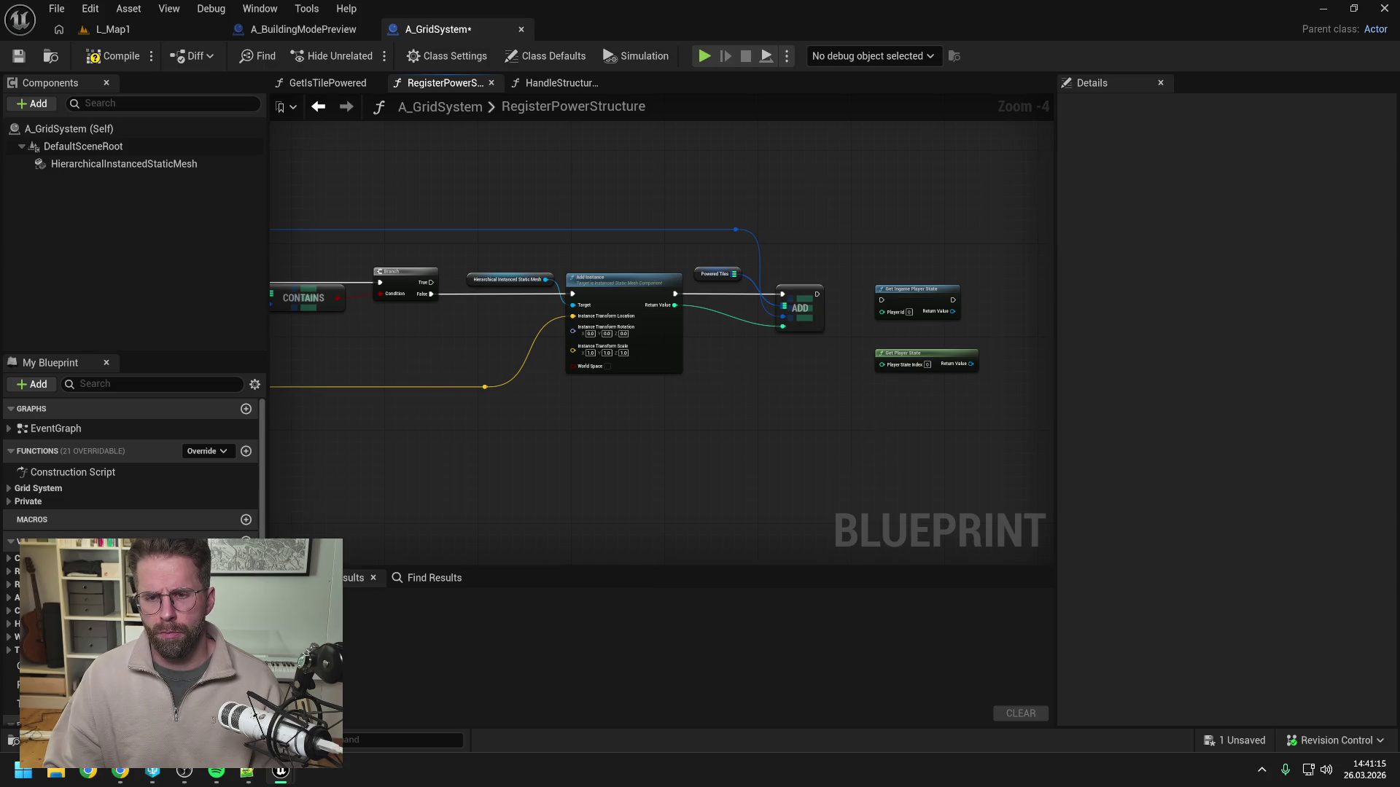
{"action": "left_click_drag", "start_coordinate": [896, 413], "coordinate": [853, 412]}
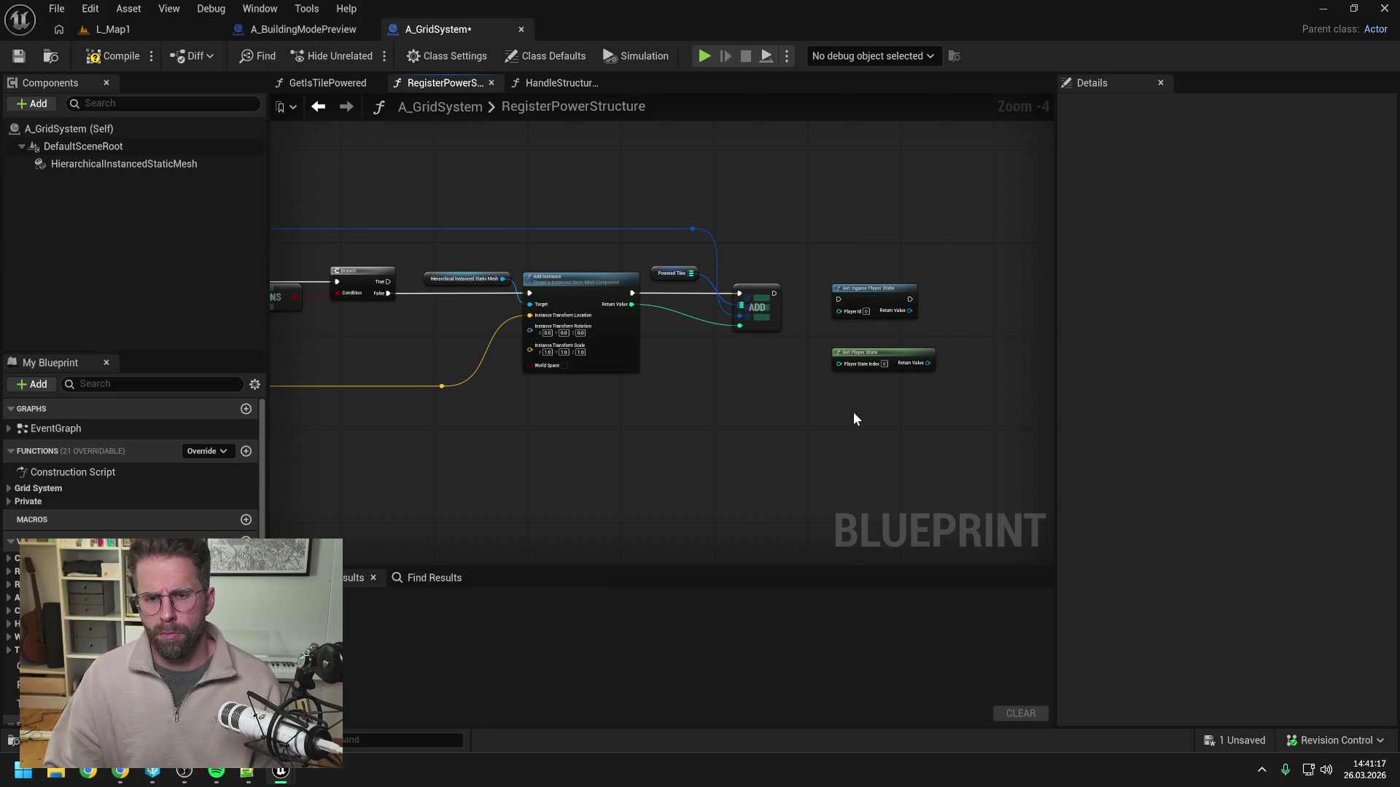
Compile and save A_GridSystem, then bring up the Content Drawer.
{"action": "left_click", "coordinate": [115, 55]}
{"action": "key", "text": "ctrl+s"}
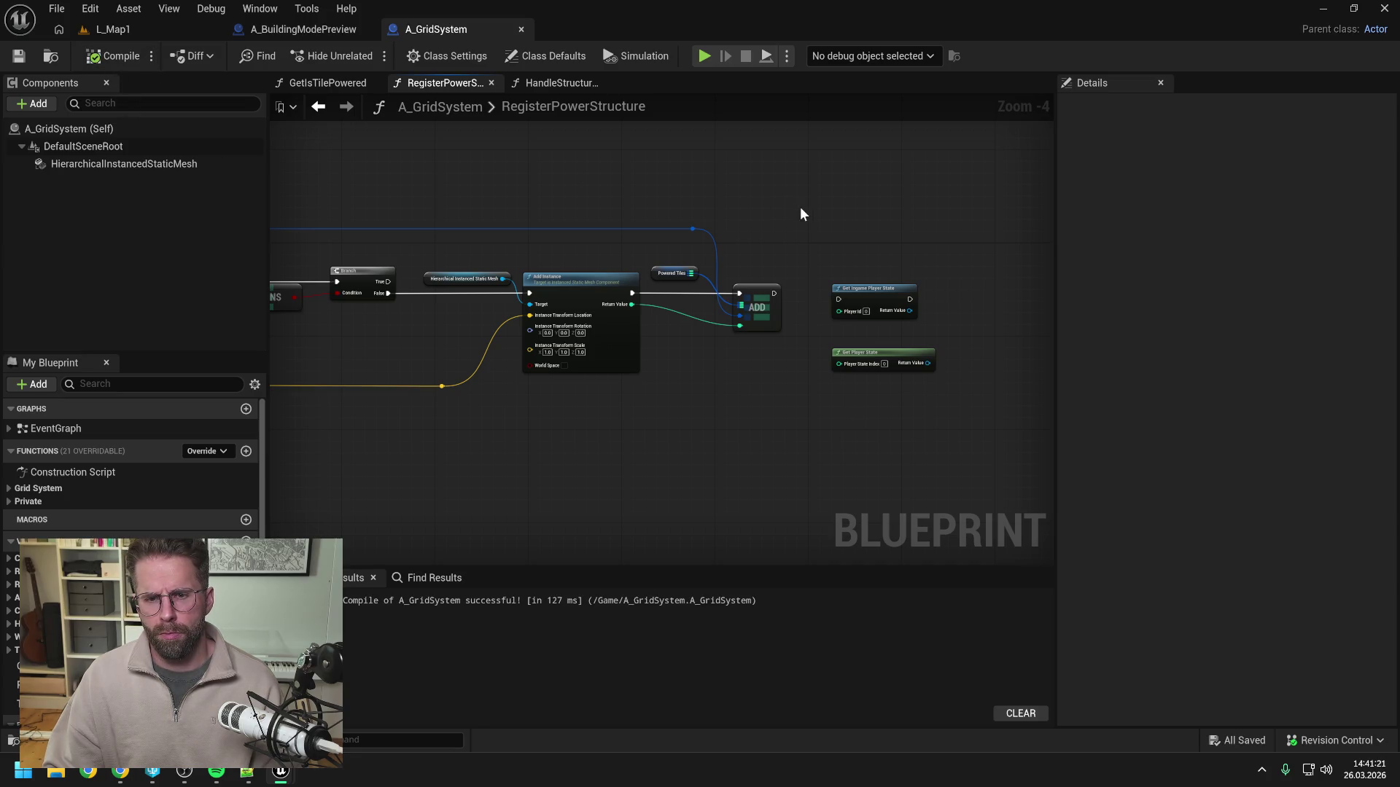
{"action": "key", "text": "ctrl+space"}
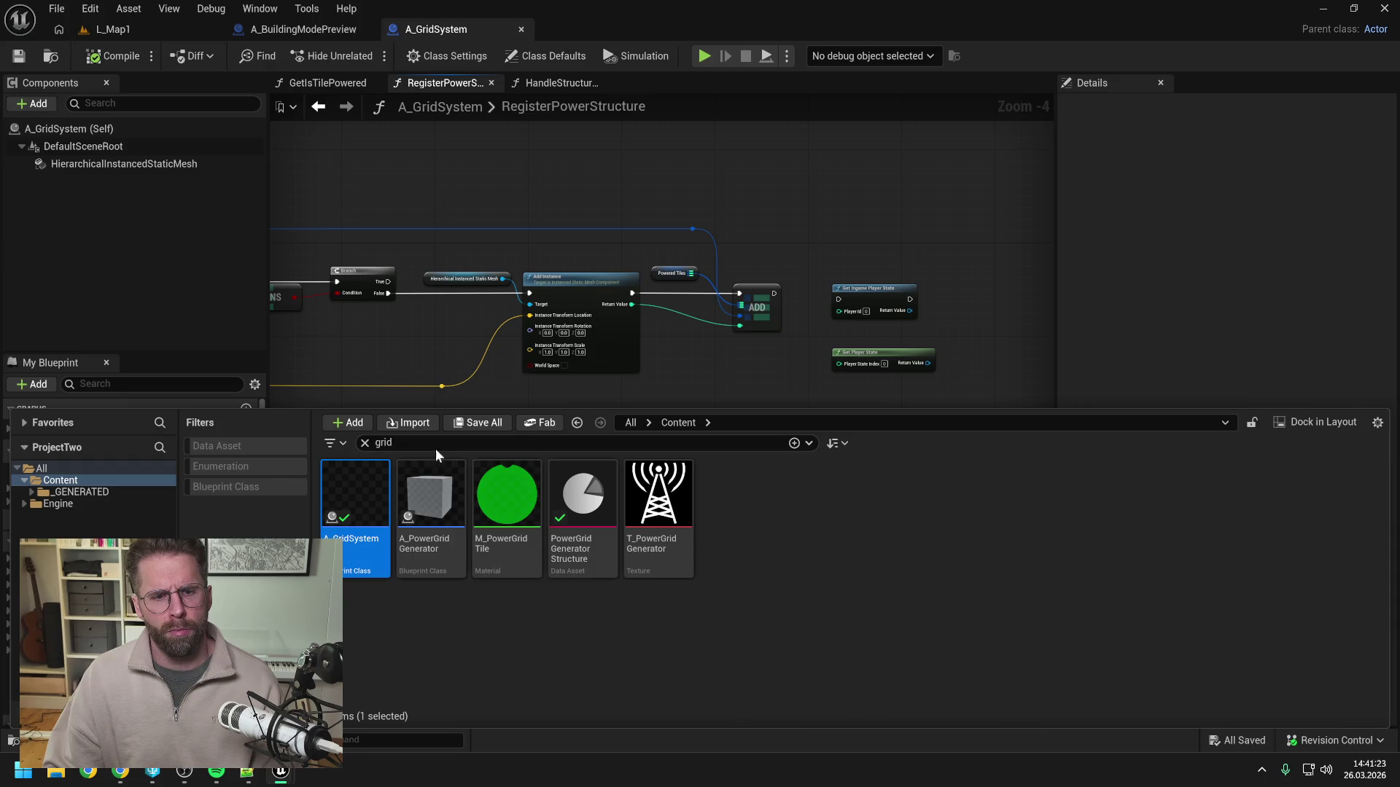
Open BPFL_General and create a GetMyPlayerStates function listed right below GetMyPlayerState.
{"action": "type", "text": "bpfl"}
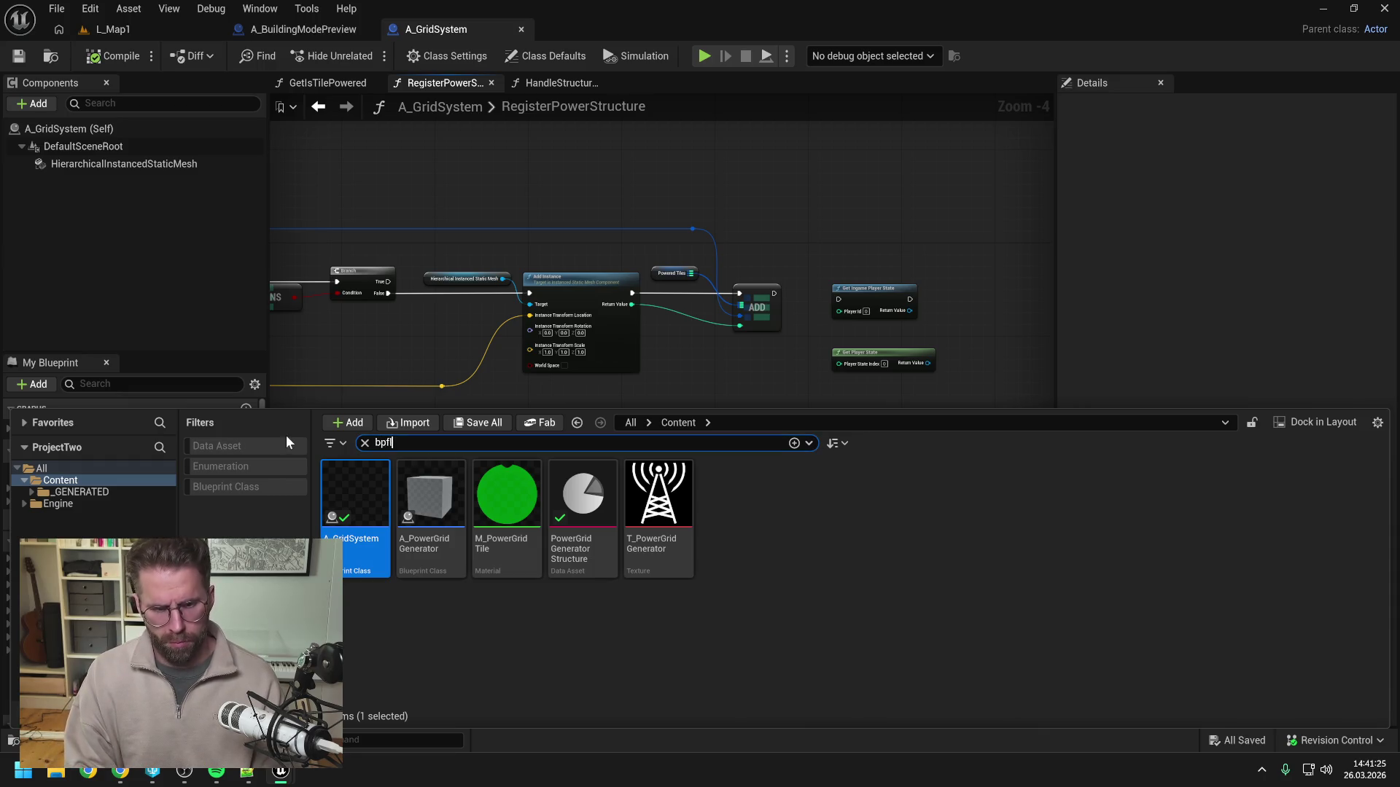
{"action": "double_click", "coordinate": [330, 478]}
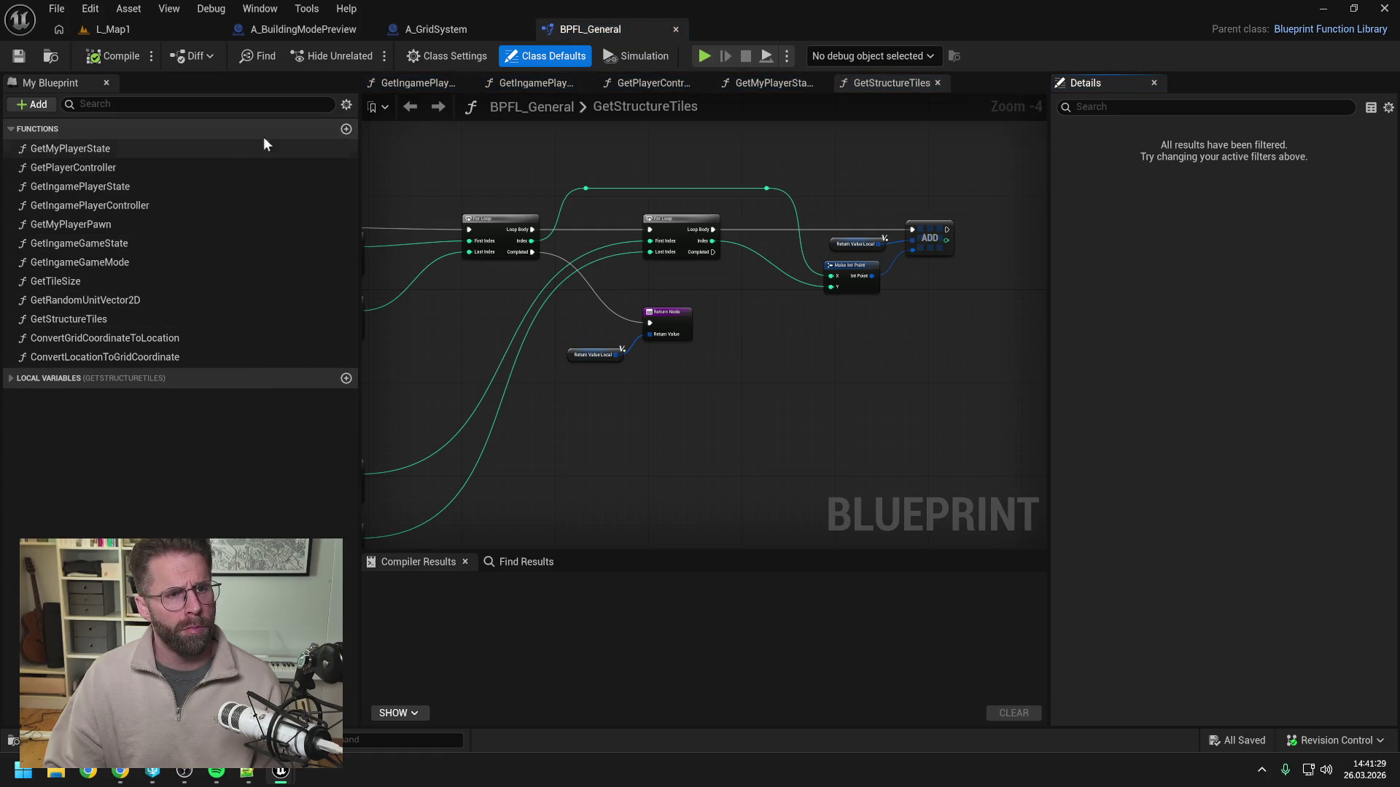
{"action": "left_click", "coordinate": [347, 130]}
{"action": "type", "text": "G"}
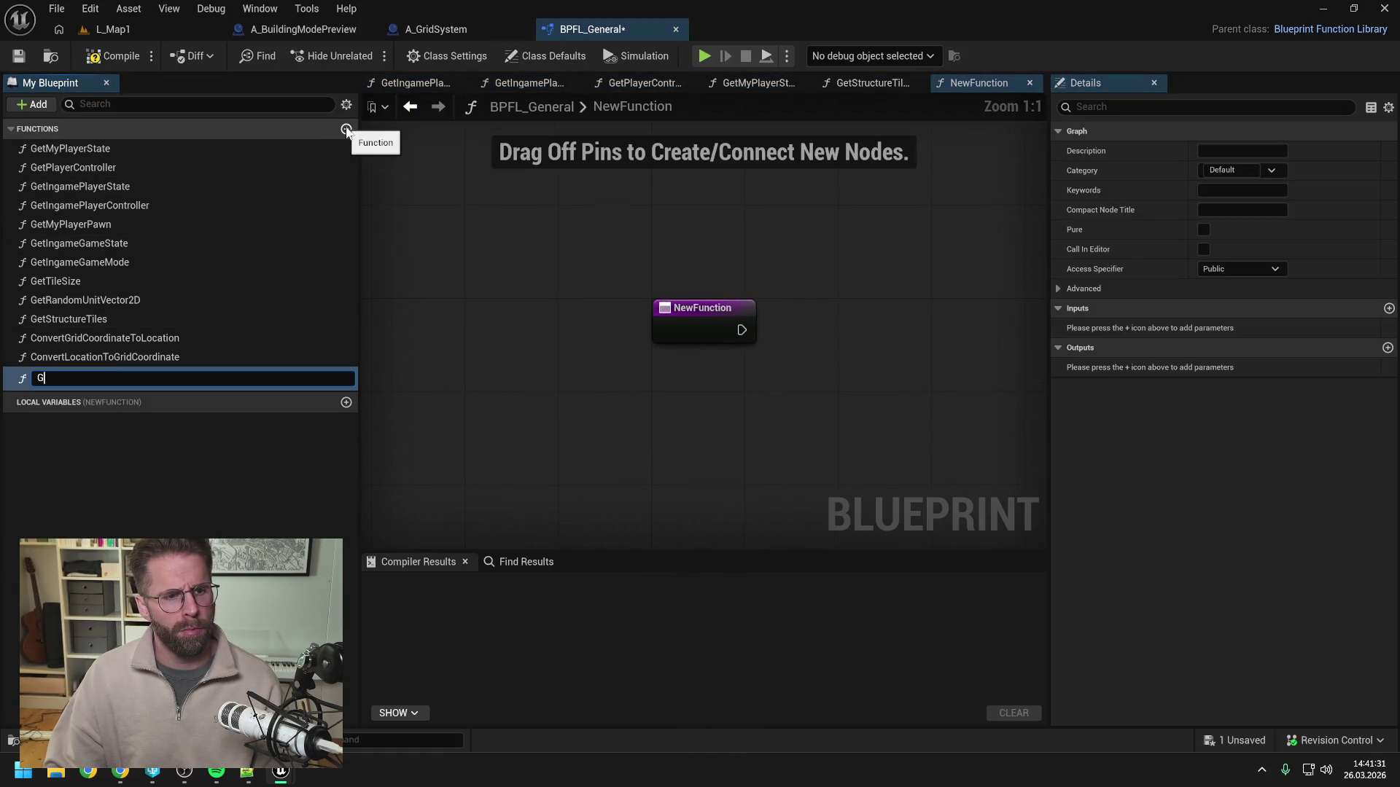
{"action": "type", "text": "etMyPla"}
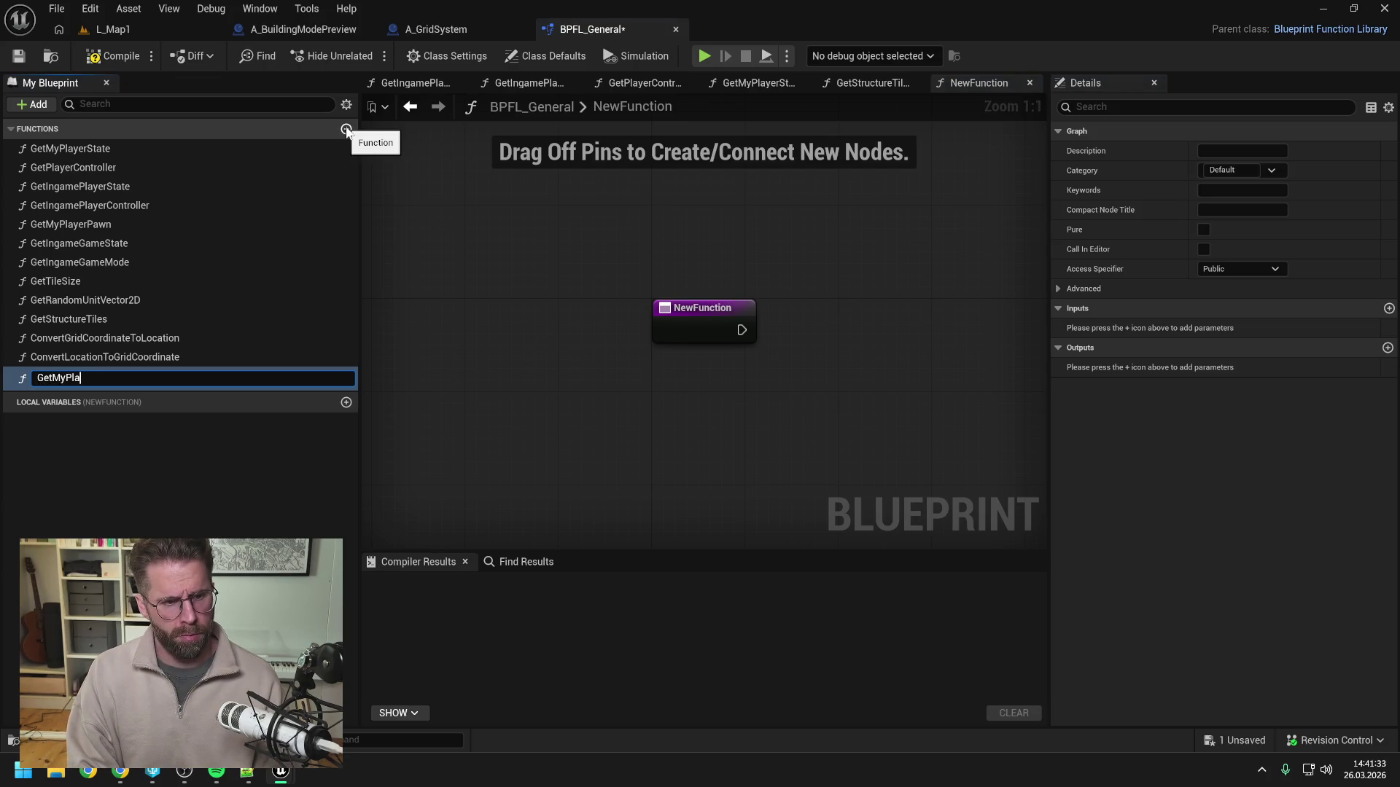
{"action": "type", "text": "yerStates"}
{"action": "key", "text": "Return"}
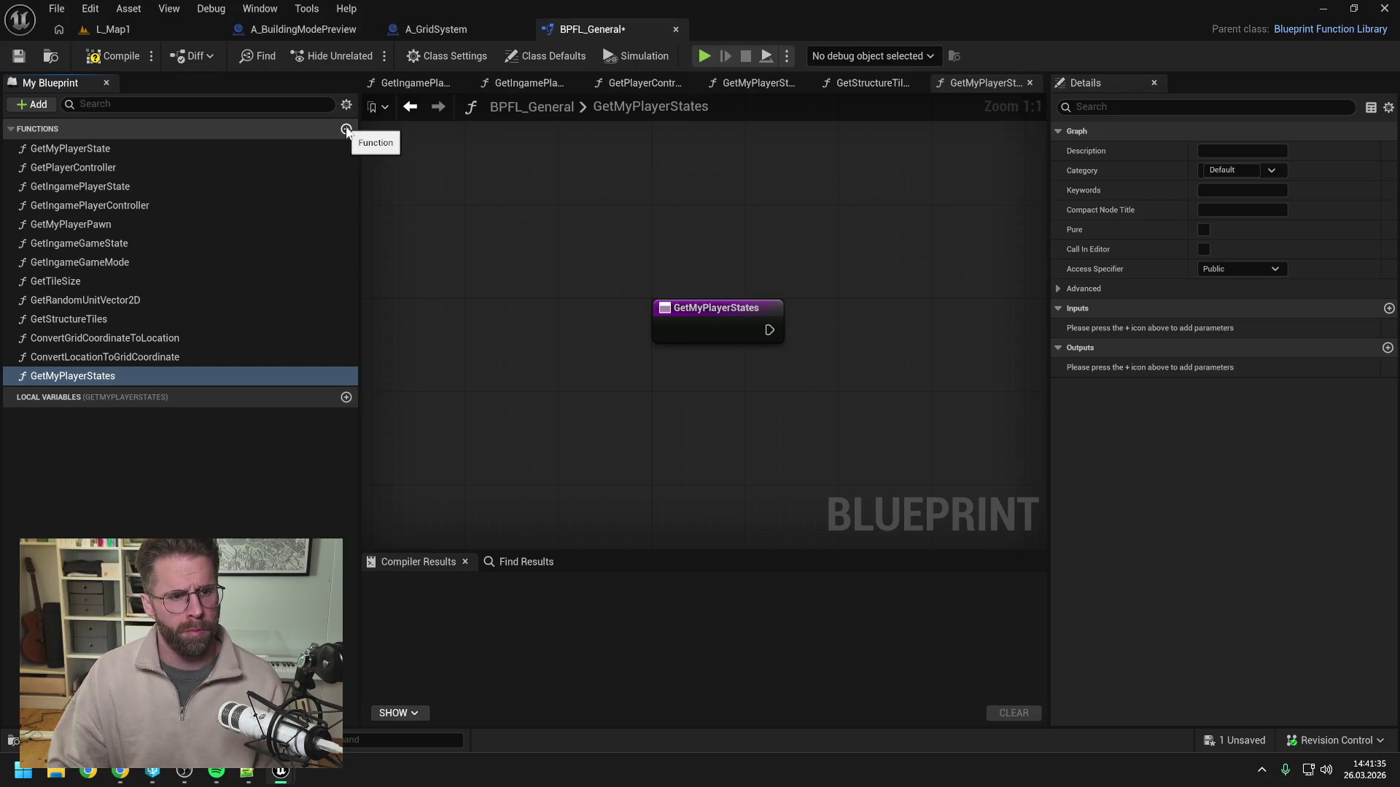
{"action": "left_click_drag", "start_coordinate": [81, 375], "coordinate": [103, 169]}
Copy the World Context, Get Num Player States, For Loop and Get Player State nodes into GetMyPlayerStates.
{"action": "double_click", "coordinate": [102, 150]}
{"action": "left_click_drag", "start_coordinate": [462, 238], "coordinate": [562, 289]}
{"action": "left_click_drag", "start_coordinate": [514, 224], "coordinate": [737, 344]}
{"action": "double_click", "coordinate": [126, 168]}
{"action": "key", "text": "ctrl+v"}
{"action": "left_click_drag", "start_coordinate": [510, 268], "coordinate": [627, 269]}
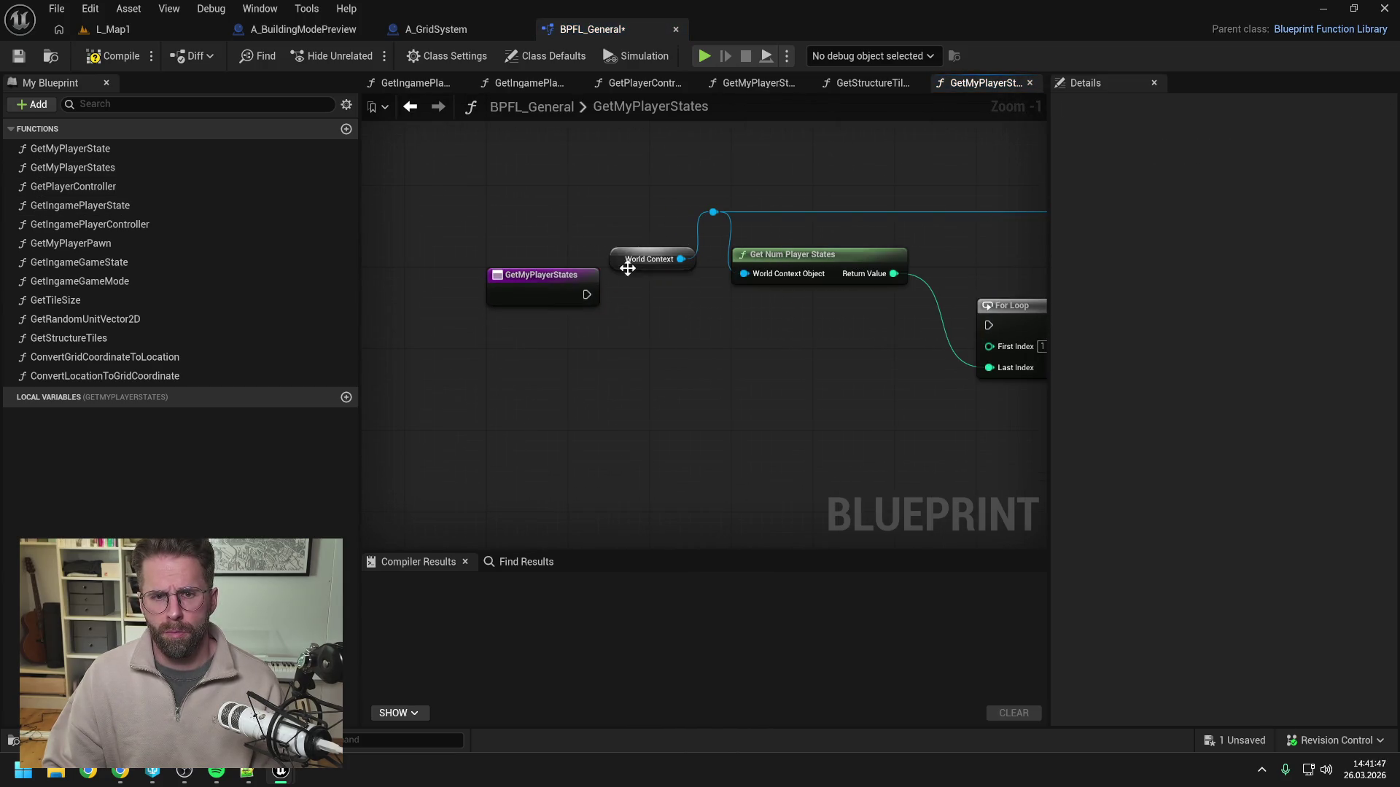
Add a Get World Context node feeding the loop nodes and wire the entry execution to For Loop.
{"action": "right_click", "coordinate": [615, 207]}
{"action": "type", "text": "get world context"}
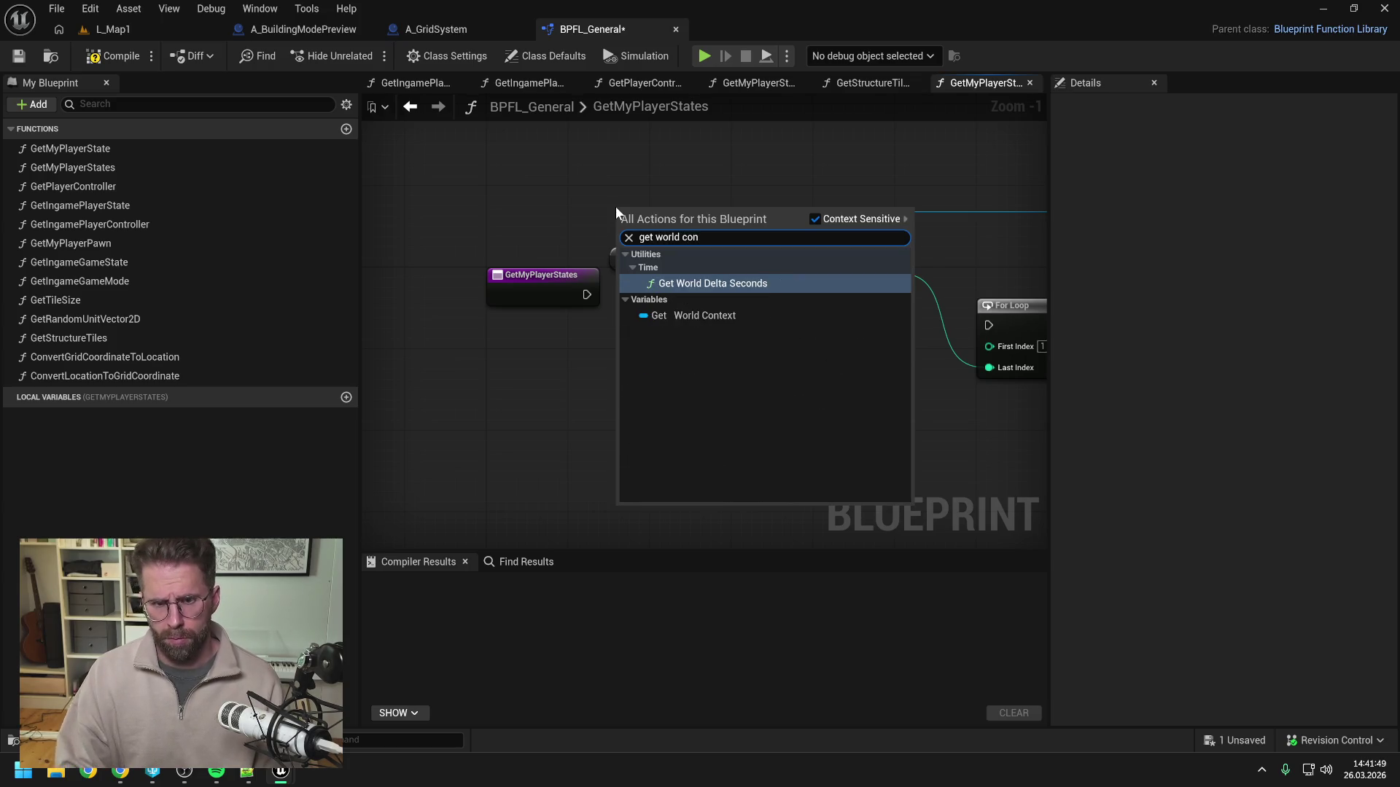
{"action": "left_click", "coordinate": [698, 317]}
{"action": "left_click_drag", "start_coordinate": [681, 218], "coordinate": [710, 211]}
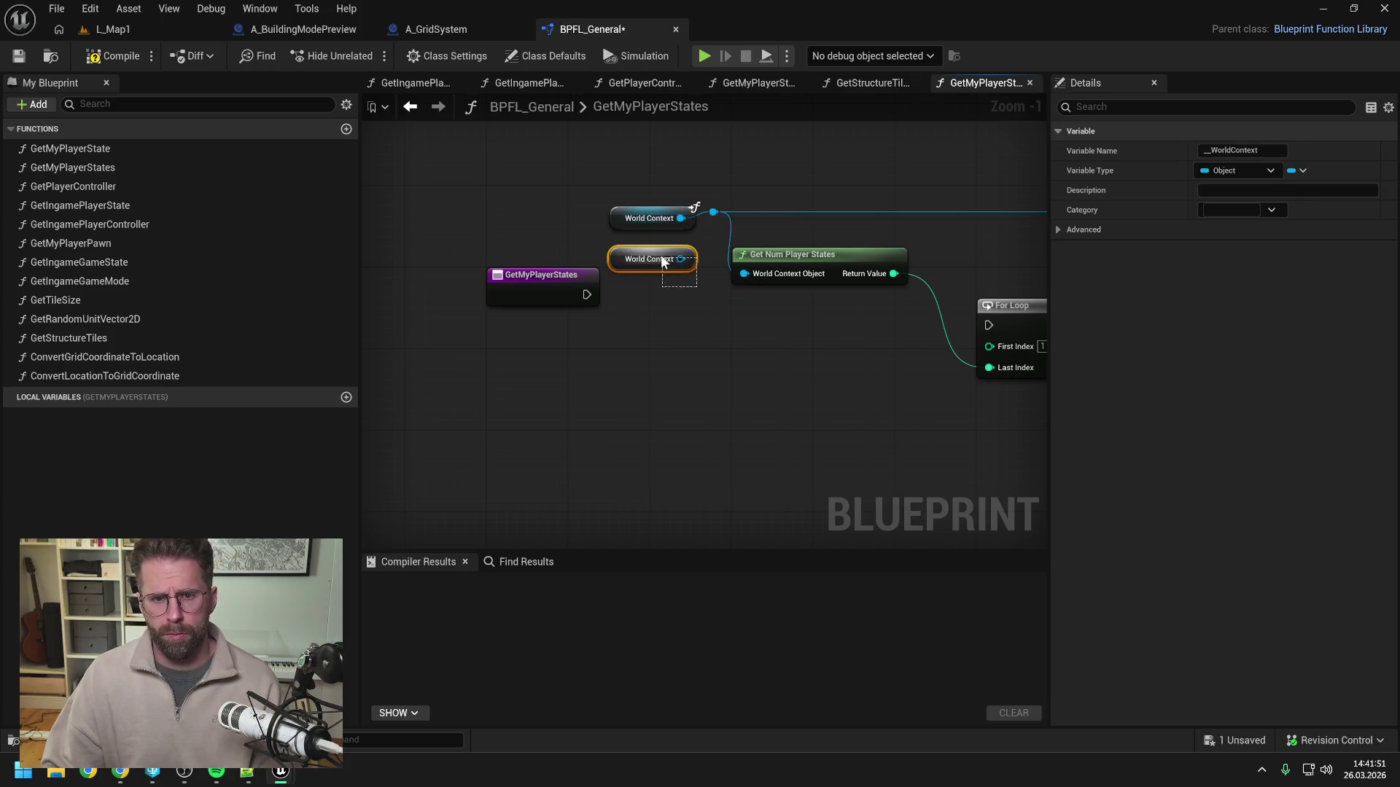
{"action": "left_click", "coordinate": [660, 255]}
{"action": "scroll", "coordinate": [619, 253], "scroll_direction": "down", "scroll_amount": 2}
{"action": "mouse_move", "coordinate": [432, 235]}
{"action": "left_mouse_down"}
{"action": "mouse_move", "coordinate": [546, 283]}
{"action": "mouse_move", "coordinate": [768, 267]}
{"action": "left_mouse_up"}
{"action": "left_click_drag", "start_coordinate": [550, 273], "coordinate": [510, 249]}
{"action": "right_click", "coordinate": [698, 353]}
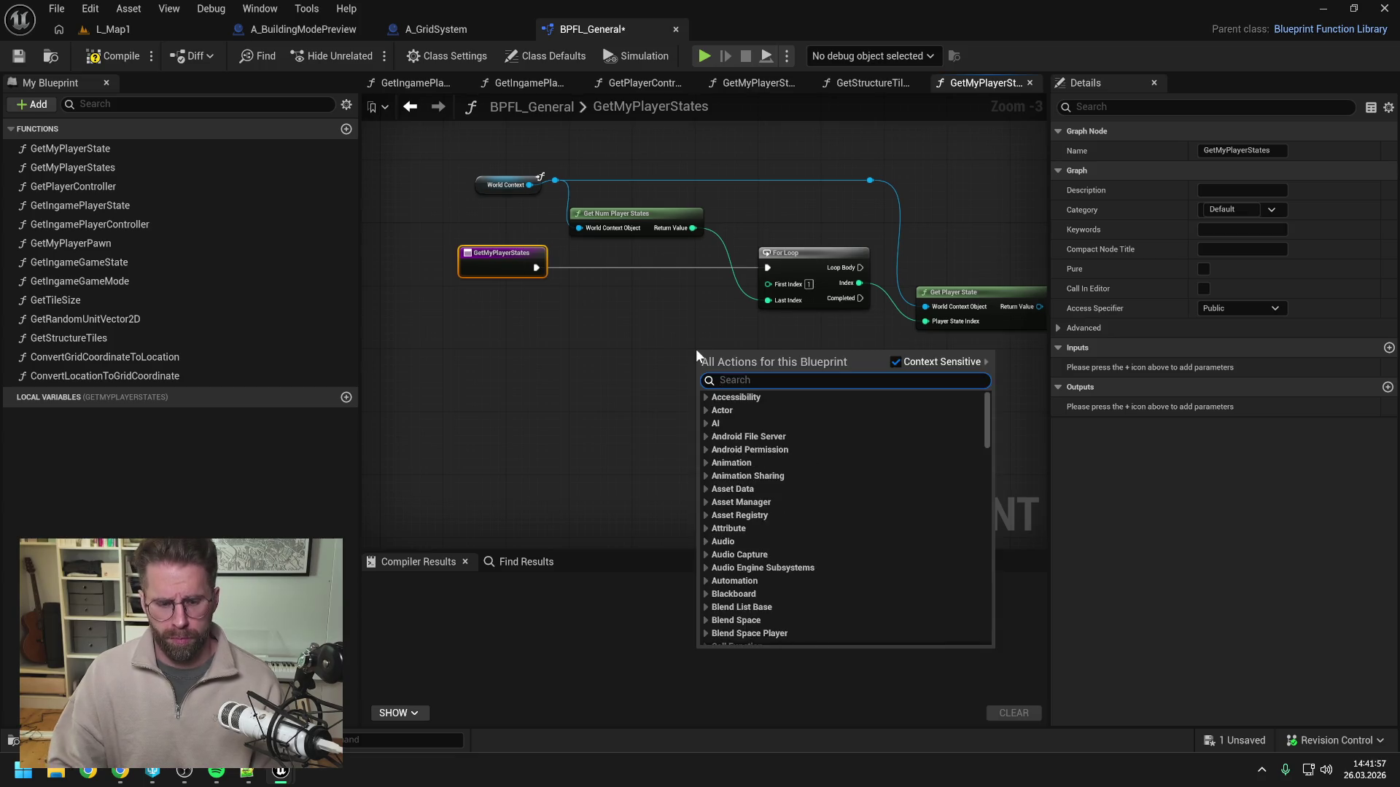
Add a Return Node with a new output, checking GetMyPlayerState's output for comparison.
{"action": "type", "text": "return"}
{"action": "key", "text": "Return"}
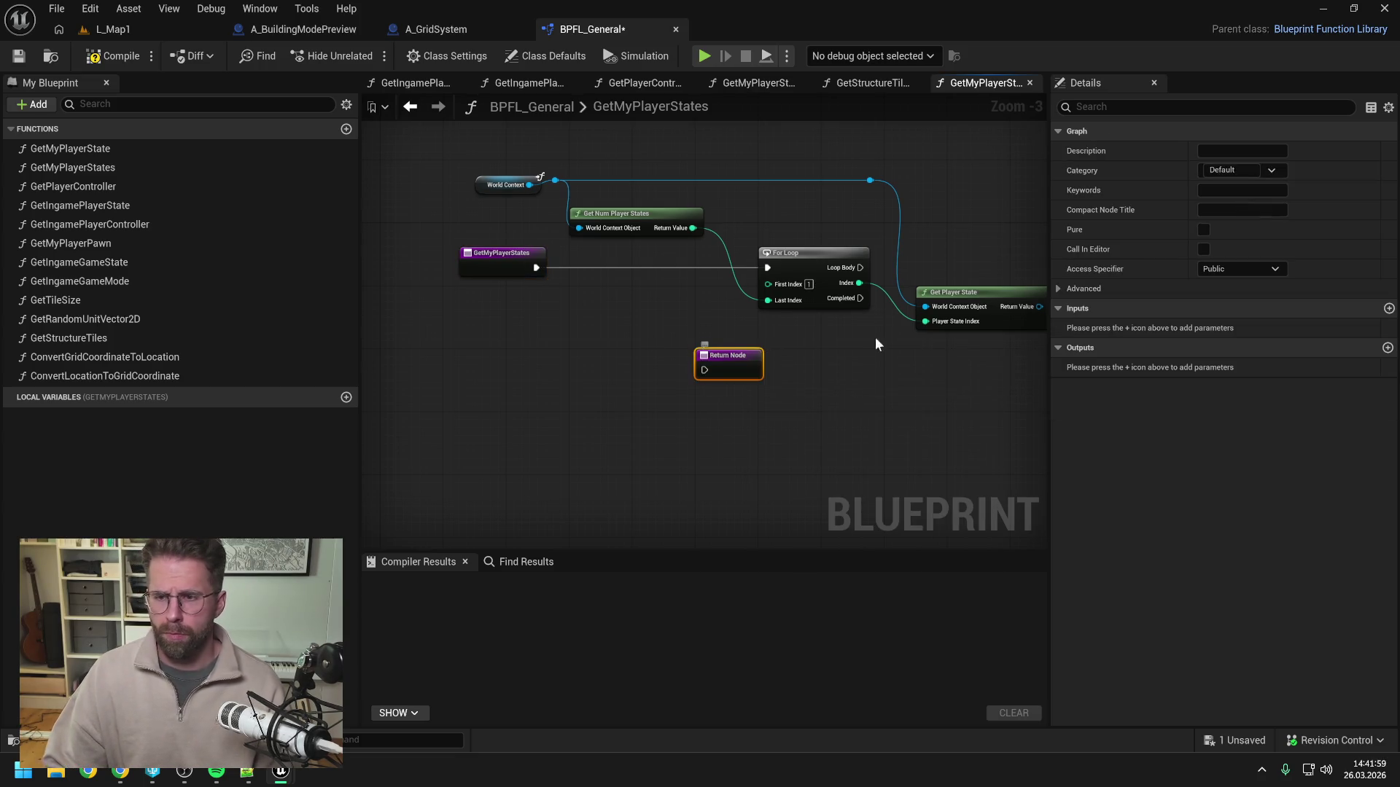
{"action": "left_click", "coordinate": [1388, 348]}
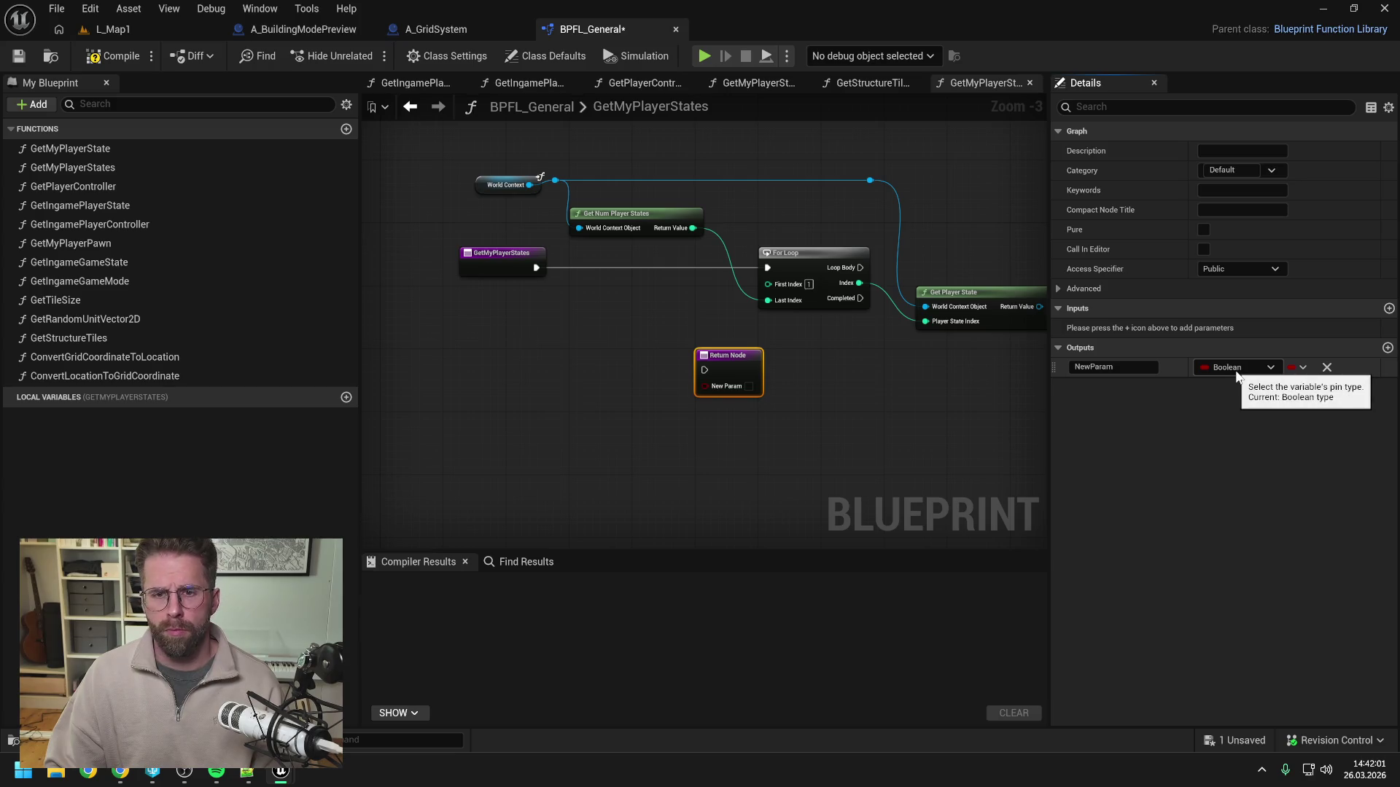
{"action": "double_click", "coordinate": [117, 148]}
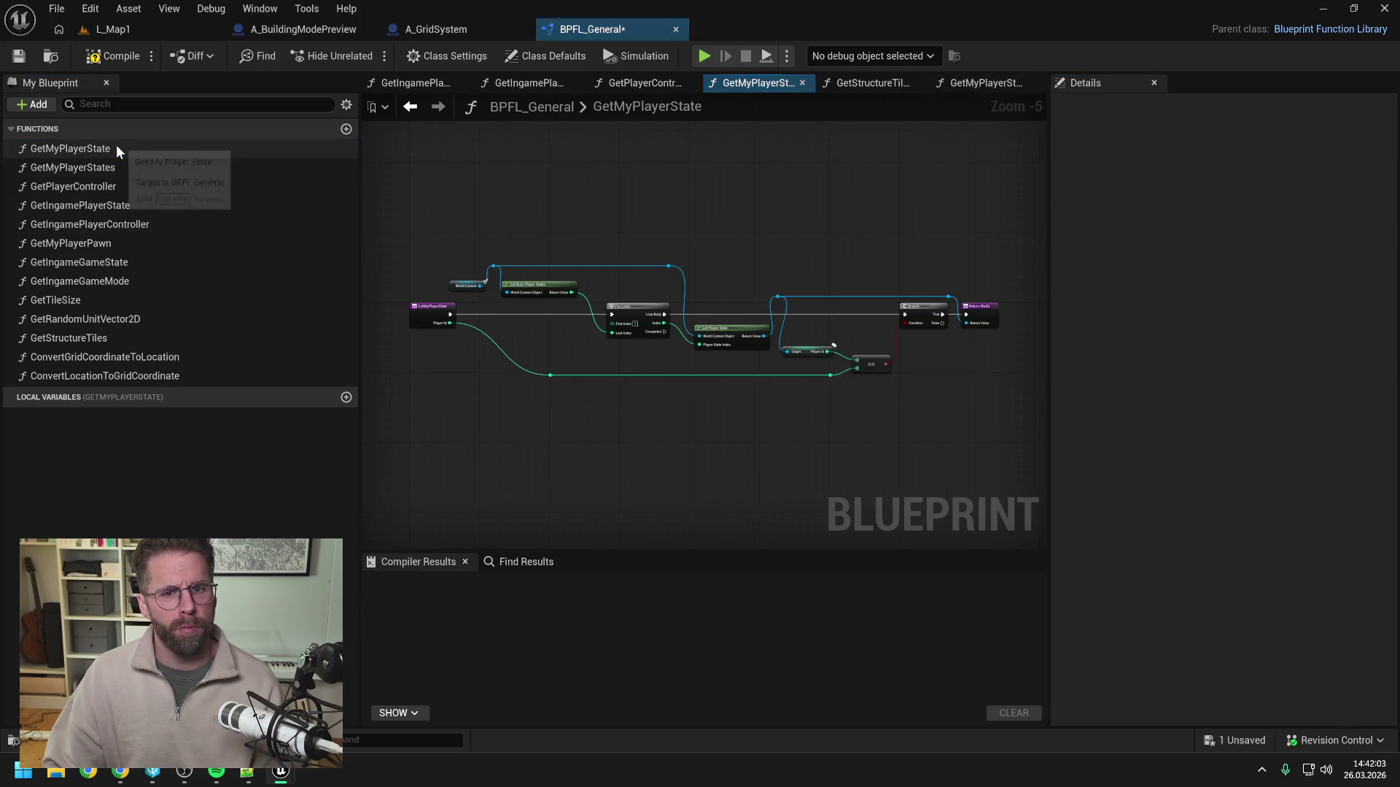
{"action": "scroll", "coordinate": [721, 336], "scroll_direction": "up", "scroll_amount": 1}
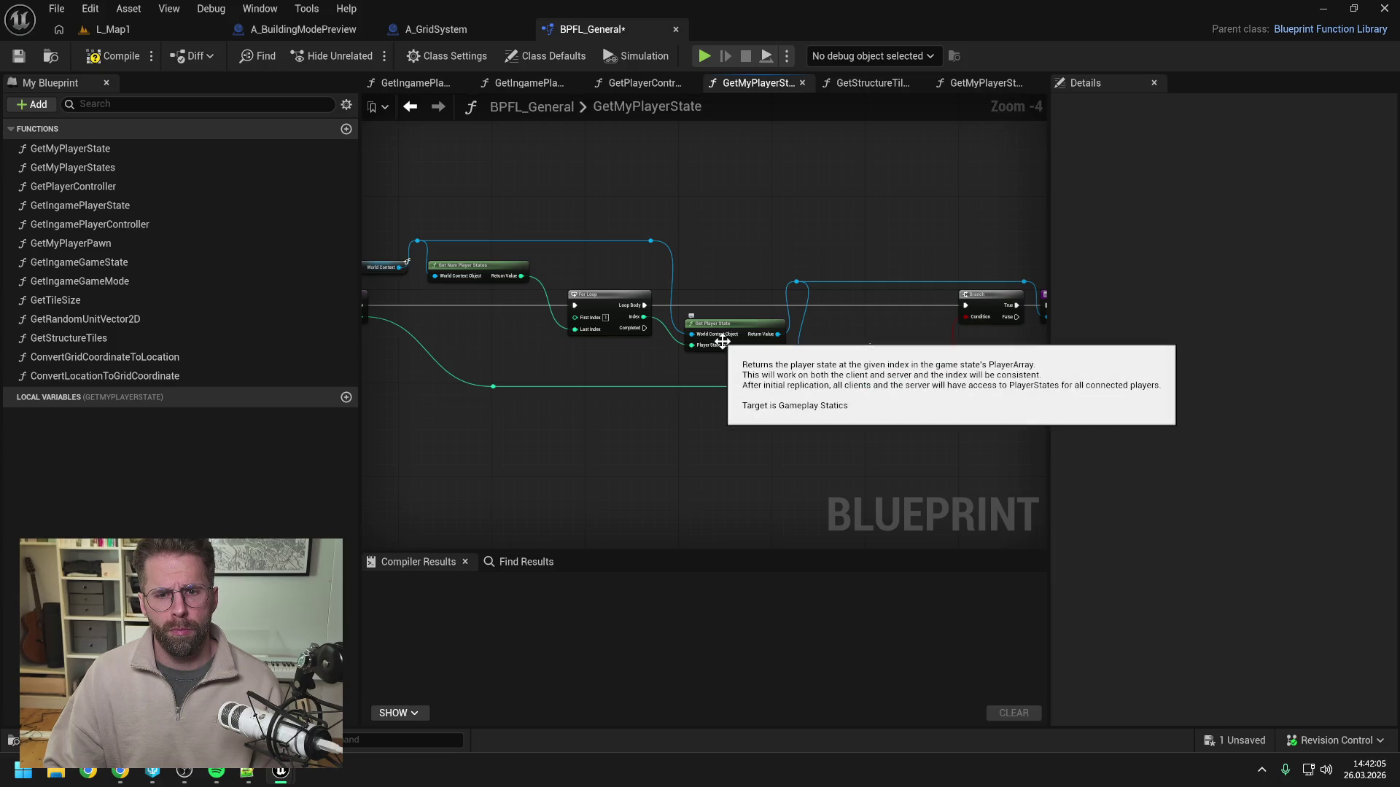
{"action": "left_click_drag", "start_coordinate": [767, 372], "coordinate": [775, 330]}
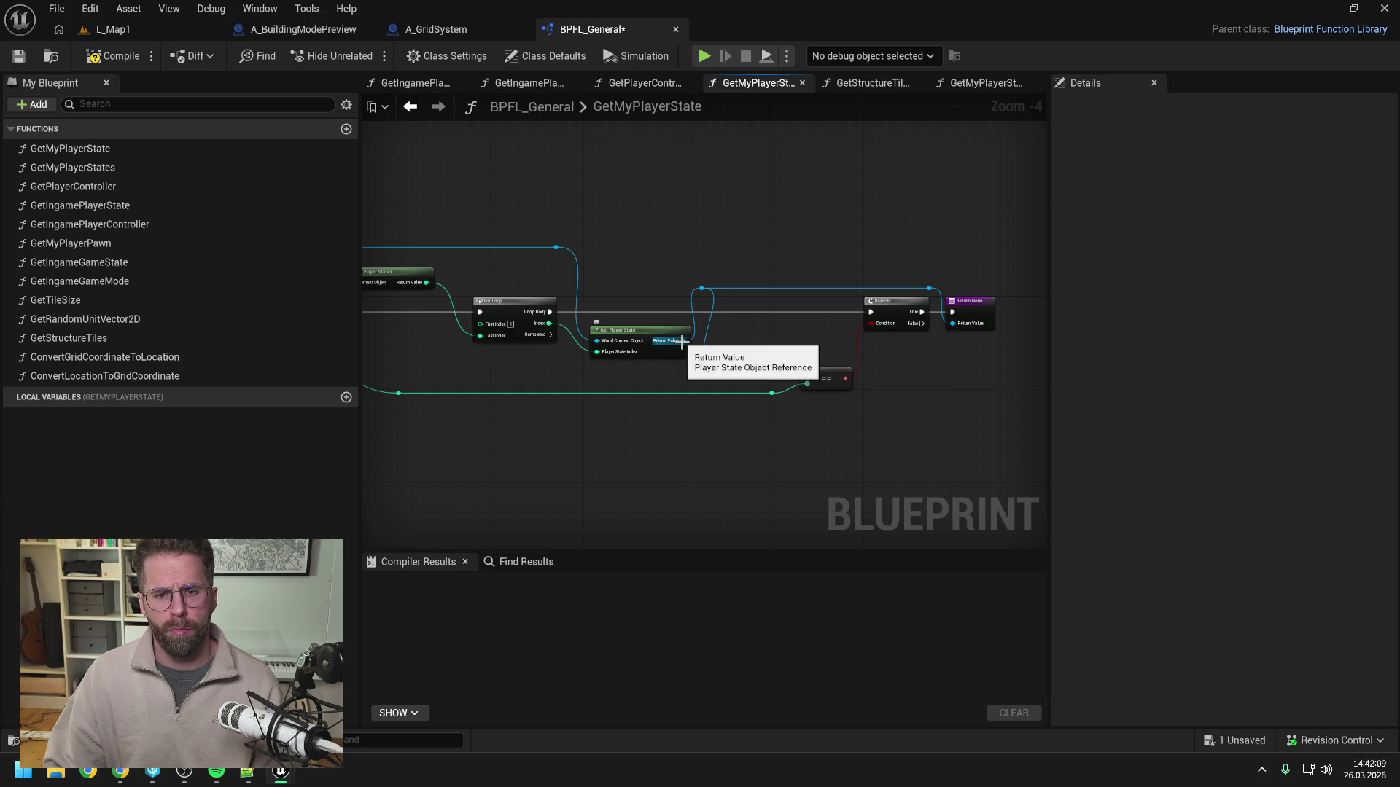
{"action": "double_click", "coordinate": [83, 167]}
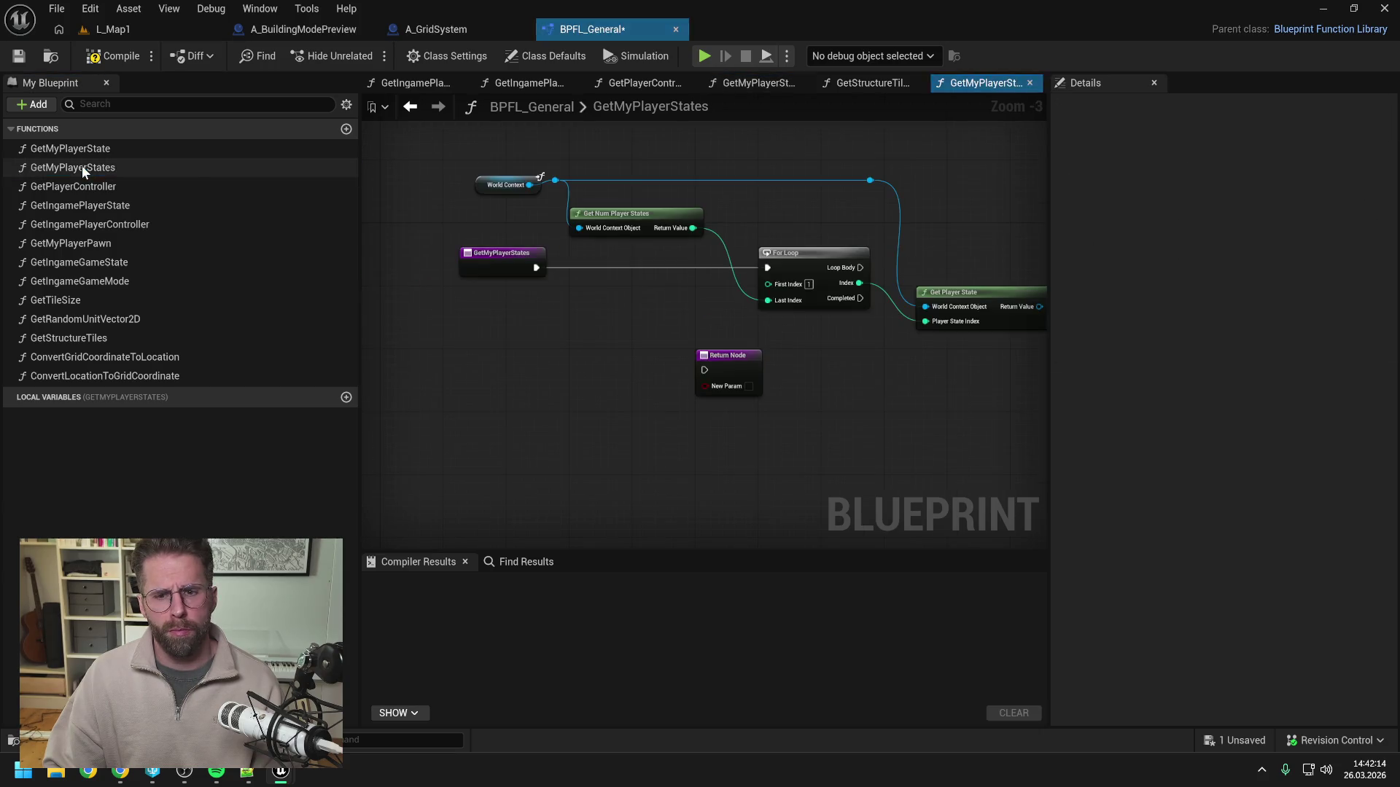
Make the output an array of Player State references named ReturnValue and save BPFL_General.
{"action": "left_click", "coordinate": [729, 363]}
{"action": "left_click", "coordinate": [1237, 367]}
{"action": "type", "text": "player sta"}
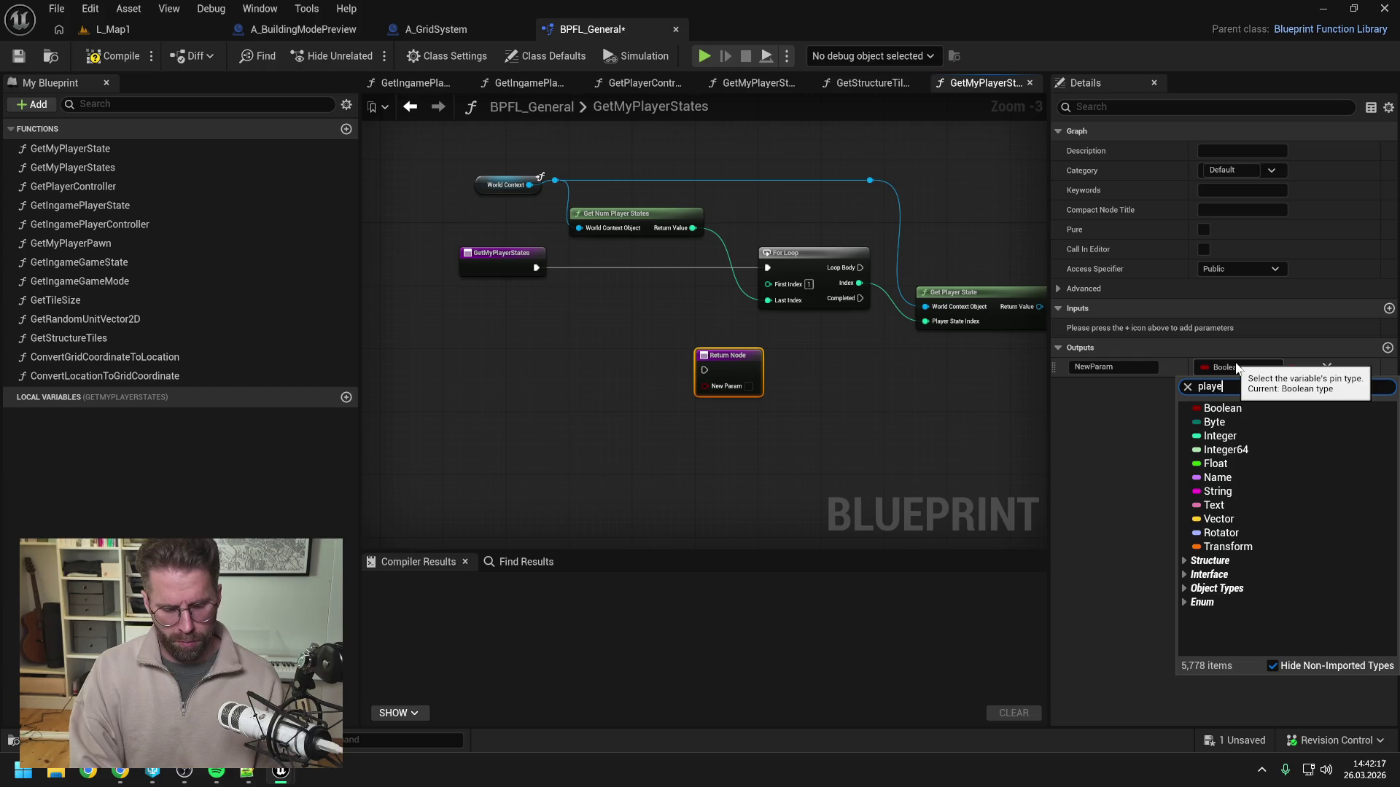
{"action": "type", "text": "te"}
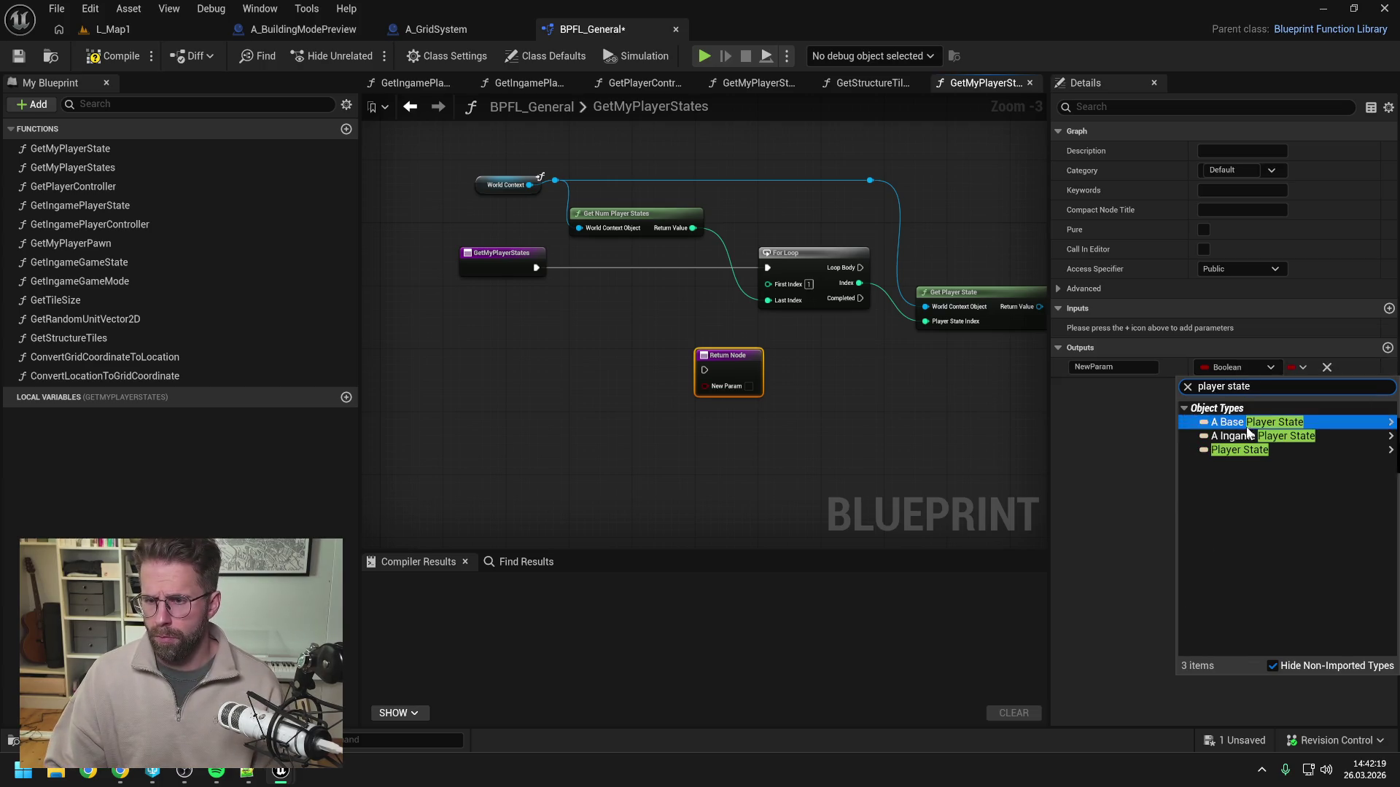
{"action": "mouse_move", "coordinate": [1237, 452]}
{"action": "left_click", "coordinate": [1138, 451]}
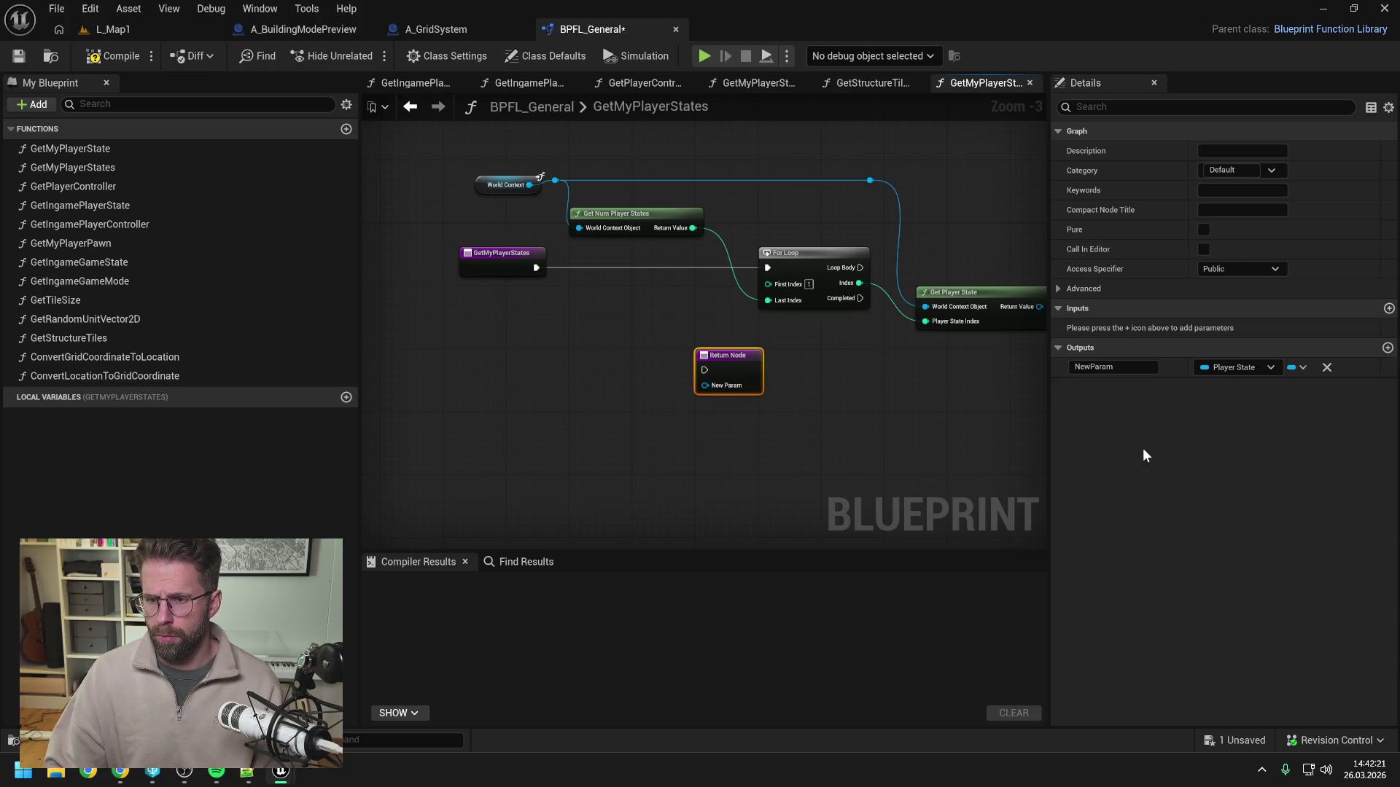
{"action": "left_click", "coordinate": [1116, 367]}
{"action": "type", "text": "ReturnValue"}
{"action": "key", "text": "Return"}
{"action": "key", "text": "ctrl+s"}
{"action": "left_click", "coordinate": [1297, 369]}
{"action": "left_click", "coordinate": [1285, 414]}
{"action": "left_click_drag", "start_coordinate": [820, 377], "coordinate": [676, 349]}
{"action": "key", "text": "ctrl+s"}
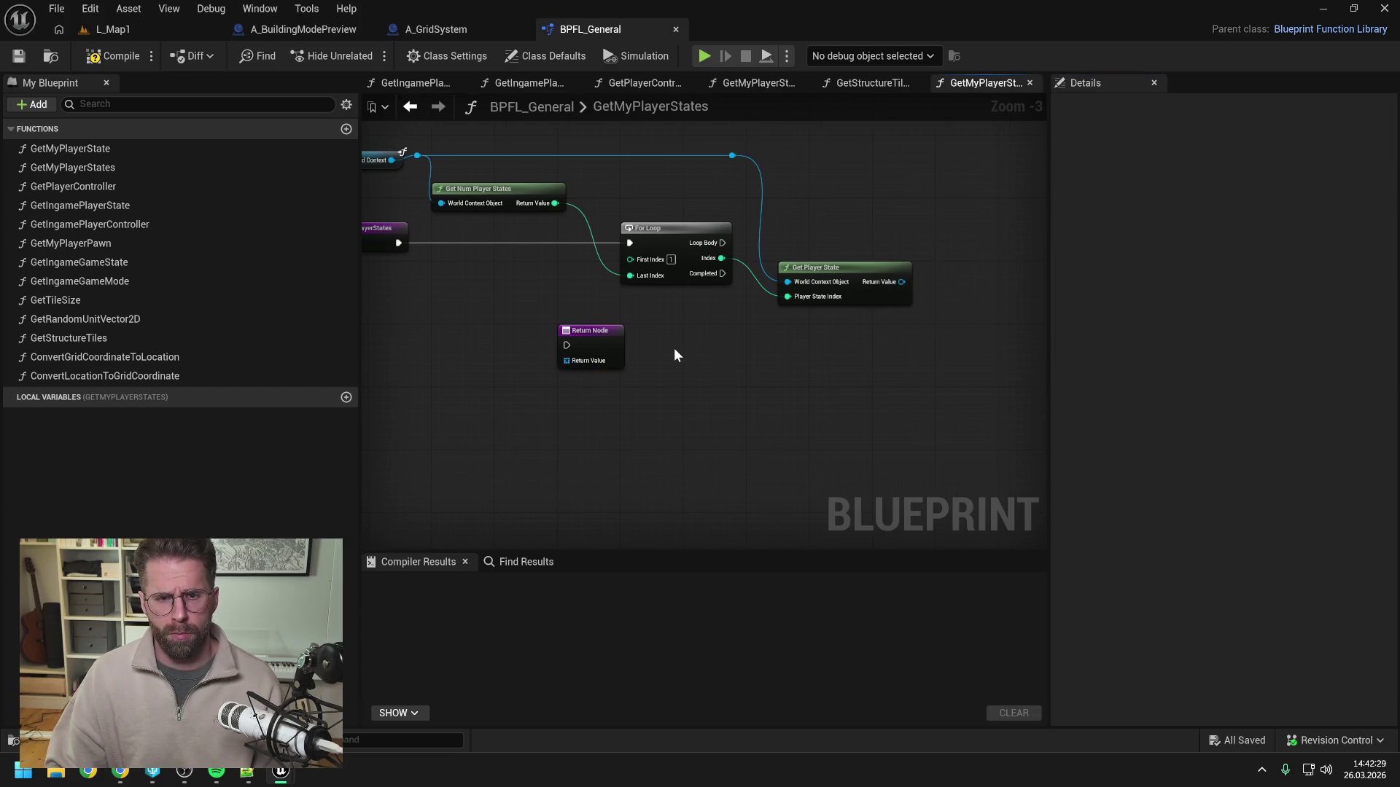
Promote the Return Value pin to a local variable named ReturnValueLocal and save.
{"action": "left_click_drag", "start_coordinate": [567, 360], "coordinate": [509, 386]}
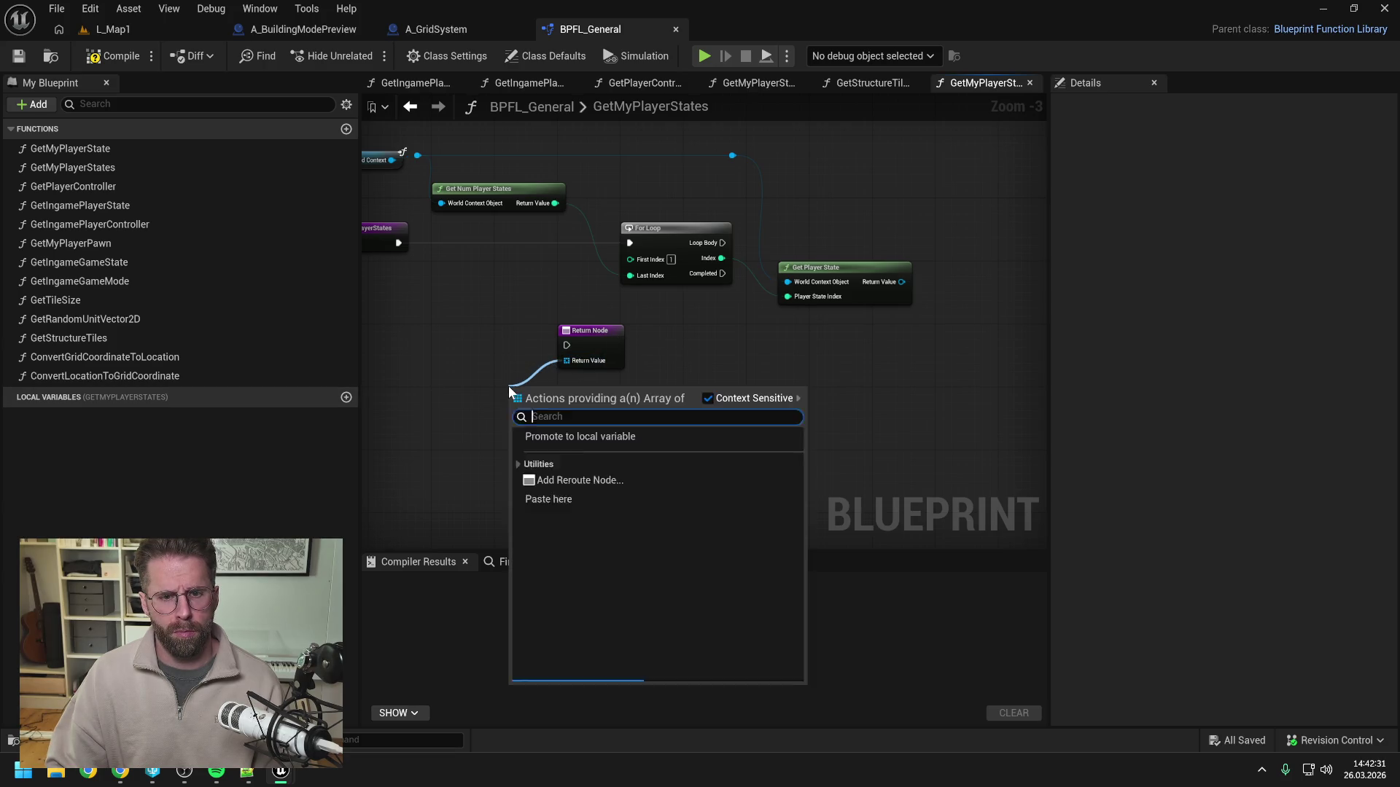
{"action": "left_click", "coordinate": [562, 455]}
{"action": "type", "text": "ReturnValueLocal"}
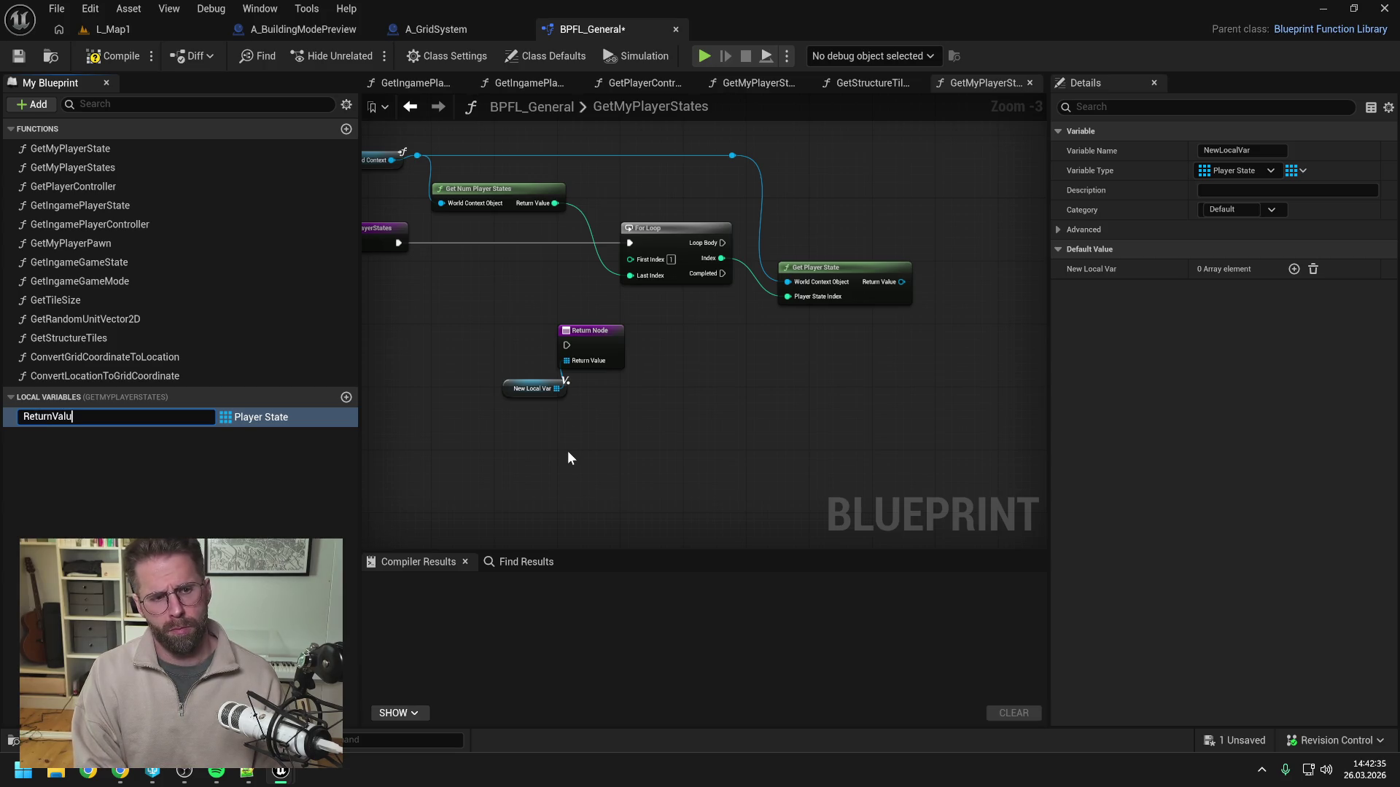
{"action": "key", "text": "Return"}
{"action": "key", "text": "ctrl+s"}
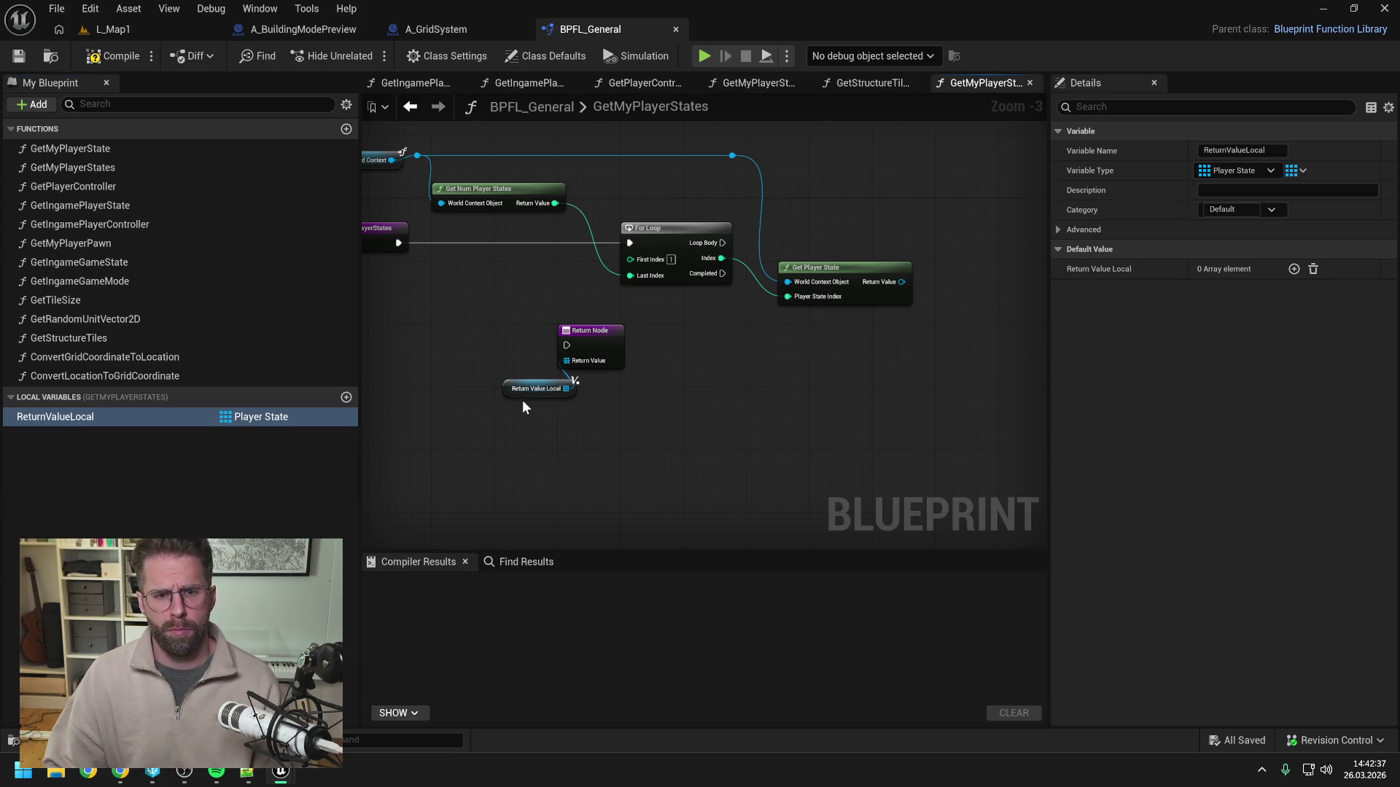
In Loop Body, add each Get Player State result to ReturnValueLocal with an array Add node.
{"action": "mouse_move", "coordinate": [88, 417]}
{"action": "left_mouse_down"}
{"action": "mouse_move", "coordinate": [802, 175]}
{"action": "mouse_move", "coordinate": [941, 198]}
{"action": "left_mouse_up"}
{"action": "left_click", "coordinate": [837, 191]}
{"action": "type", "text": "add"}
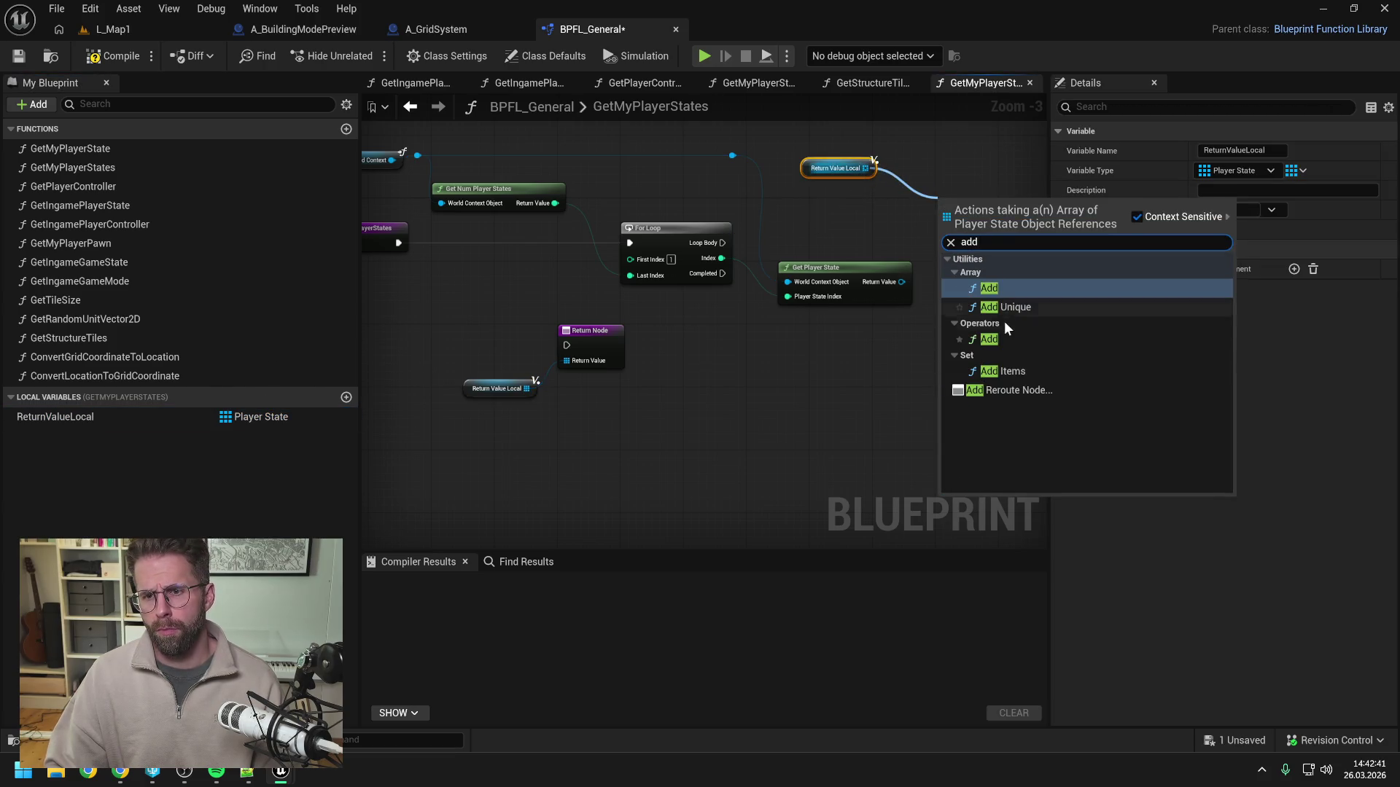
{"action": "left_click", "coordinate": [973, 294]}
{"action": "left_click_drag", "start_coordinate": [649, 251], "coordinate": [736, 241]}
{"action": "left_click_drag", "start_coordinate": [870, 221], "coordinate": [870, 221]}
{"action": "left_click_drag", "start_coordinate": [893, 216], "coordinate": [925, 248]}
{"action": "left_click", "coordinate": [842, 331]}
{"action": "left_click_drag", "start_coordinate": [827, 289], "coordinate": [902, 278]}
{"action": "left_click_drag", "start_coordinate": [779, 182], "coordinate": [820, 236]}
{"action": "left_click", "coordinate": [612, 350]}
Connect the loop's Completed pin to the Return Node, then compile and save BPFL_General.
{"action": "mouse_move", "coordinate": [649, 282]}
{"action": "left_mouse_down"}
{"action": "mouse_move", "coordinate": [503, 350]}
{"action": "mouse_move", "coordinate": [755, 340]}
{"action": "mouse_move", "coordinate": [743, 339]}
{"action": "left_mouse_up"}
{"action": "mouse_move", "coordinate": [434, 415]}
{"action": "left_mouse_down"}
{"action": "mouse_move", "coordinate": [832, 321]}
{"action": "mouse_move", "coordinate": [729, 338]}
{"action": "left_mouse_up"}
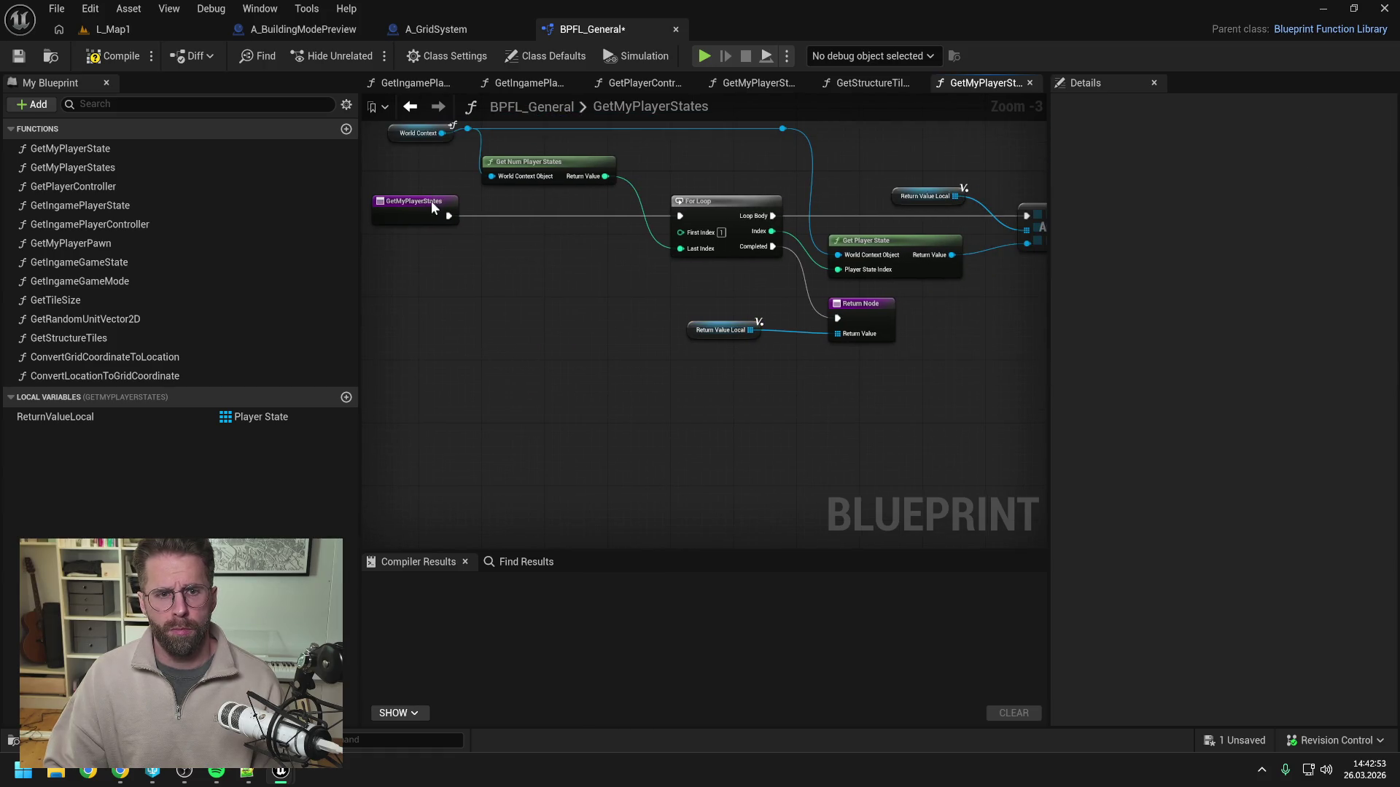
{"action": "left_click", "coordinate": [431, 200]}
{"action": "left_click", "coordinate": [116, 57]}
{"action": "key", "text": "ctrl+s"}
Add a Get My Player States node to A_GridSystem's RegisterPowerStructure graph.
{"action": "left_click", "coordinate": [432, 29]}
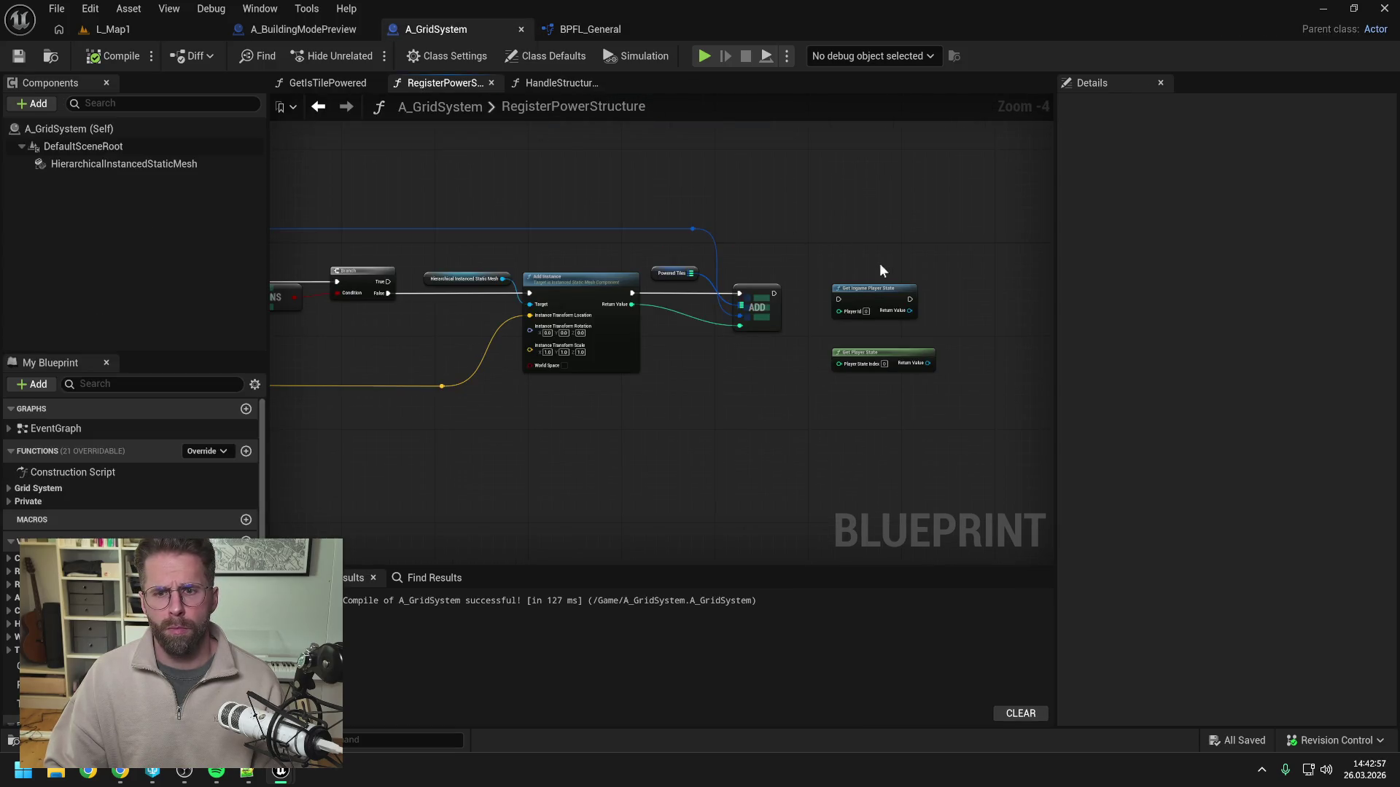
{"action": "right_click", "coordinate": [841, 299]}
{"action": "type", "text": "get p"}
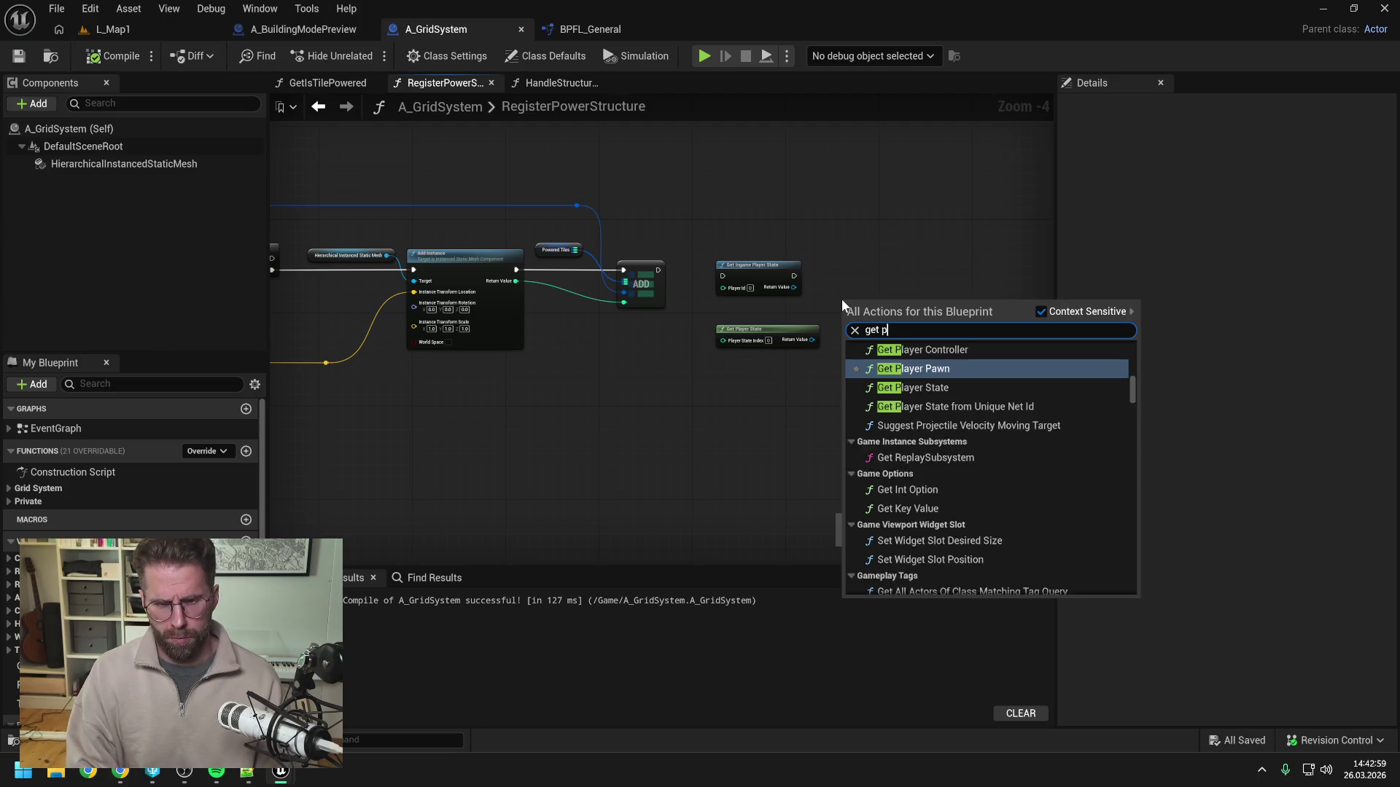
{"action": "type", "text": "layer state"}
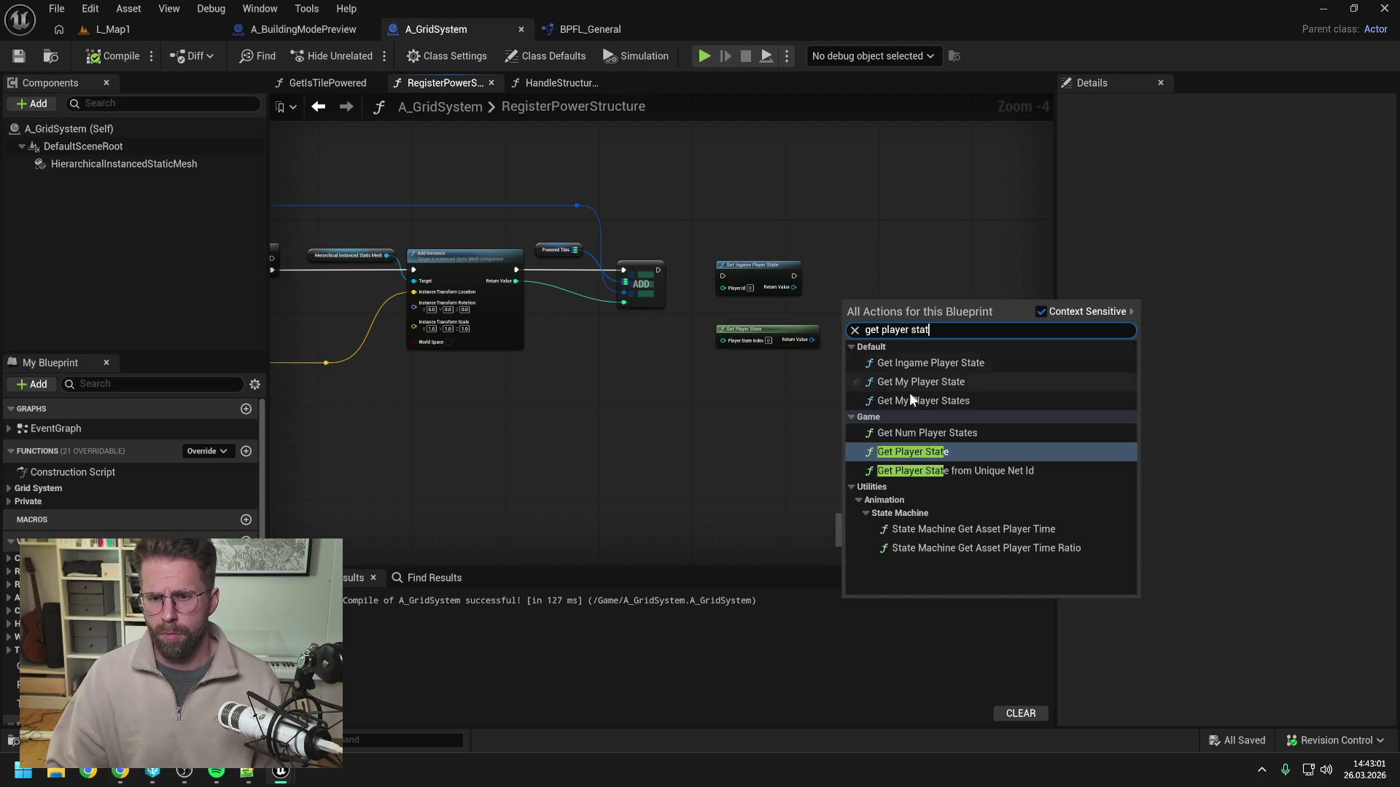
{"action": "left_click", "coordinate": [943, 403]}
{"action": "left_click", "coordinate": [866, 344]}
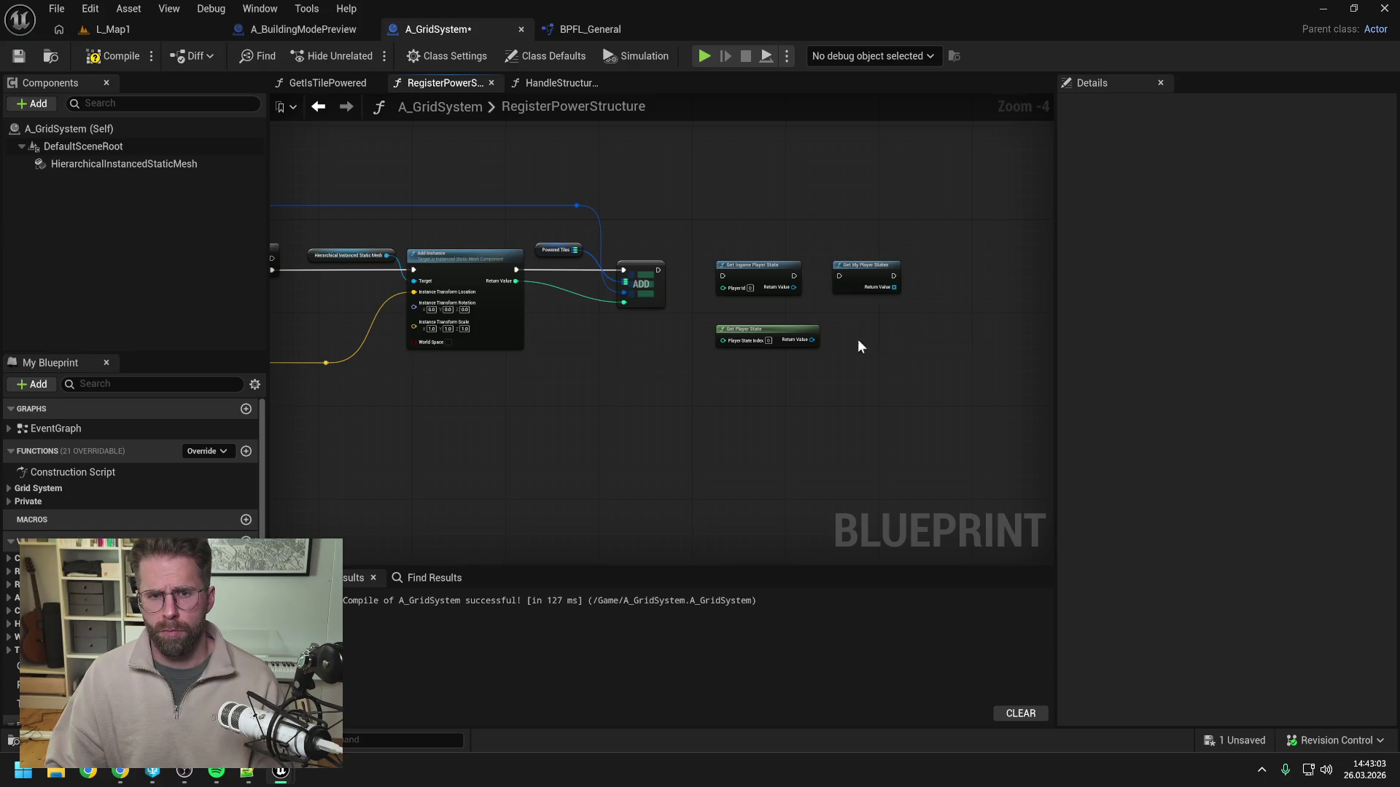
Delete Get Ingame Player State and Get Player State, run Get My Player States after ADD, and compile.
{"action": "scroll", "coordinate": [866, 344], "scroll_direction": "up", "scroll_amount": 2}
{"action": "left_click_drag", "start_coordinate": [649, 211], "coordinate": [758, 378]}
{"action": "key", "text": "Delete"}
{"action": "left_click_drag", "start_coordinate": [846, 251], "coordinate": [737, 235]}
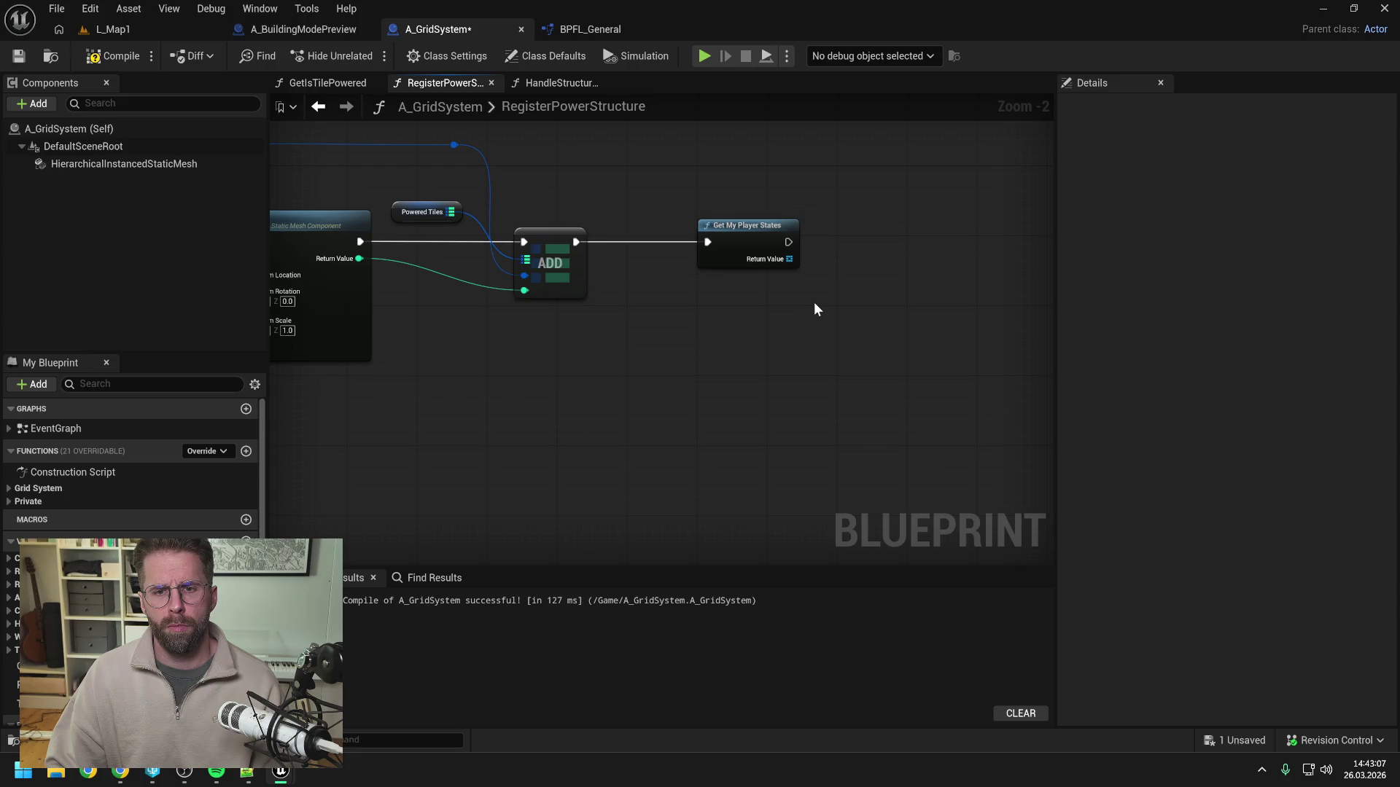
{"action": "scroll", "coordinate": [816, 308], "scroll_direction": "down", "scroll_amount": 1}
{"action": "left_click", "coordinate": [129, 55]}
In BPFL_General, create a GetMyIngamePlayerStates function and move it up the function list.
{"action": "left_click", "coordinate": [591, 29]}
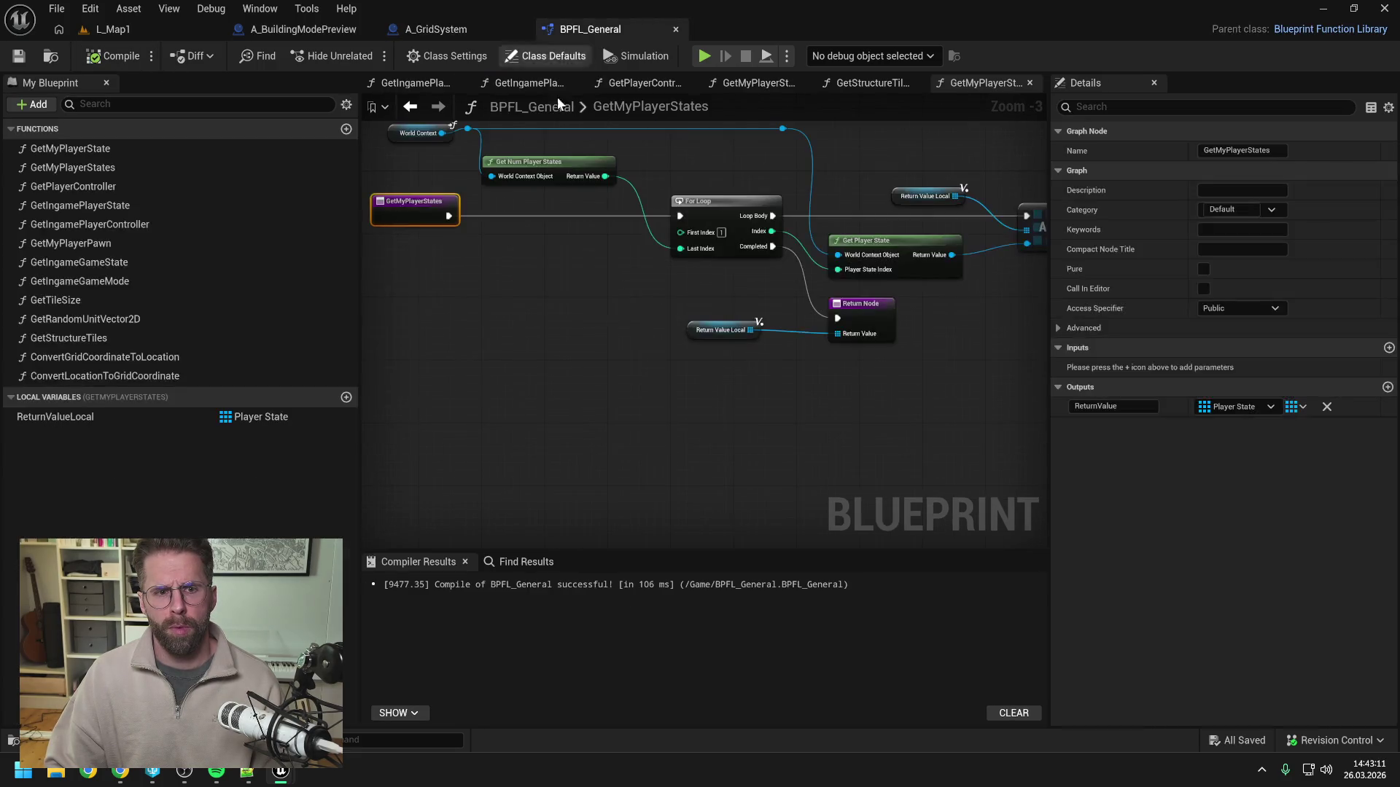
{"action": "left_click", "coordinate": [346, 129]}
{"action": "type", "text": "GetMyIngam"}
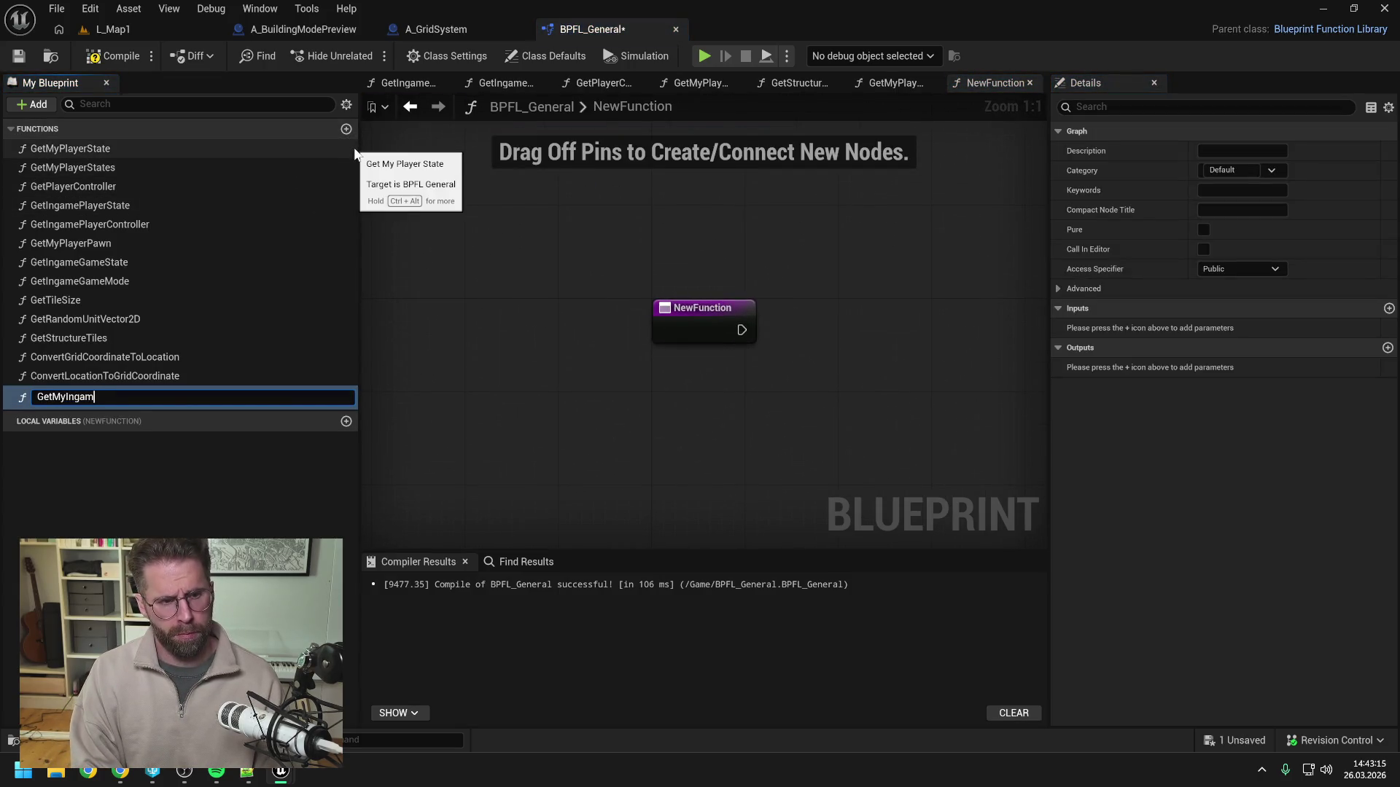
{"action": "type", "text": "tes"}
{"action": "key", "text": "Return"}
{"action": "key", "text": "ctrl+s"}
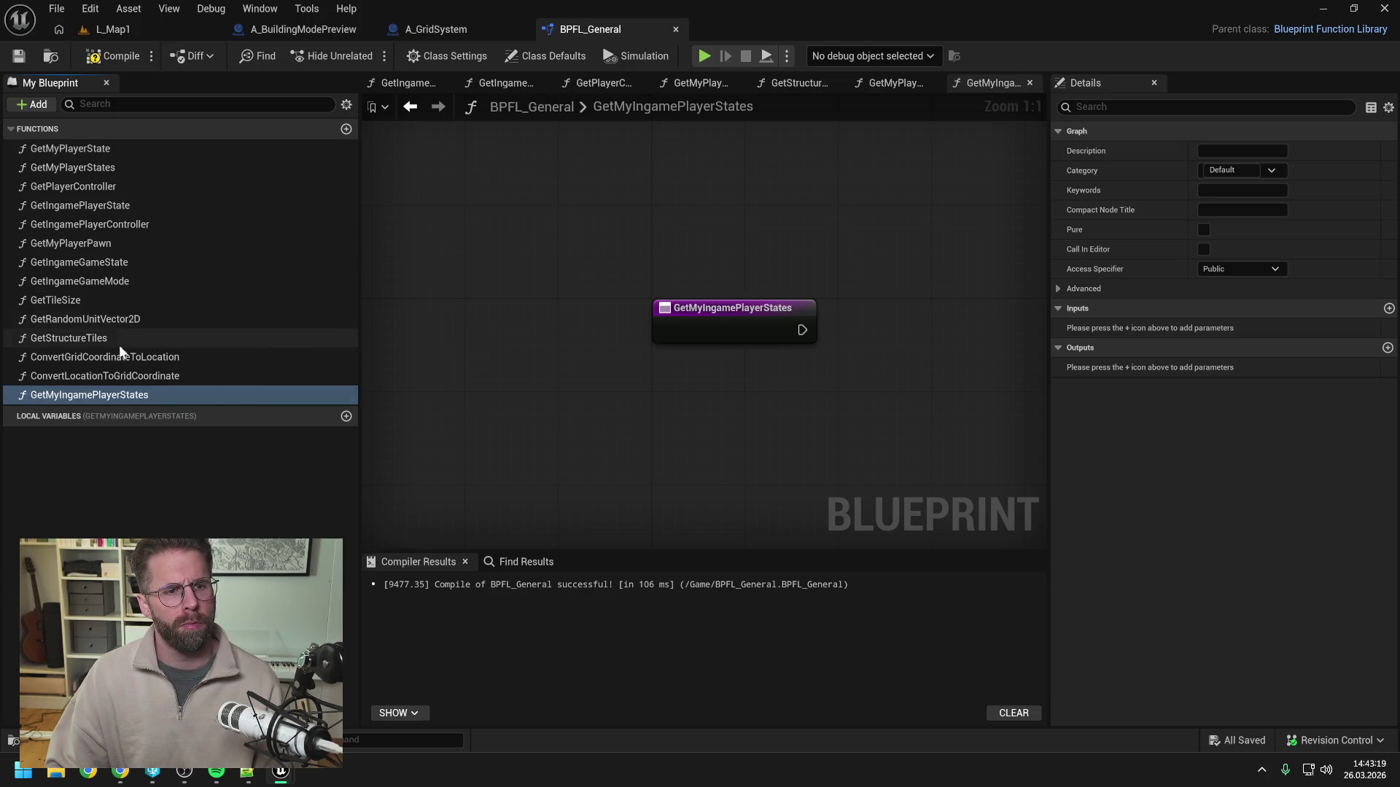
{"action": "mouse_move", "coordinate": [106, 397]}
{"action": "left_mouse_down"}
{"action": "mouse_move", "coordinate": [94, 337]}
{"action": "mouse_move", "coordinate": [112, 226]}
{"action": "left_mouse_up"}
Rename the function to GetIngamePlayerStates, then save and compile BPFL_General.
{"action": "type", "text": "GetIngamePlayerStates"}
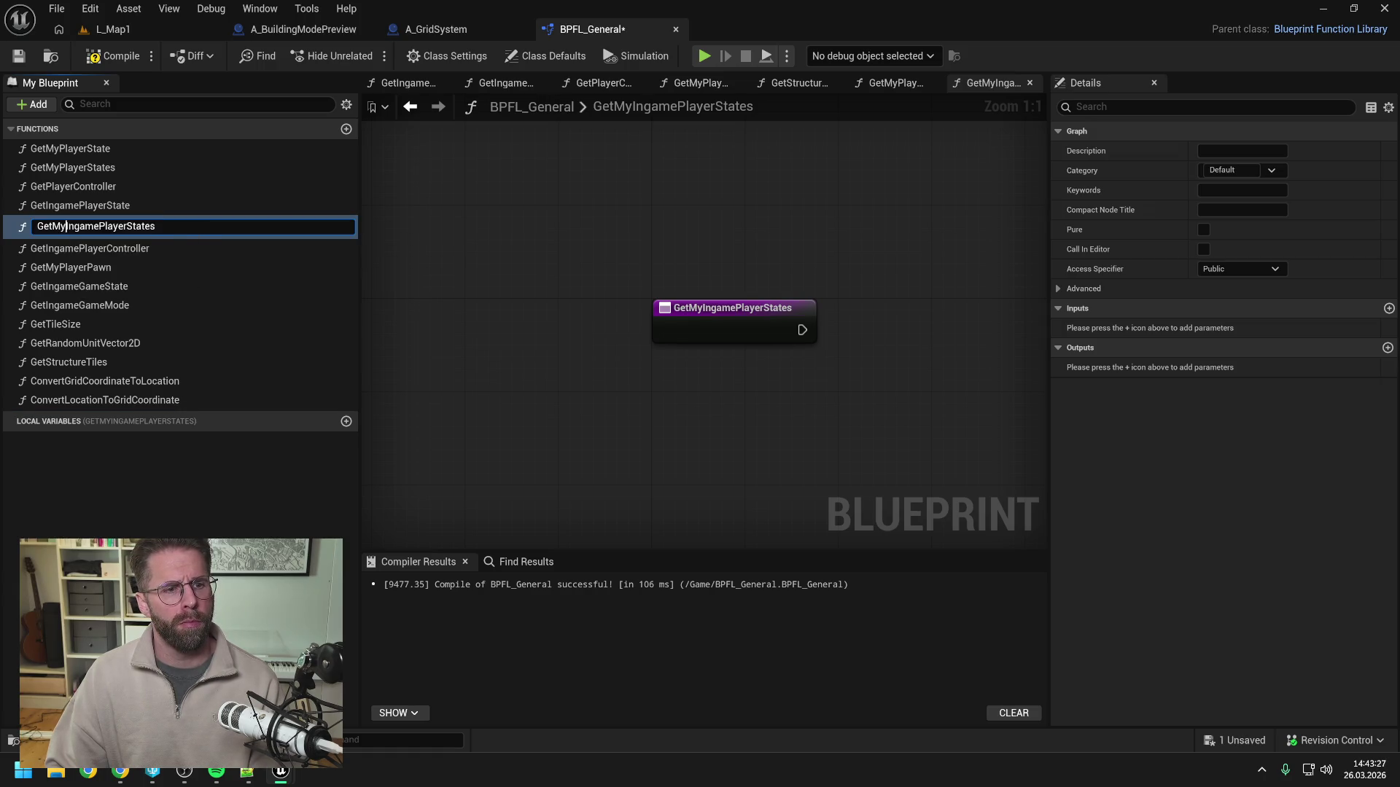
{"action": "key", "text": "Return"}
{"action": "key", "text": "ctrl+s"}
{"action": "left_click", "coordinate": [113, 56]}
{"action": "left_click_drag", "start_coordinate": [564, 235], "coordinate": [389, 231]}
{"action": "double_click", "coordinate": [121, 166]}
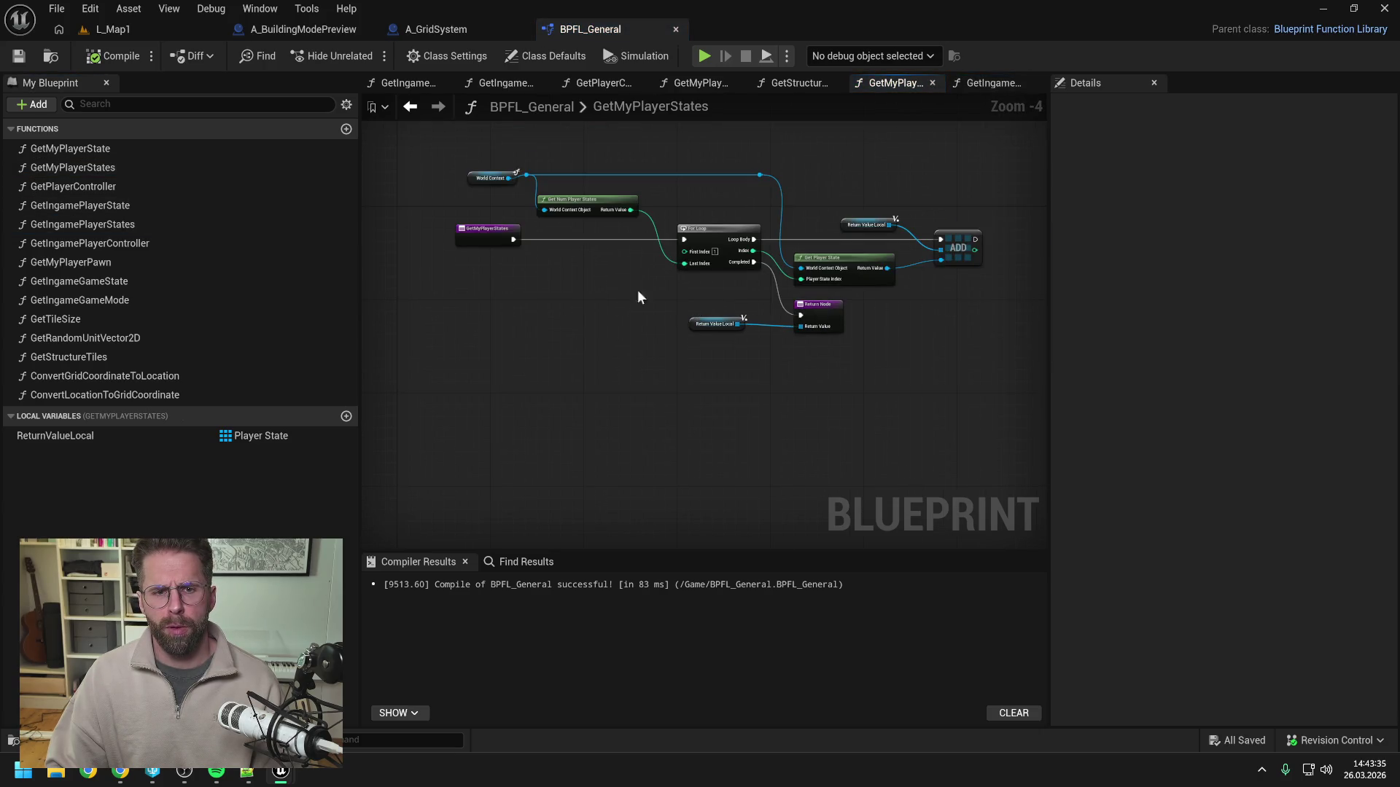
Add a Cast To A_IngamePlayerState node inside GetMyPlayerStates' loop body.
{"action": "left_click_drag", "start_coordinate": [477, 147], "coordinate": [383, 156]}
{"action": "mouse_move", "coordinate": [772, 202]}
{"action": "left_mouse_down"}
{"action": "mouse_move", "coordinate": [891, 276]}
{"action": "mouse_move", "coordinate": [980, 254]}
{"action": "left_mouse_up"}
{"action": "left_click_drag", "start_coordinate": [793, 276], "coordinate": [846, 287]}
{"action": "type", "text": "cast"}
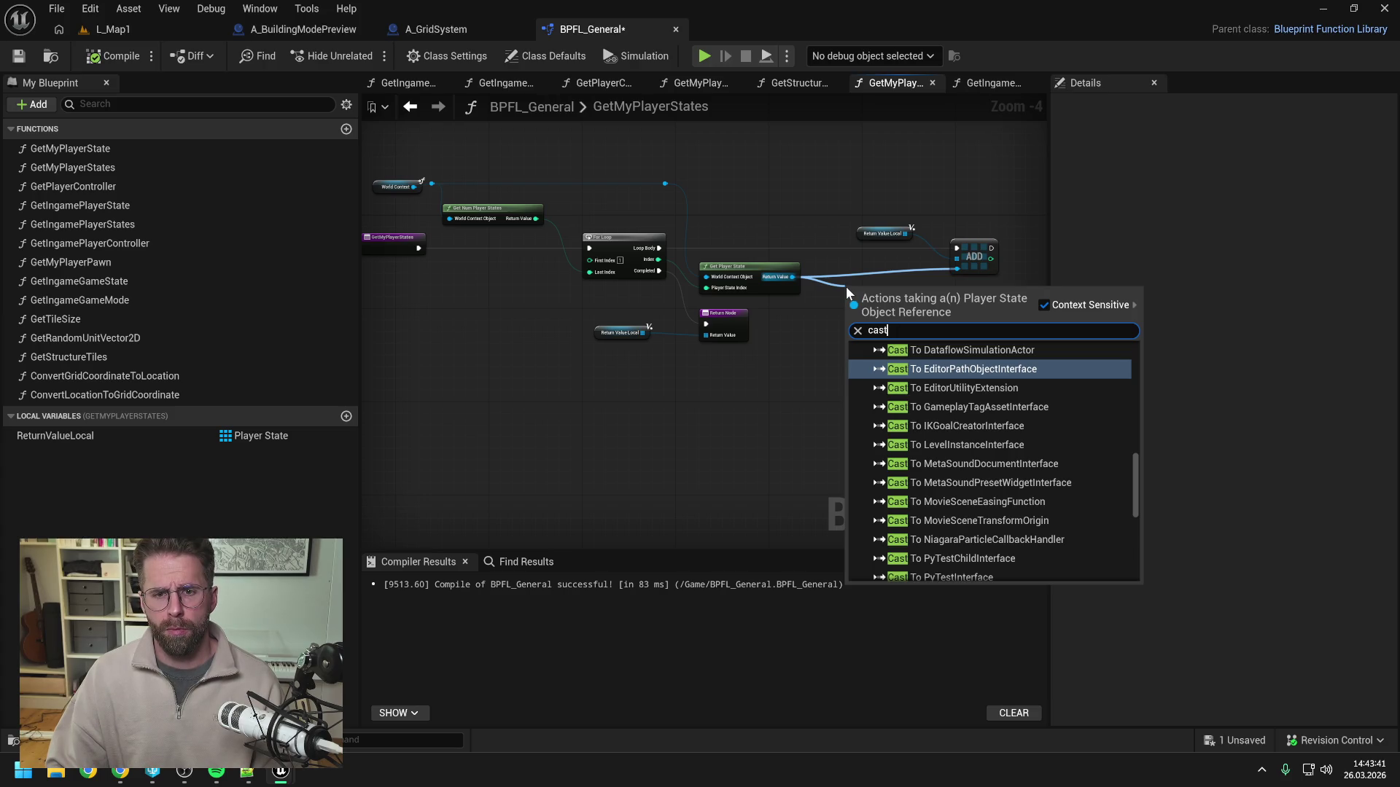
{"action": "type", "text": " to ingame"}
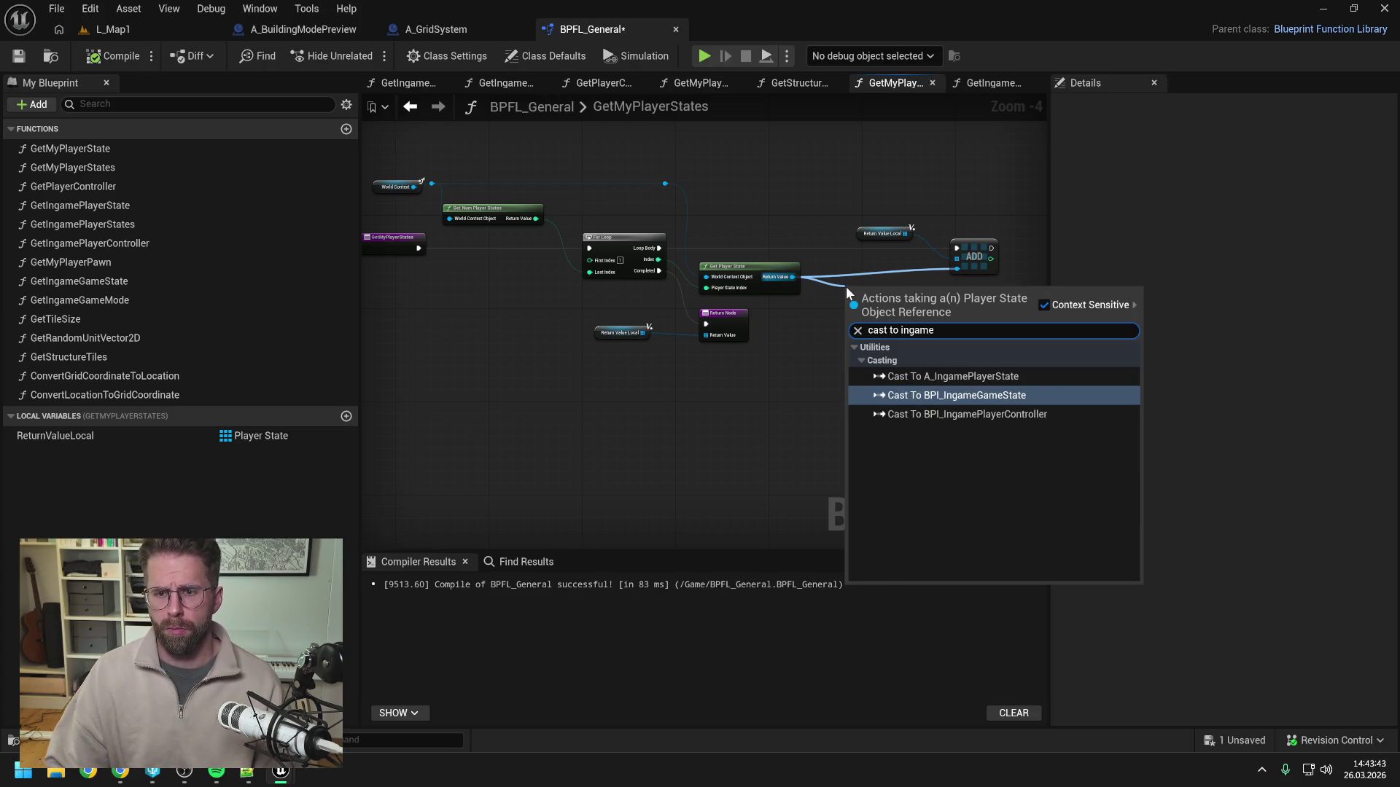
{"action": "left_click", "coordinate": [966, 376]}
{"action": "mouse_move", "coordinate": [863, 188]}
{"action": "left_mouse_down"}
{"action": "mouse_move", "coordinate": [993, 267]}
{"action": "mouse_move", "coordinate": [1042, 263]}
{"action": "left_mouse_up"}
{"action": "mouse_move", "coordinate": [658, 248]}
{"action": "left_mouse_down"}
{"action": "mouse_move", "coordinate": [854, 309]}
{"action": "mouse_move", "coordinate": [860, 239]}
{"action": "mouse_move", "coordinate": [948, 249]}
{"action": "mouse_move", "coordinate": [922, 272]}
{"action": "mouse_move", "coordinate": [1008, 269]}
{"action": "mouse_move", "coordinate": [932, 296]}
{"action": "left_mouse_up"}
Change Return Value Local to an A_IngamePlayerState reference and compile BPFL_General.
{"action": "left_click", "coordinate": [558, 335]}
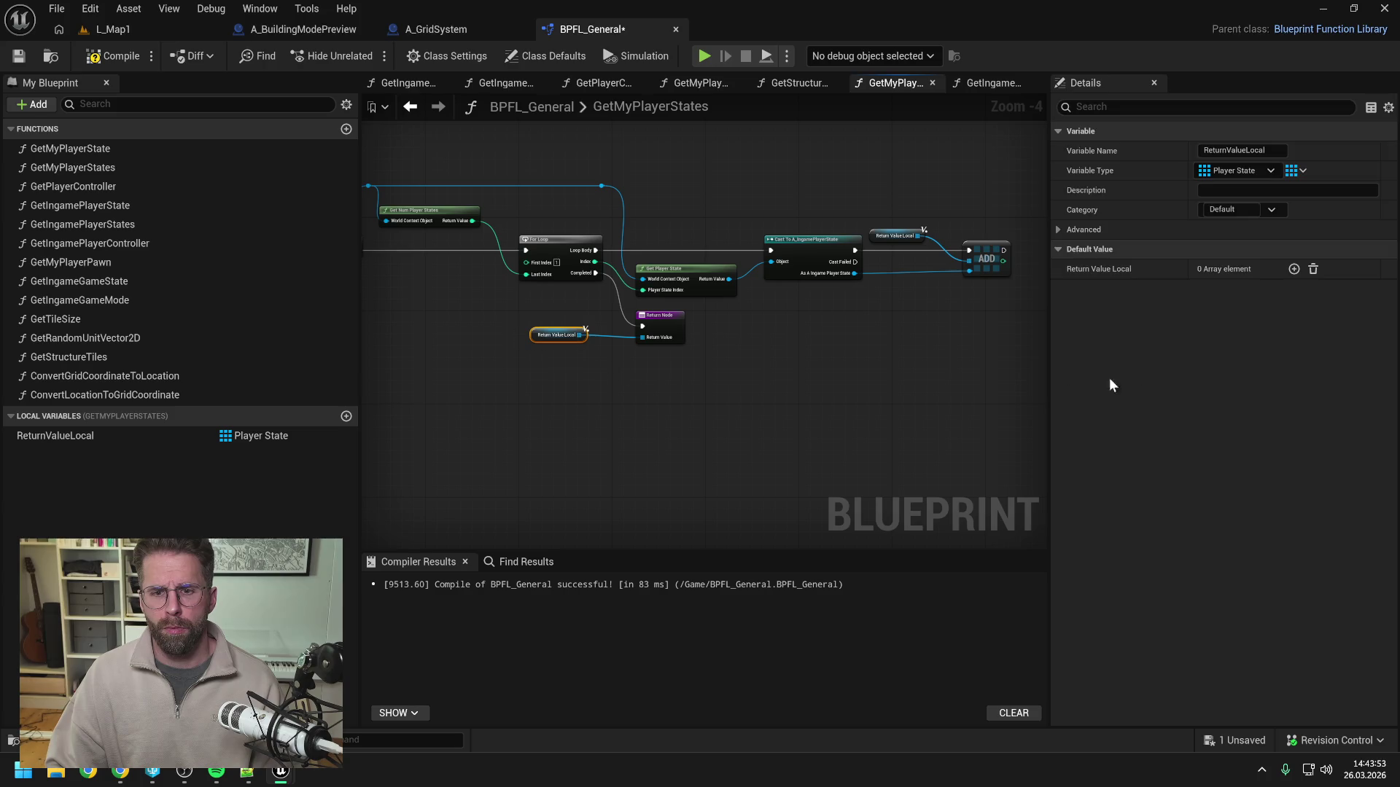
{"action": "left_click", "coordinate": [1235, 171]}
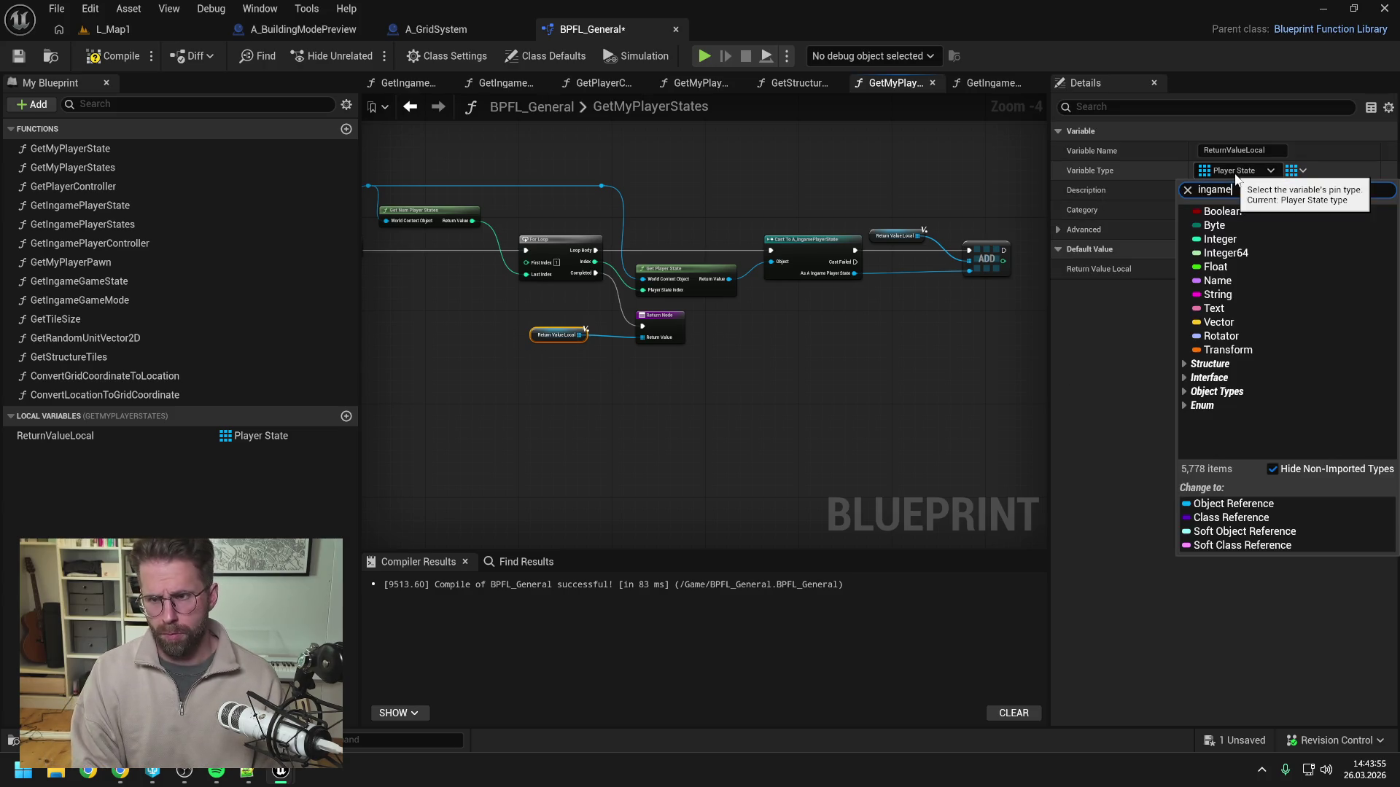
{"action": "mouse_move", "coordinate": [1239, 226]}
{"action": "left_click", "coordinate": [1185, 228]}
{"action": "left_click", "coordinate": [765, 411]}
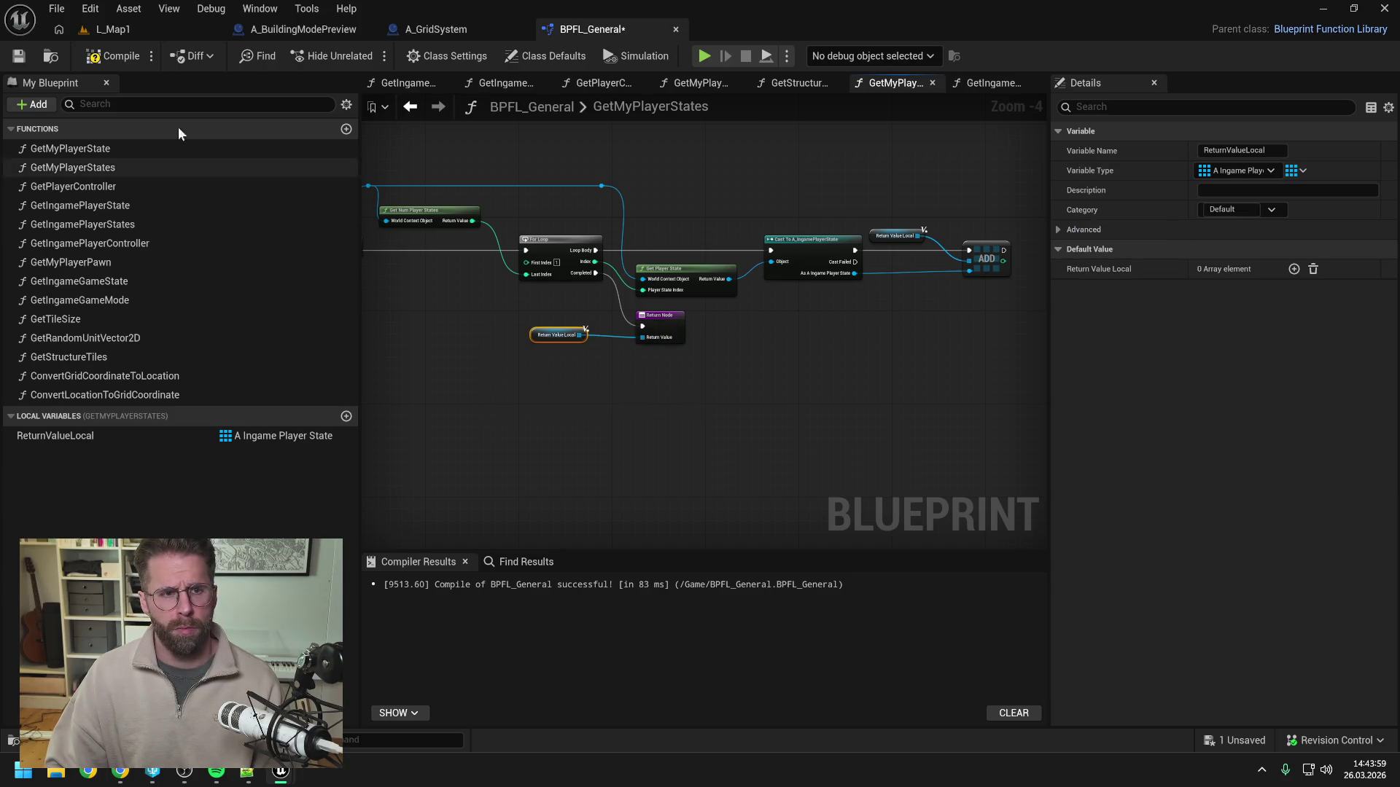
{"action": "left_click", "coordinate": [113, 56]}
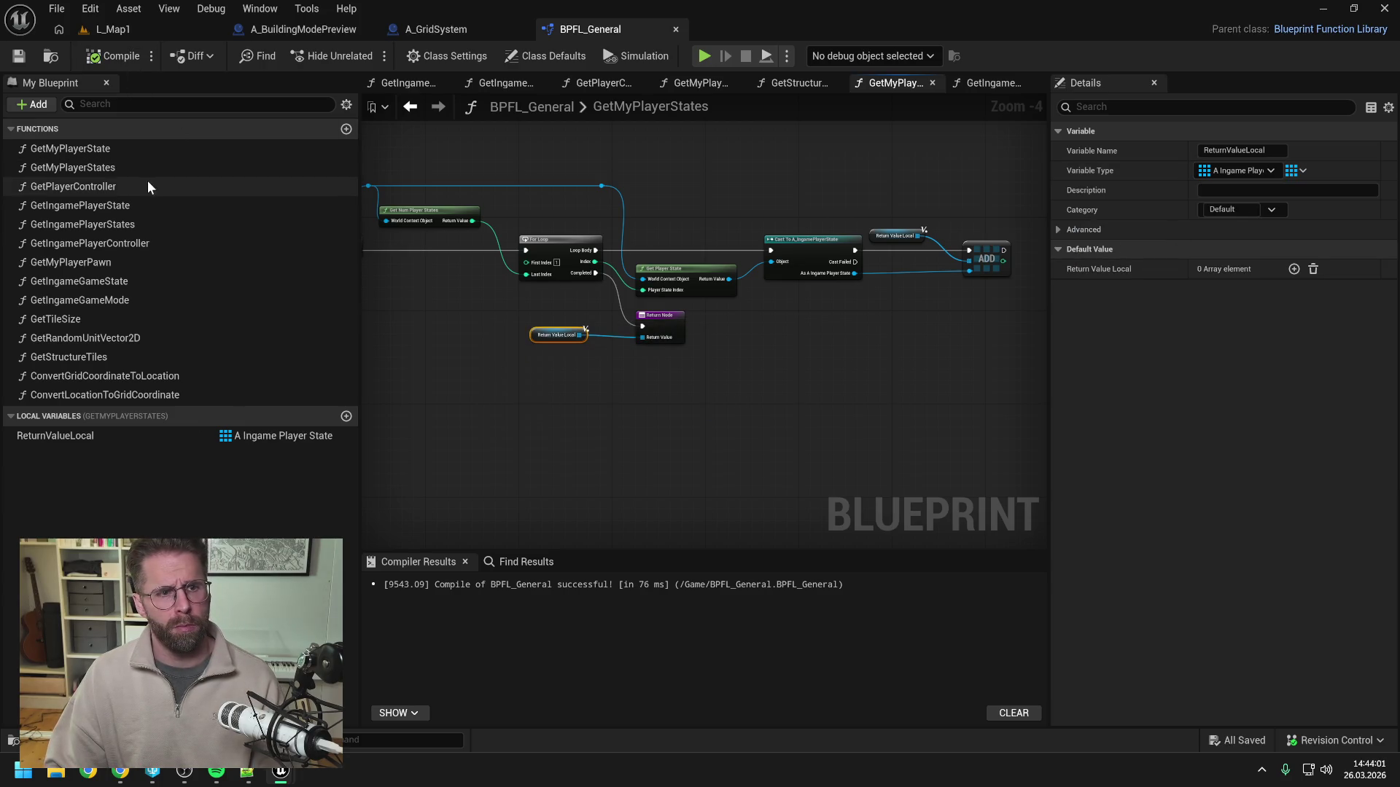
Delete the empty GetIngamePlayerStates function and rename GetMyPlayerStates to GetIngamePlayerStates.
{"action": "left_click", "coordinate": [128, 222]}
{"action": "key", "text": "Delete"}
{"action": "left_click", "coordinate": [113, 56]}
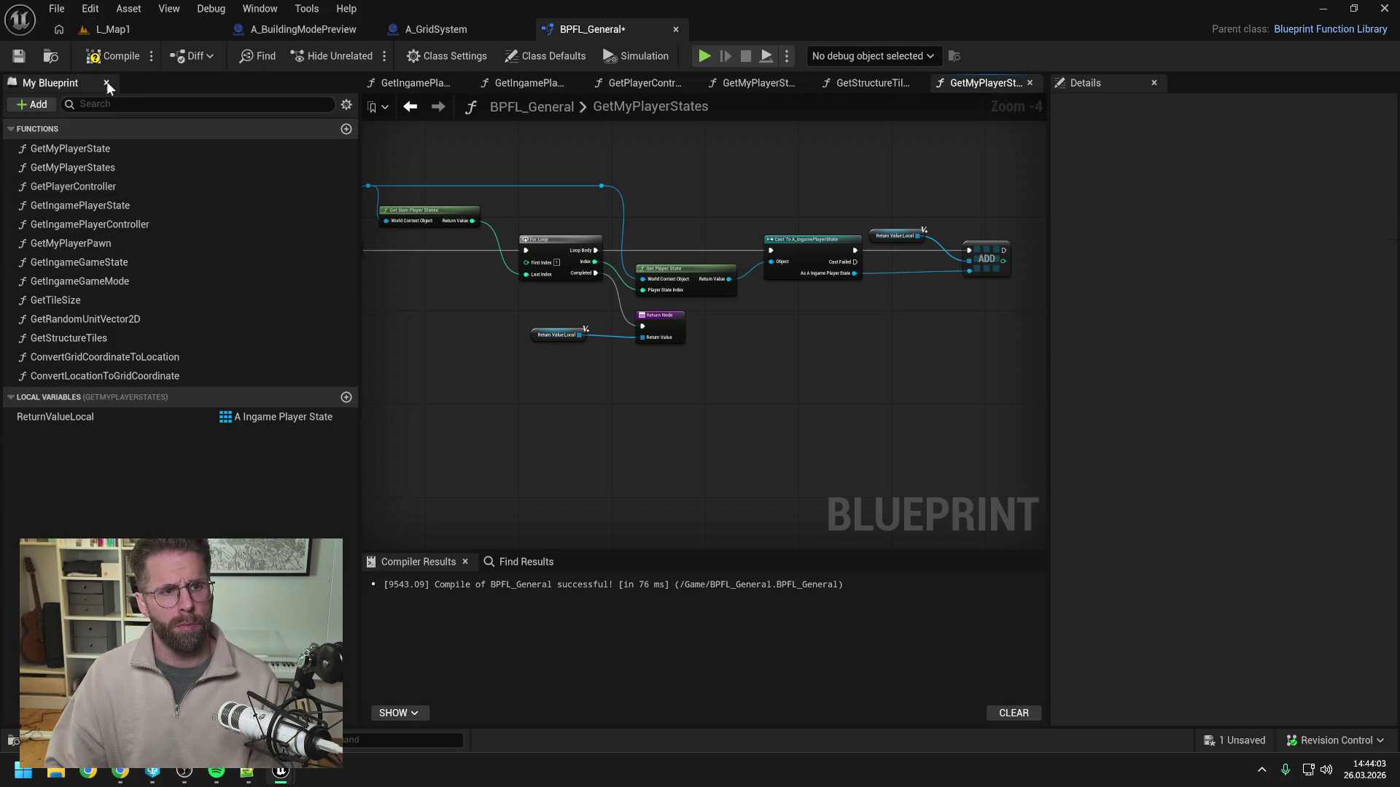
{"action": "left_click", "coordinate": [90, 168]}
{"action": "left_click", "coordinate": [90, 168]}
{"action": "key", "text": "BackSpace"}
{"action": "key", "text": "BackSpace"}
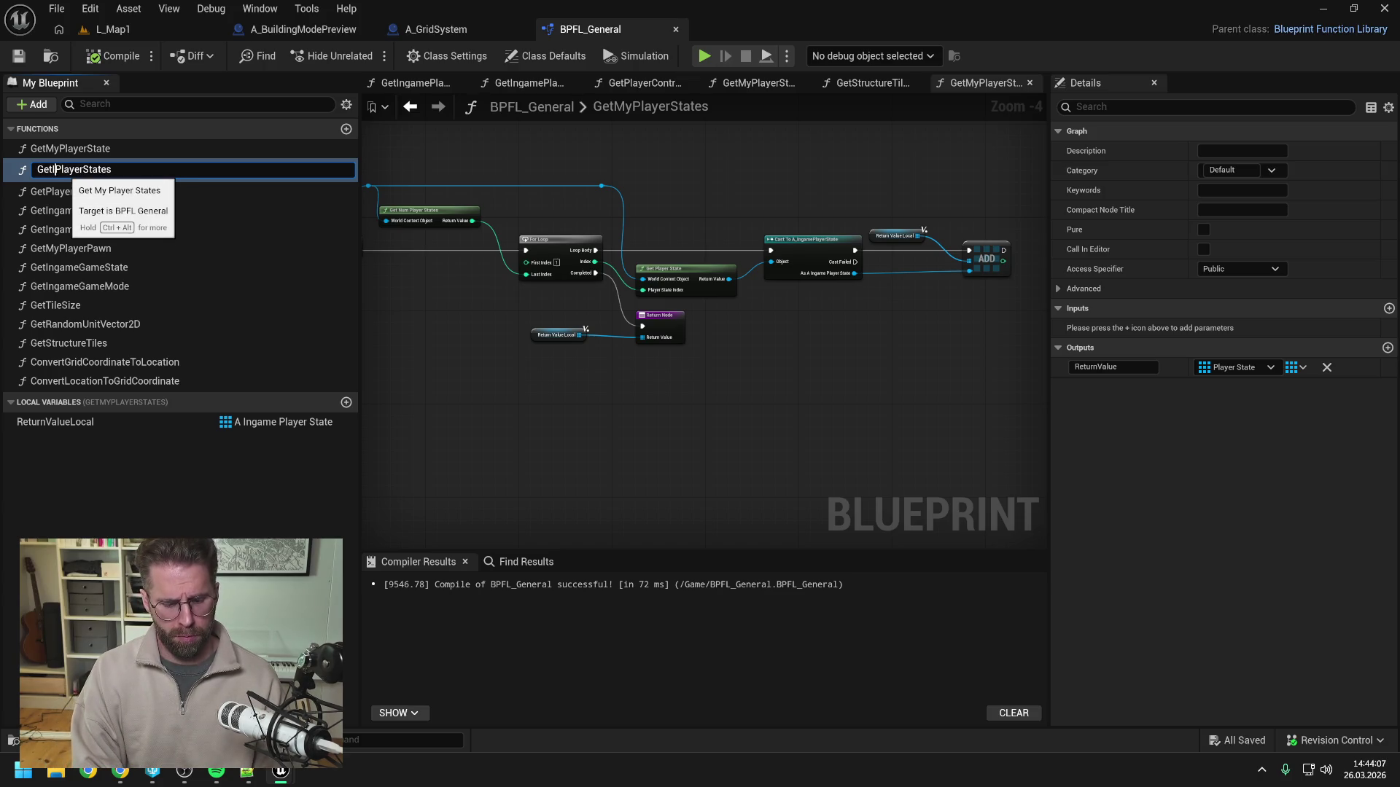
{"action": "type", "text": "Ingame"}
{"action": "key", "text": "Return"}
{"action": "left_click_drag", "start_coordinate": [68, 172], "coordinate": [92, 224]}
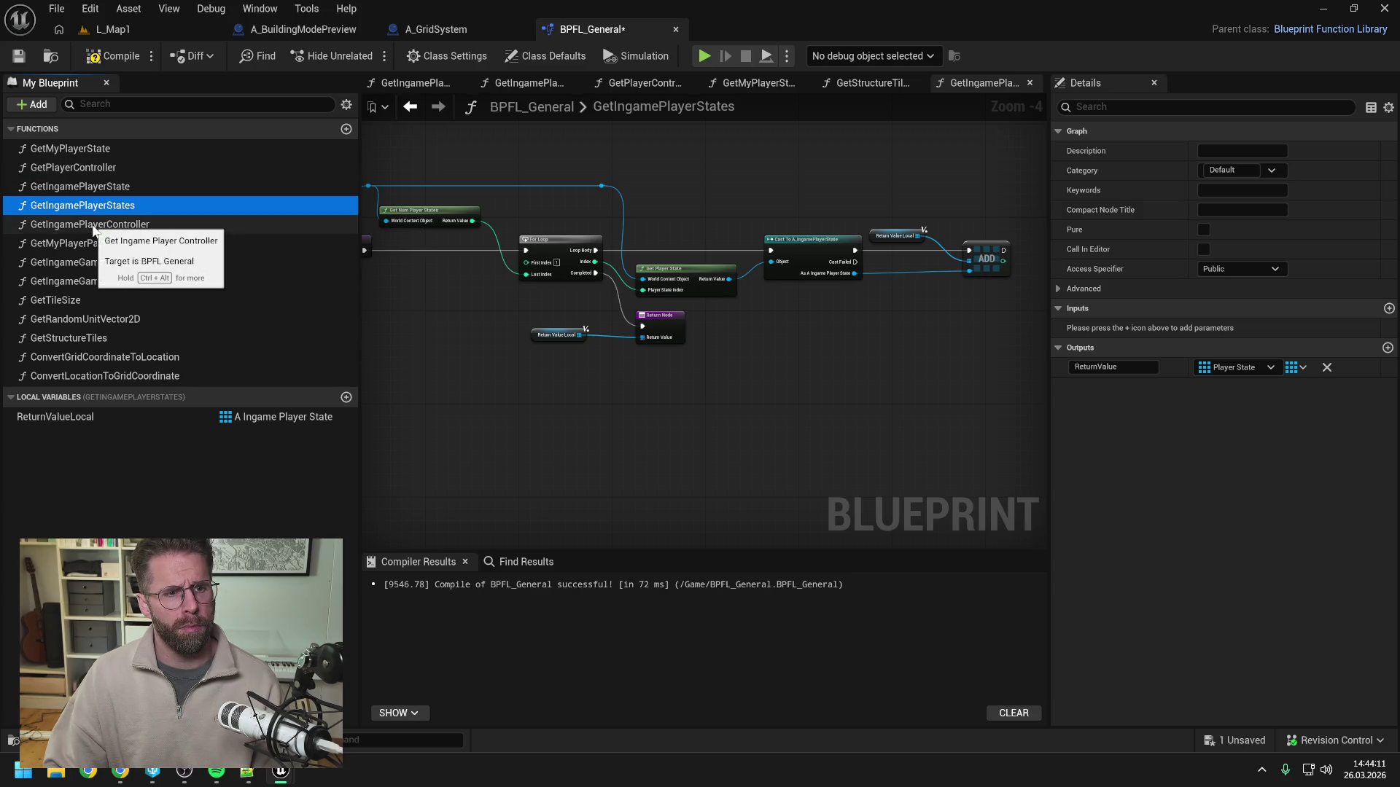
Compile BPFL_General and return to the A_GridSystem blueprint.
{"action": "left_click", "coordinate": [118, 61]}
{"action": "left_click_drag", "start_coordinate": [455, 142], "coordinate": [657, 144]}
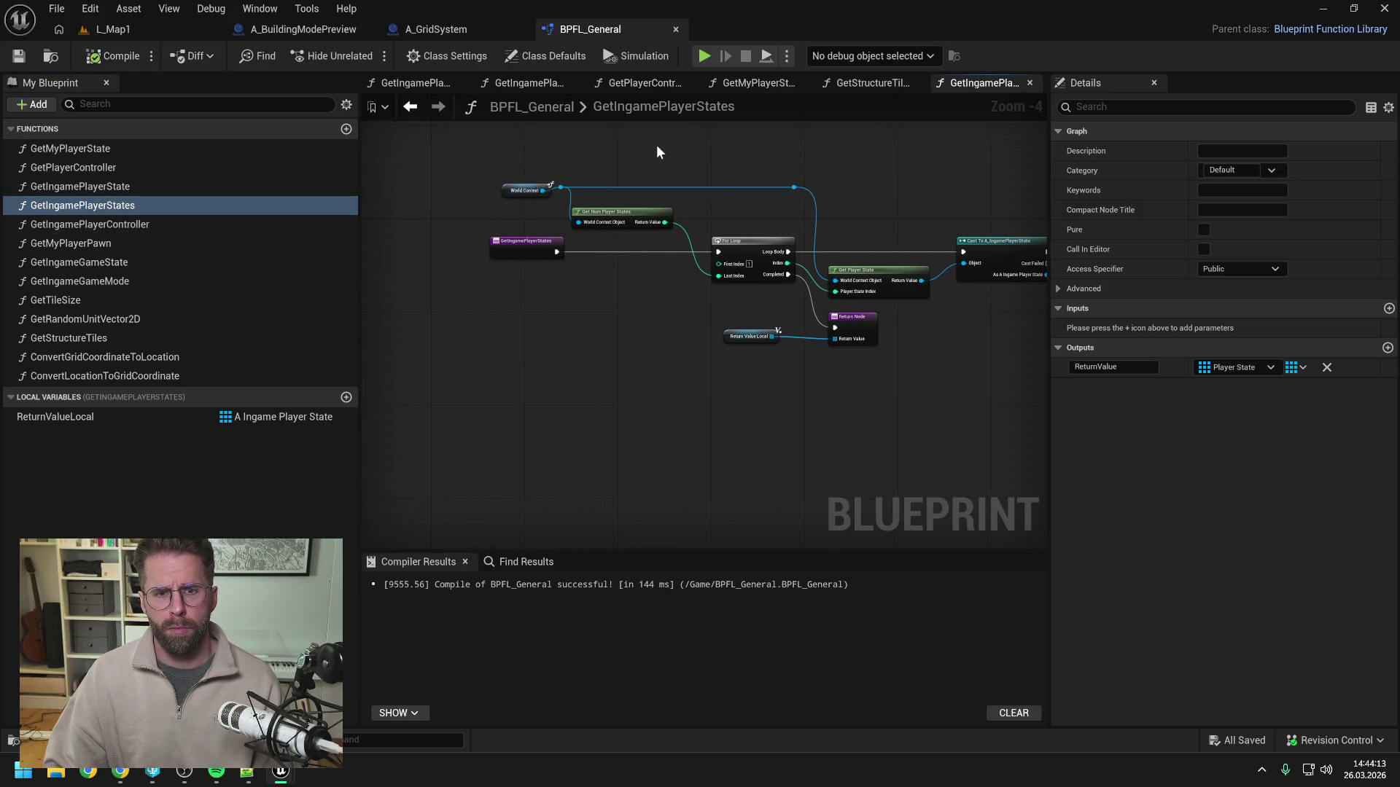
{"action": "left_click", "coordinate": [413, 26]}
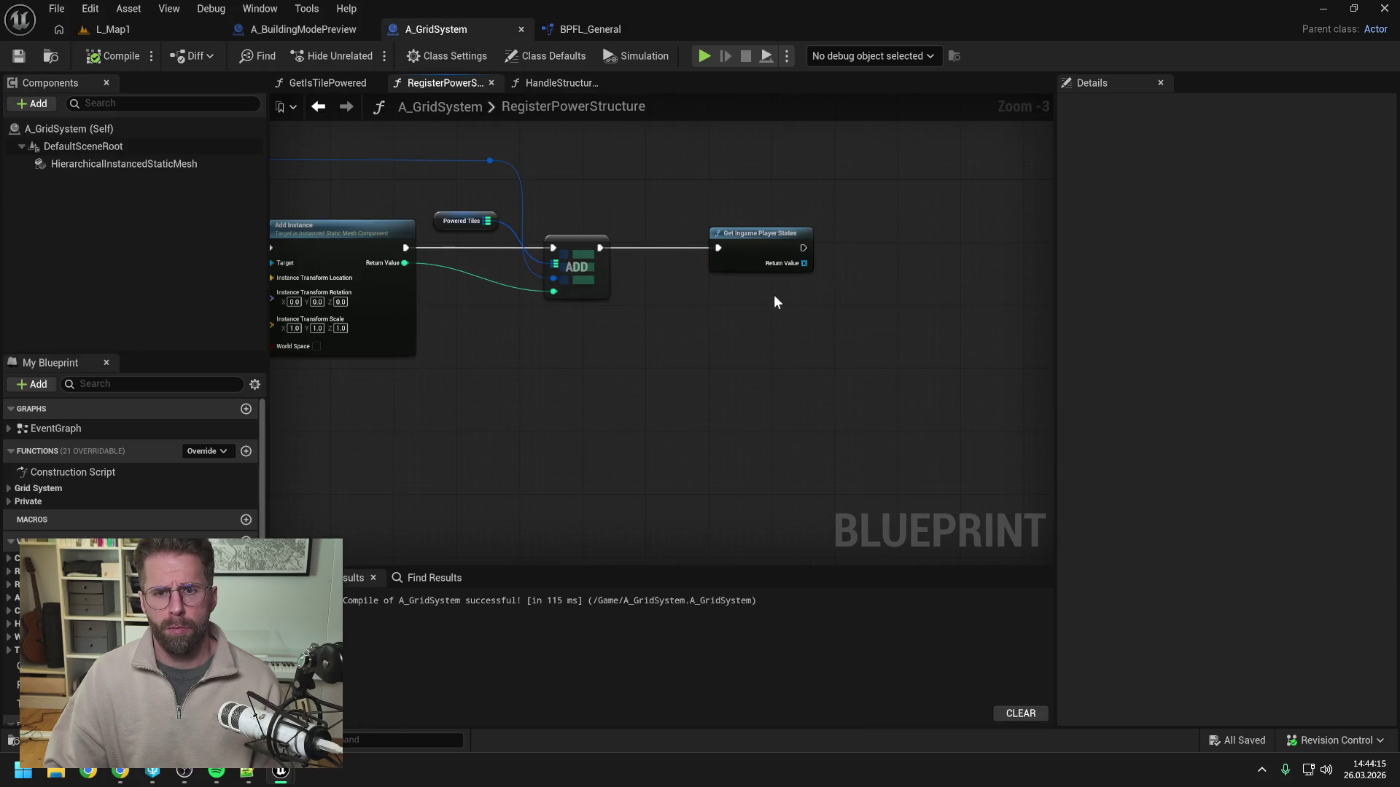
Add a For Each Loop over Get Ingame Player States' returned array.
{"action": "mouse_move", "coordinate": [808, 274]}
{"action": "left_mouse_down"}
{"action": "mouse_move", "coordinate": [737, 275]}
{"action": "mouse_move", "coordinate": [816, 234]}
{"action": "mouse_move", "coordinate": [907, 274]}
{"action": "left_mouse_up"}
{"action": "type", "text": "for"}
{"action": "key", "text": "Return"}
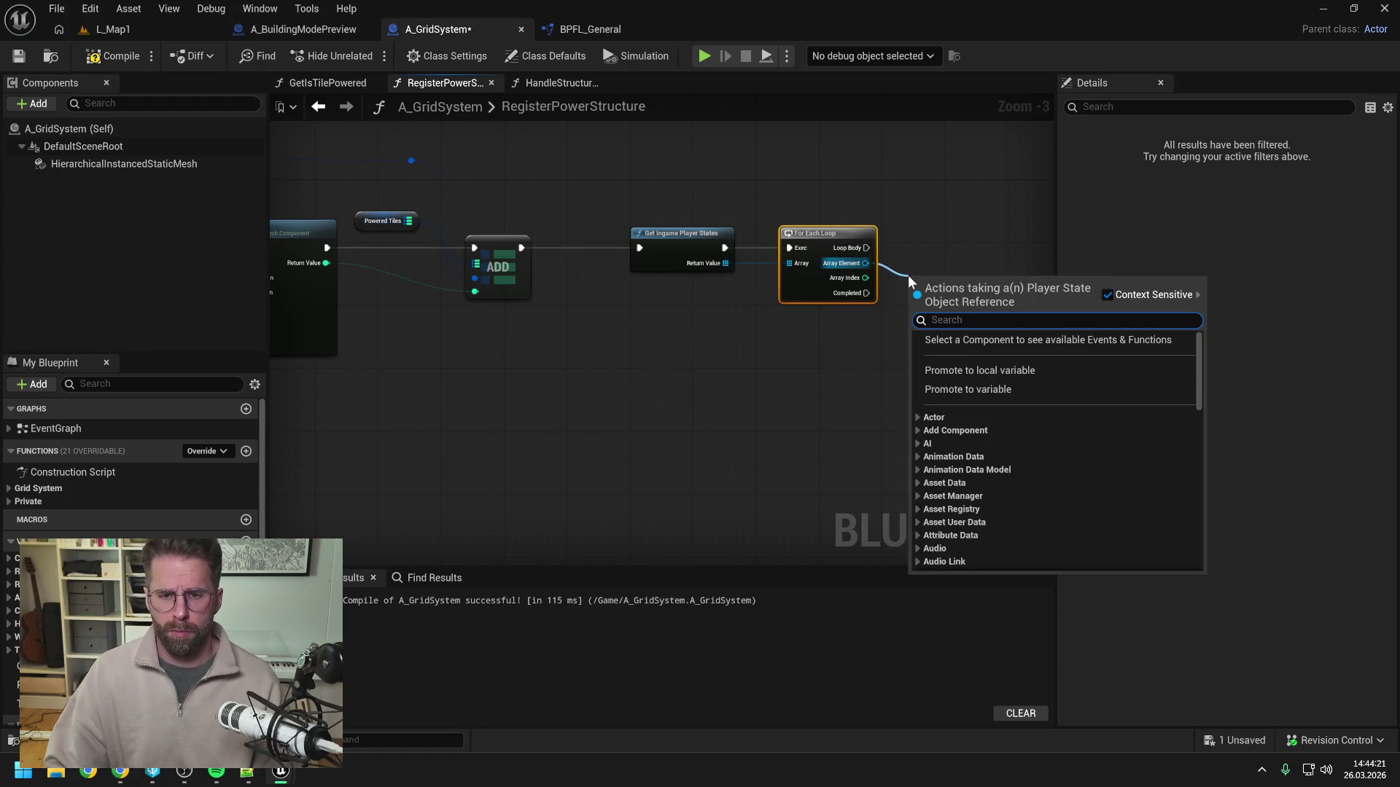
{"action": "type", "text": "is valid"}
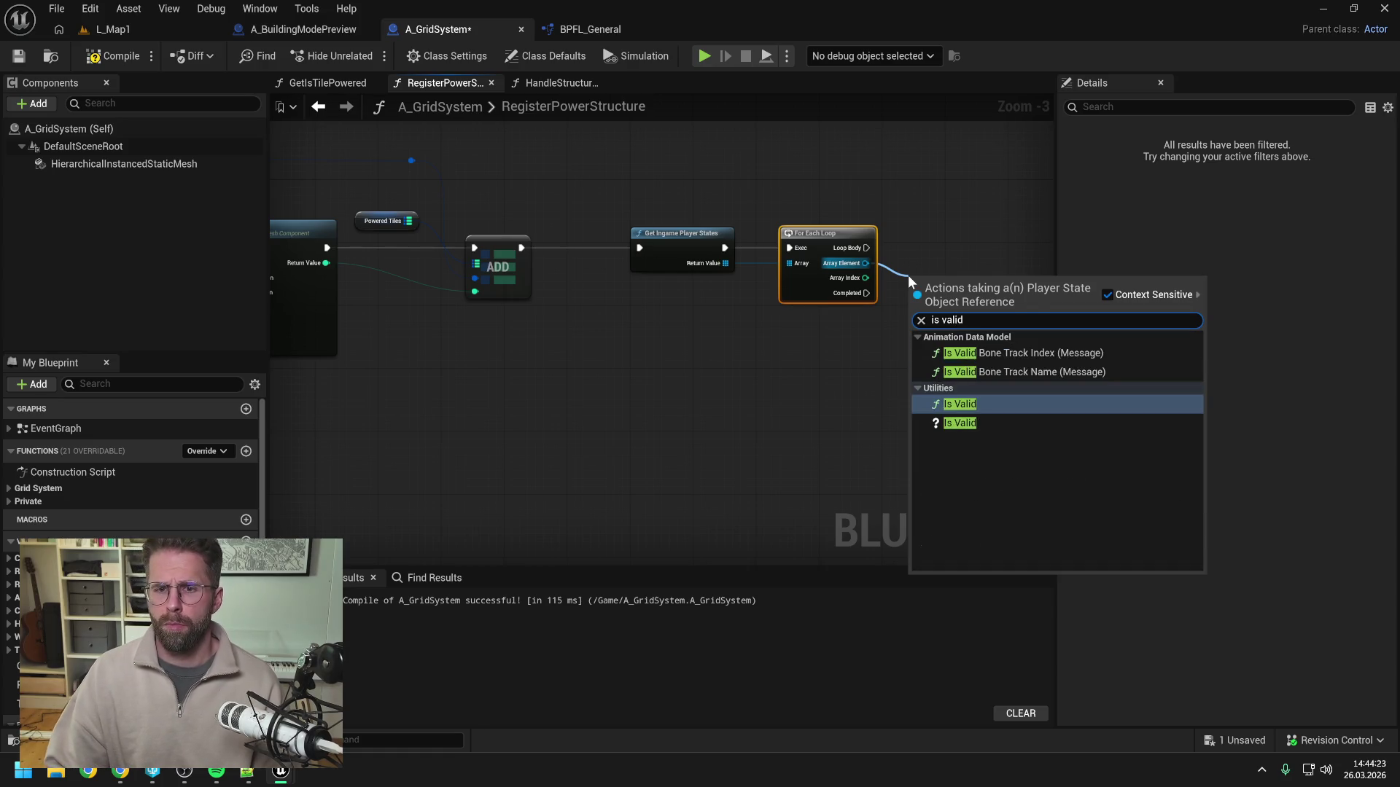
{"action": "left_click", "coordinate": [943, 213]}
Shift the loop nodes left, then save and compile A_GridSystem.
{"action": "left_click_drag", "start_coordinate": [838, 233], "coordinate": [831, 234]}
{"action": "left_click", "coordinate": [659, 125]}
{"action": "key", "text": "ctrl+s"}
{"action": "left_click_drag", "start_coordinate": [654, 190], "coordinate": [853, 292]}
{"action": "left_click_drag", "start_coordinate": [690, 250], "coordinate": [643, 250]}
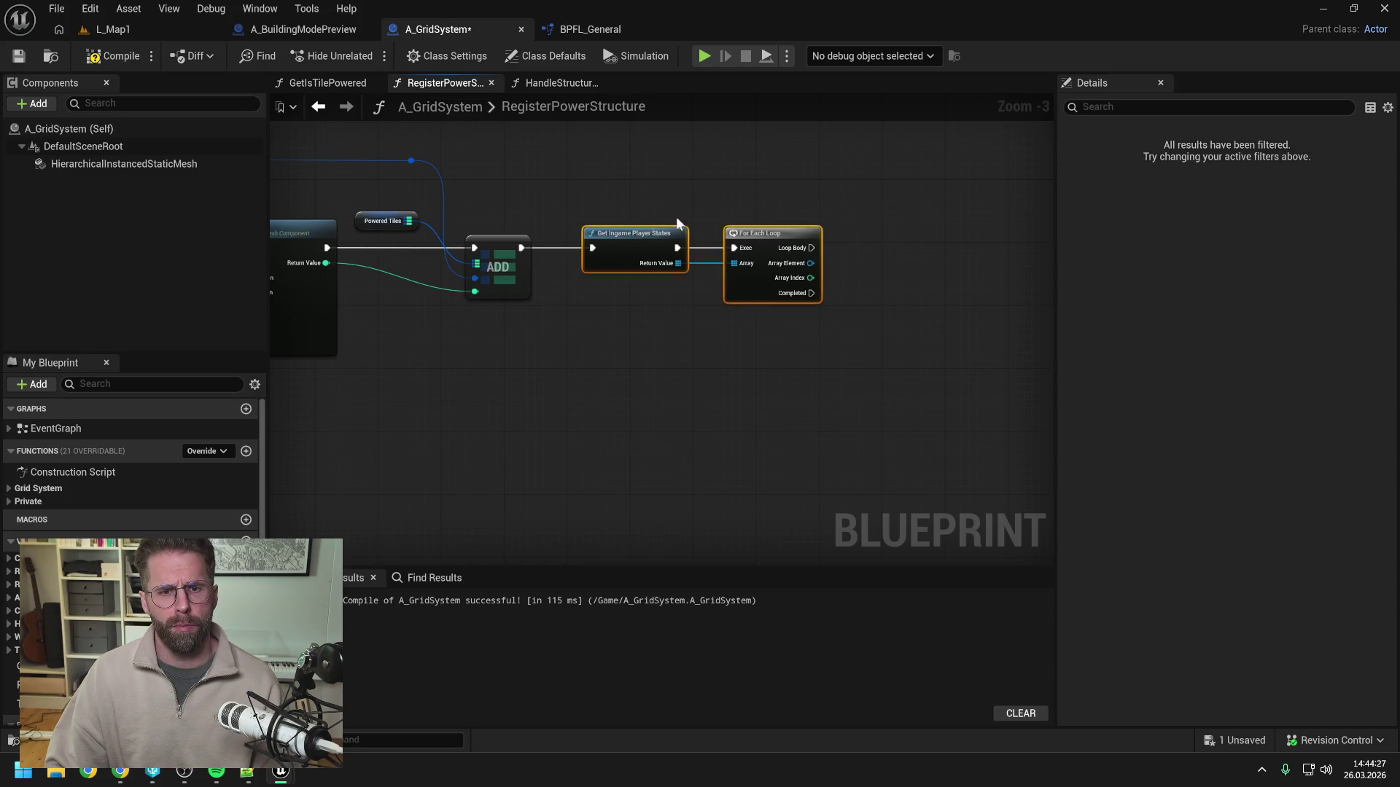
{"action": "left_click", "coordinate": [745, 187]}
{"action": "left_click", "coordinate": [118, 58]}
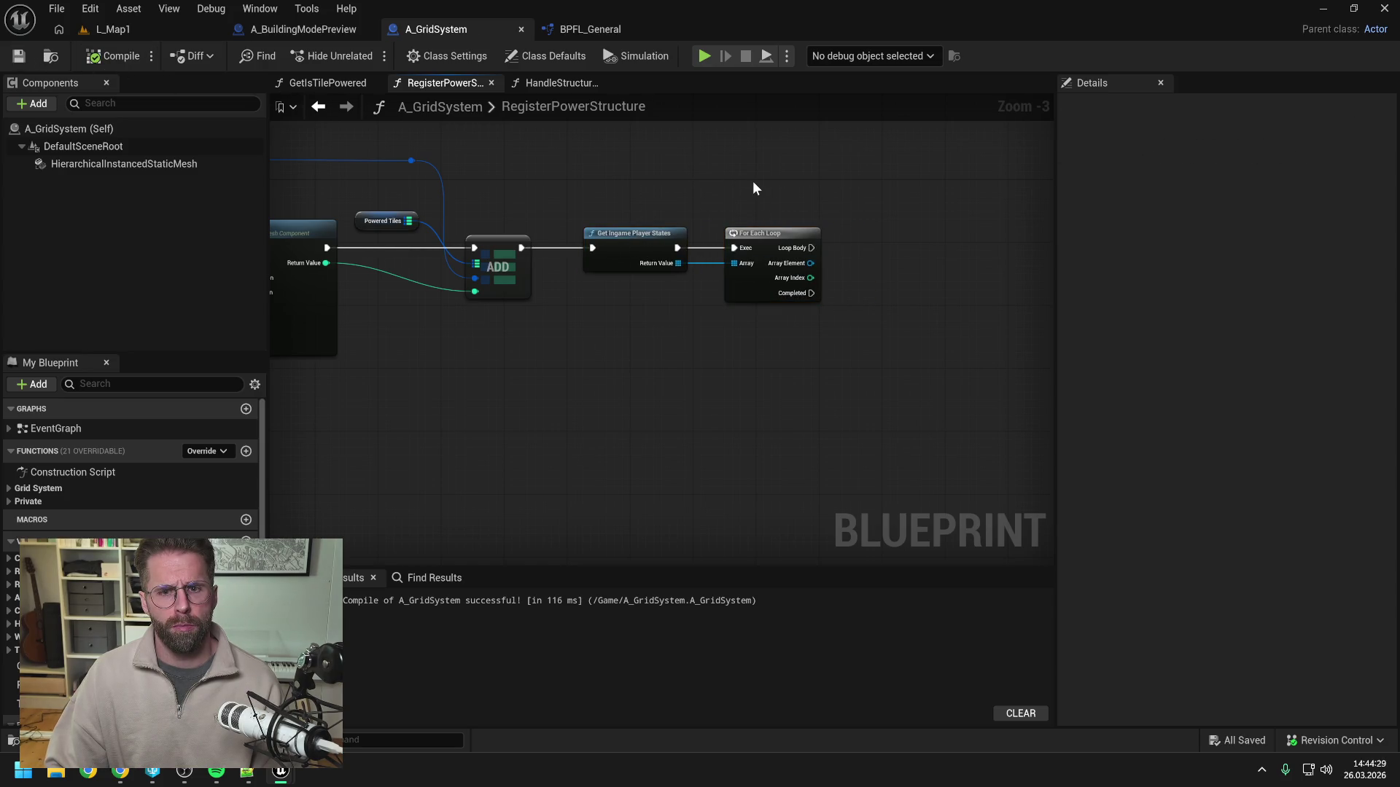
{"action": "mouse_move", "coordinate": [659, 189]}
{"action": "left_mouse_down"}
{"action": "mouse_move", "coordinate": [828, 187]}
{"action": "mouse_move", "coordinate": [805, 266]}
{"action": "left_mouse_up"}
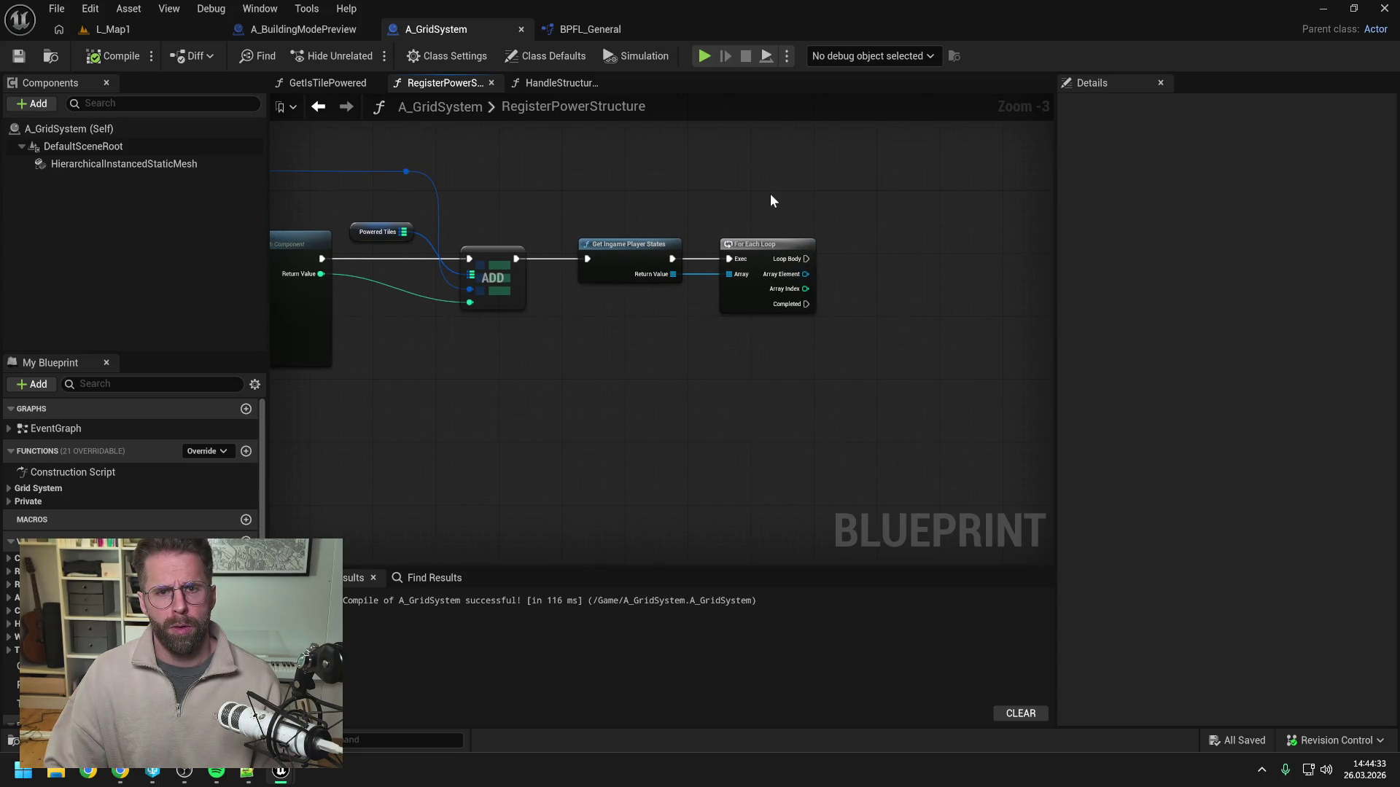
{"action": "mouse_move", "coordinate": [771, 200]}
{"action": "left_mouse_down"}
{"action": "mouse_move", "coordinate": [725, 204]}
{"action": "mouse_move", "coordinate": [799, 209]}
{"action": "left_mouse_up"}
{"action": "key", "text": "ctrl+space"}
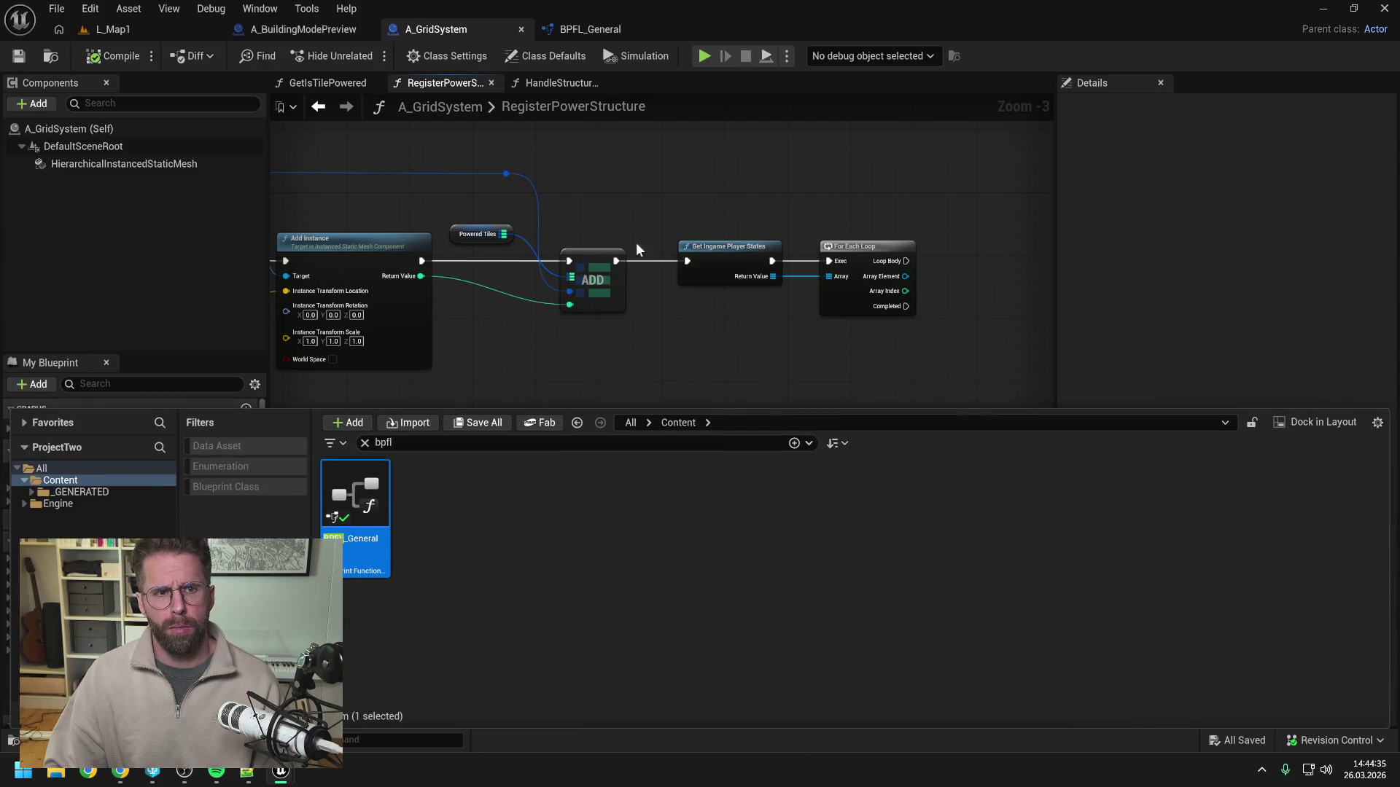
Open A_IngamePlayerState and add a new function starting with 'Handl'.
{"action": "type", "text": "ingame"}
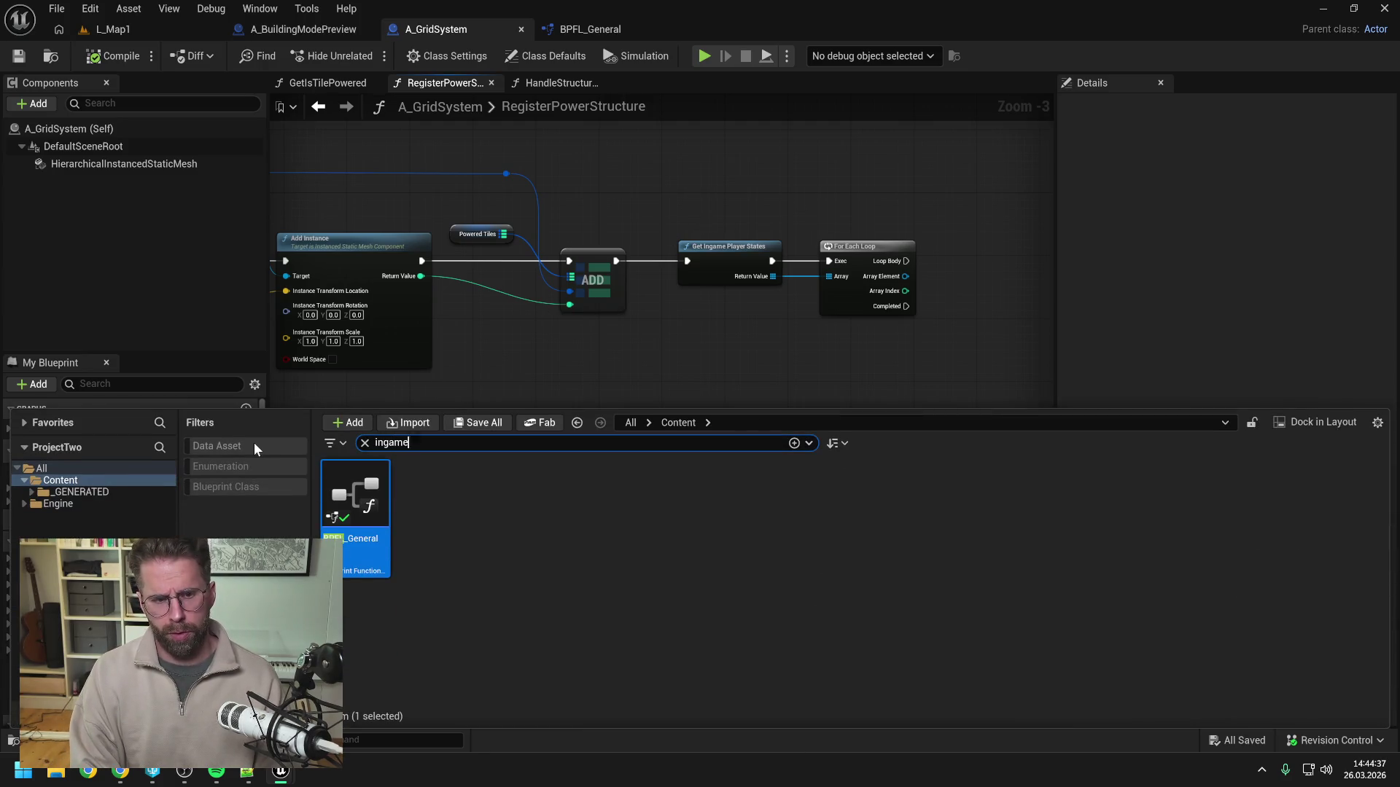
{"action": "type", "text": " player state"}
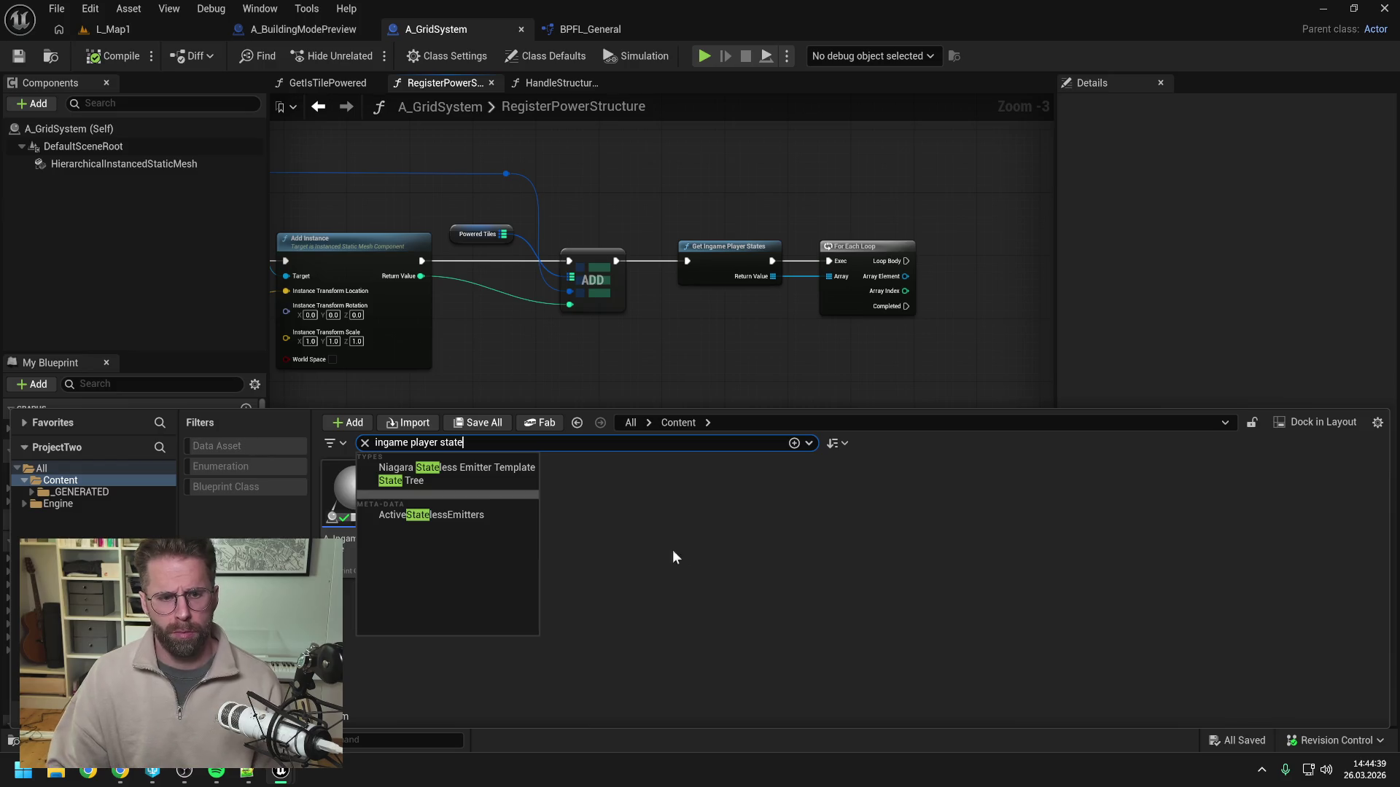
{"action": "double_click", "coordinate": [368, 496]}
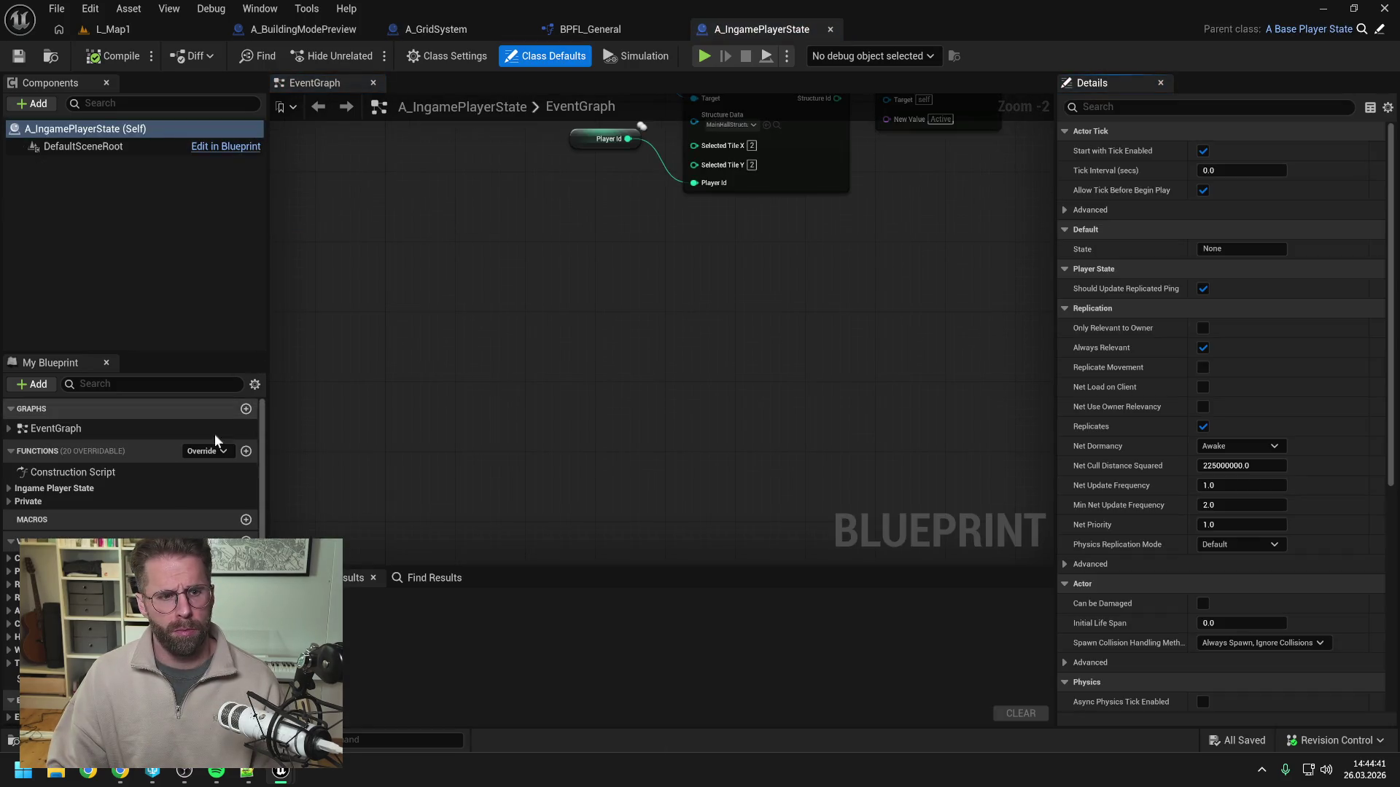
{"action": "left_click", "coordinate": [247, 452]}
{"action": "type", "text": "HandleP"}
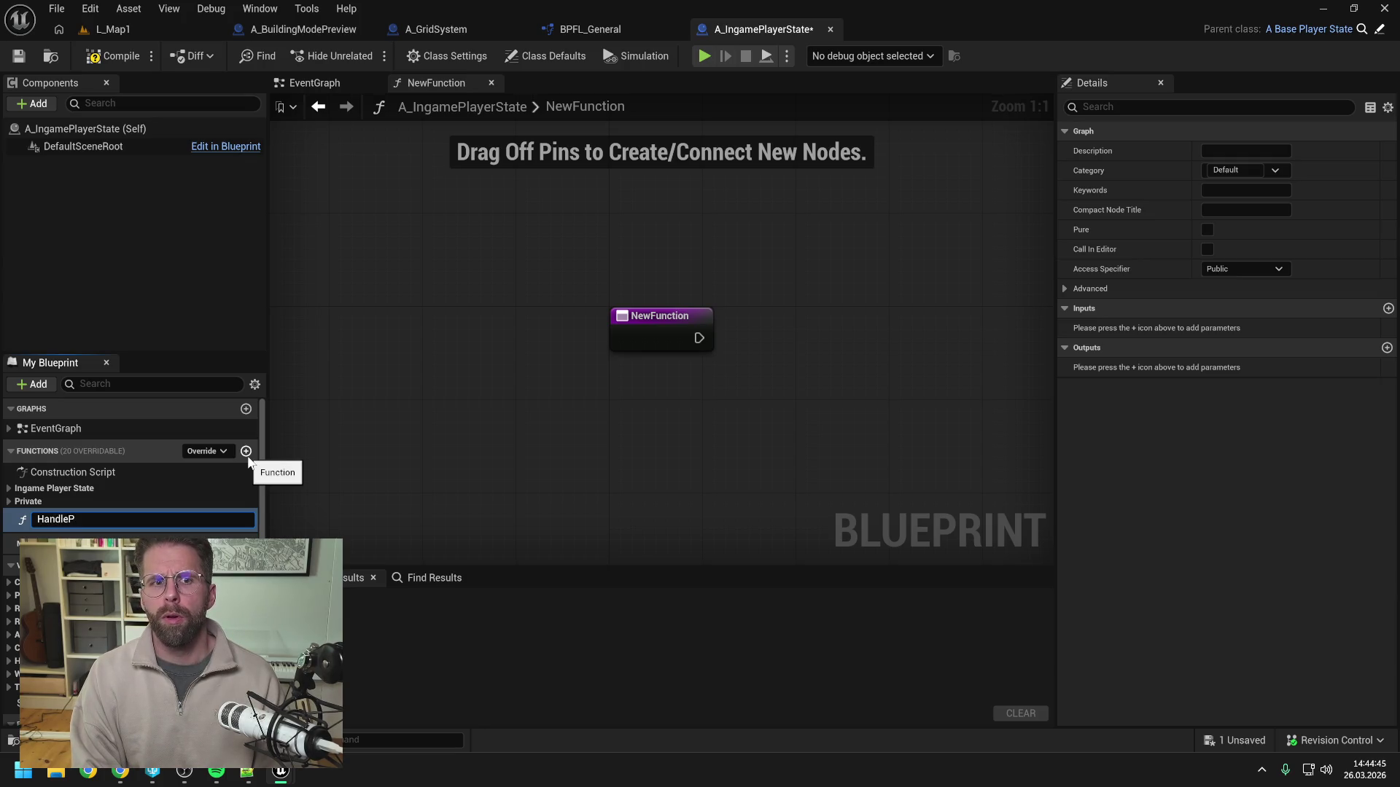
{"action": "left_click", "coordinate": [420, 313]}
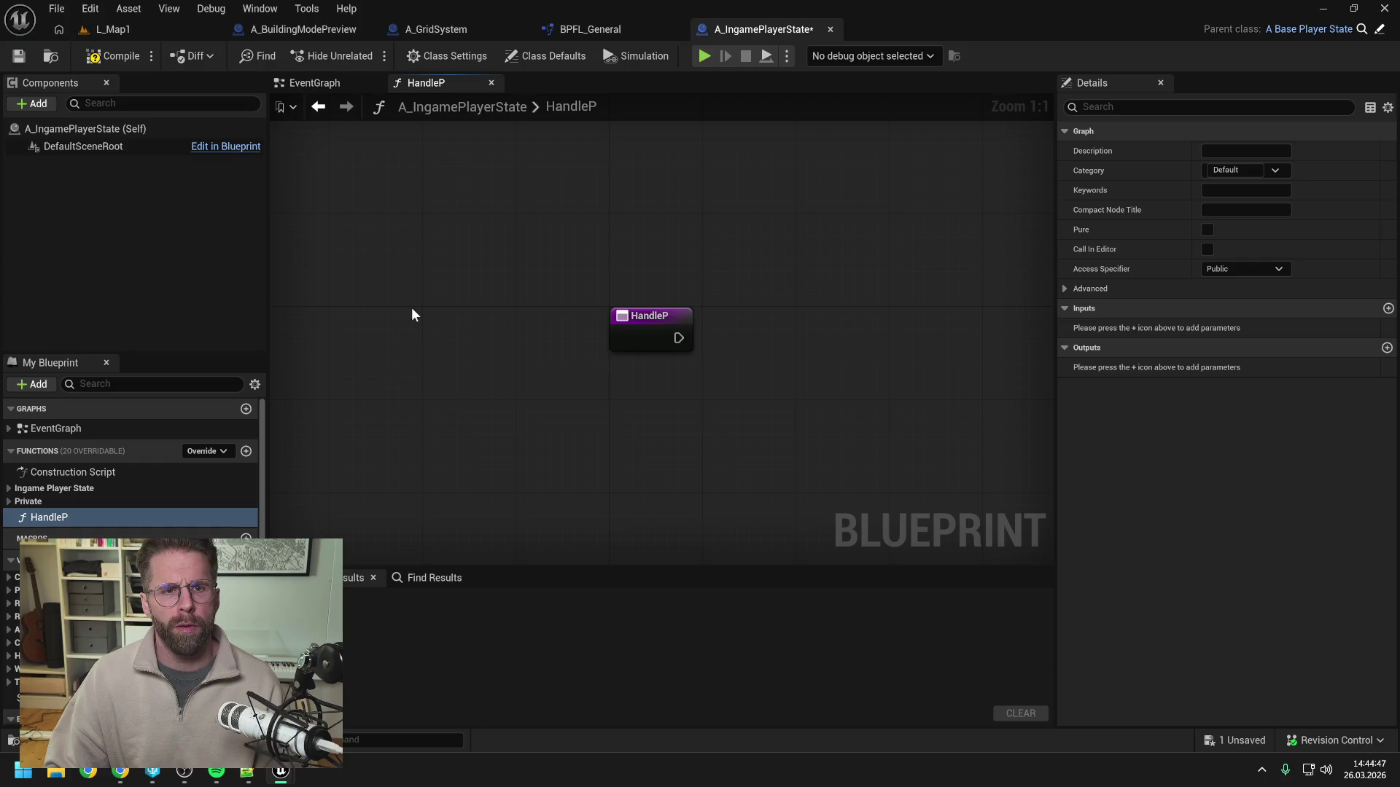
Name the function HandlePoweredTileAdded, put it in the Ingame Player State category, and save.
{"action": "left_click", "coordinate": [430, 26]}
{"action": "scroll", "coordinate": [729, 202], "scroll_direction": "up", "scroll_amount": 2}
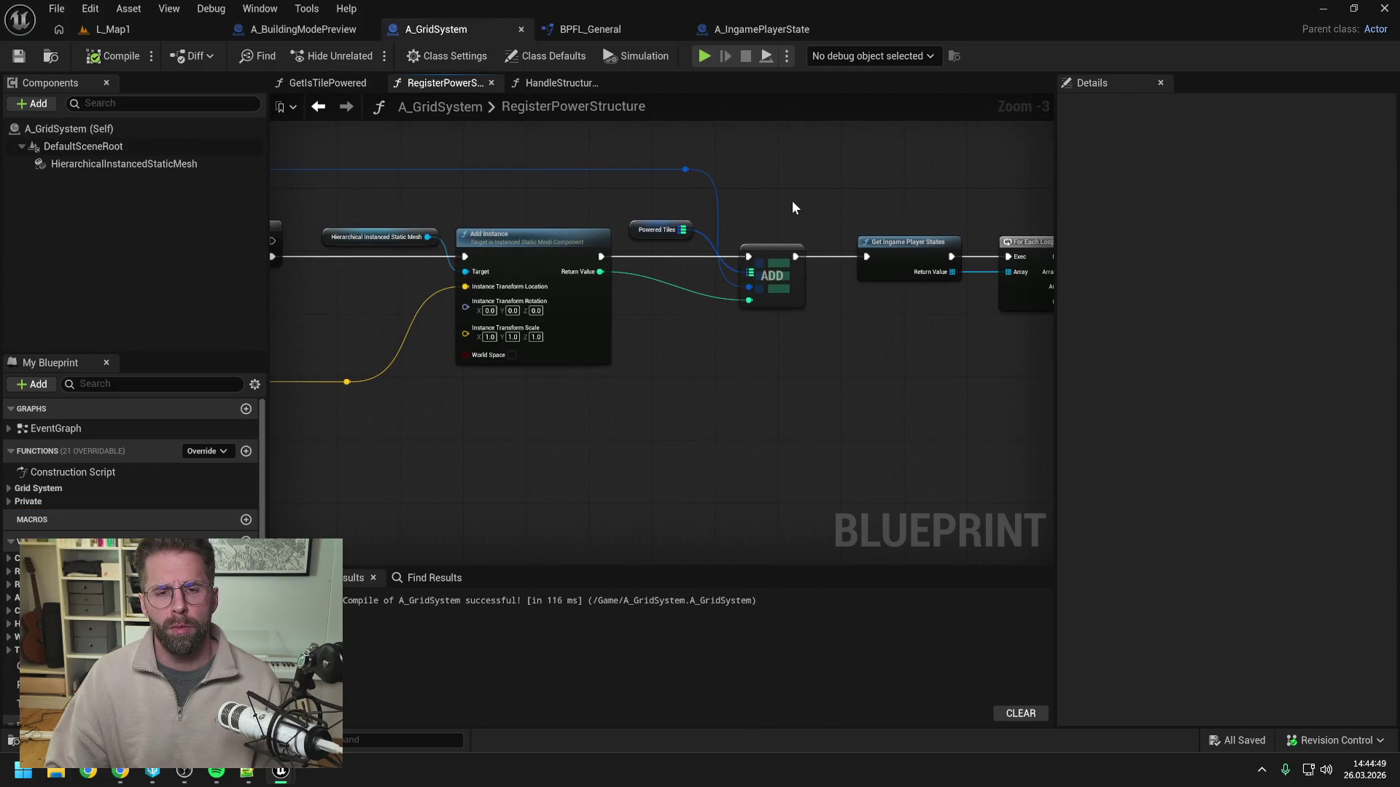
{"action": "mouse_move", "coordinate": [792, 207]}
{"action": "left_mouse_down"}
{"action": "mouse_move", "coordinate": [720, 212]}
{"action": "mouse_move", "coordinate": [815, 215]}
{"action": "mouse_move", "coordinate": [770, 212]}
{"action": "left_mouse_up"}
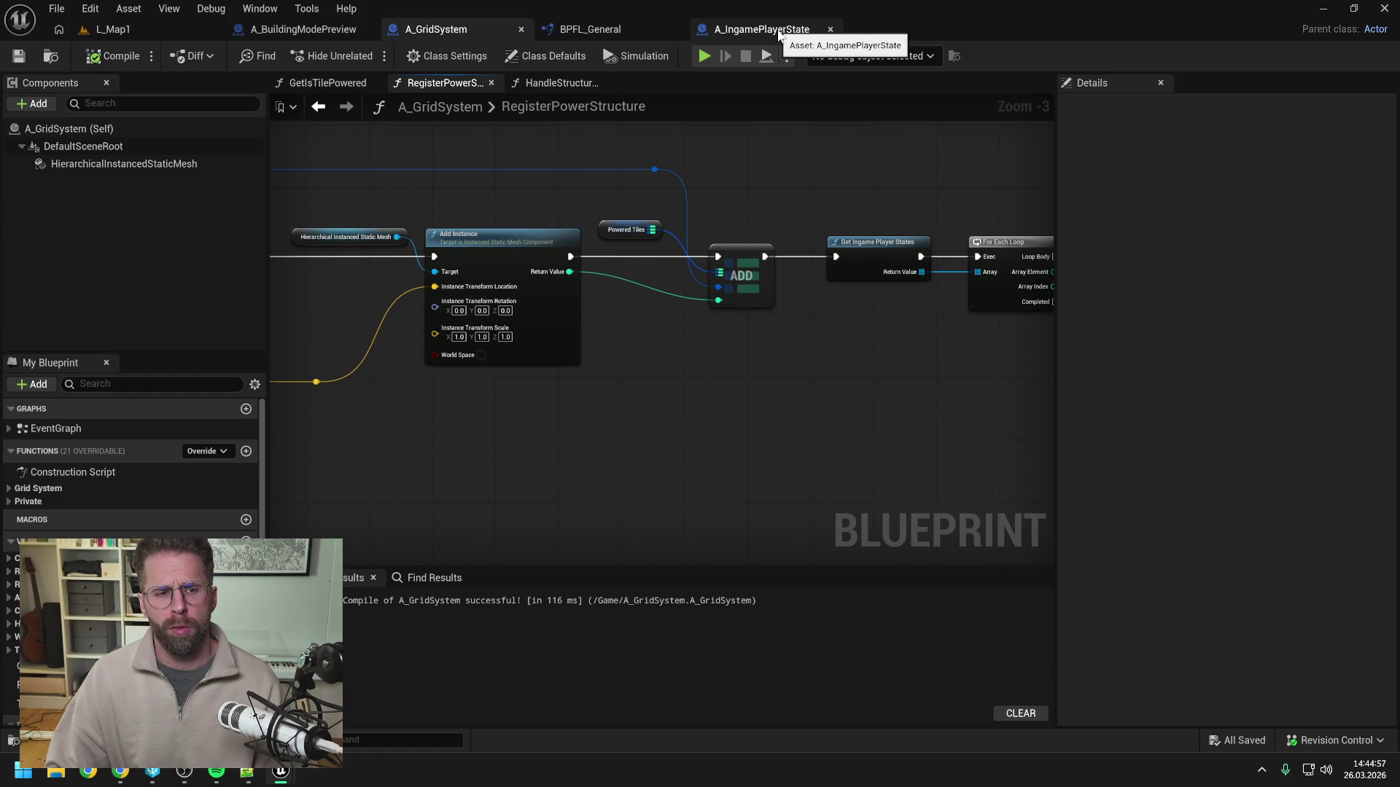
{"action": "left_click", "coordinate": [762, 29]}
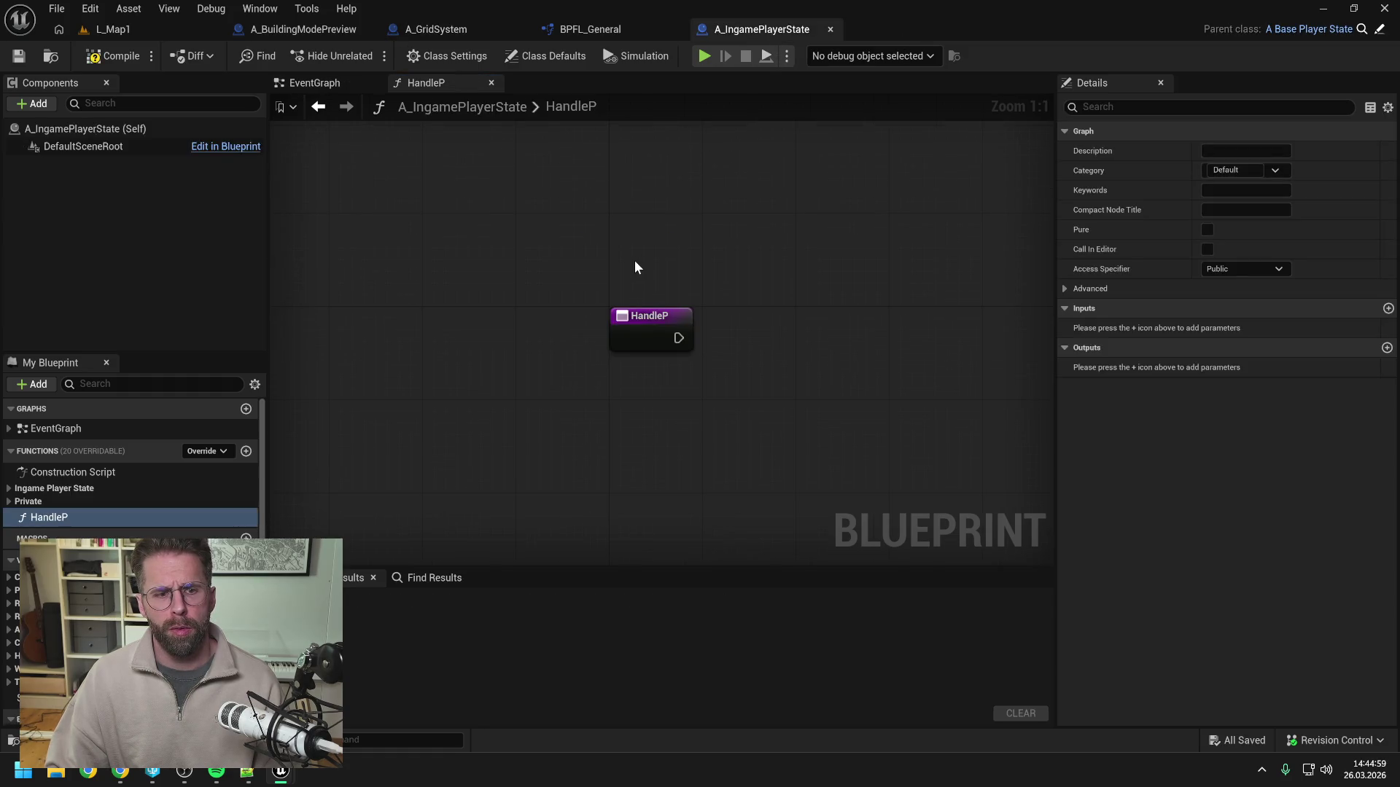
{"action": "key", "text": "F2"}
{"action": "key", "text": "End"}
{"action": "type", "text": "ower"}
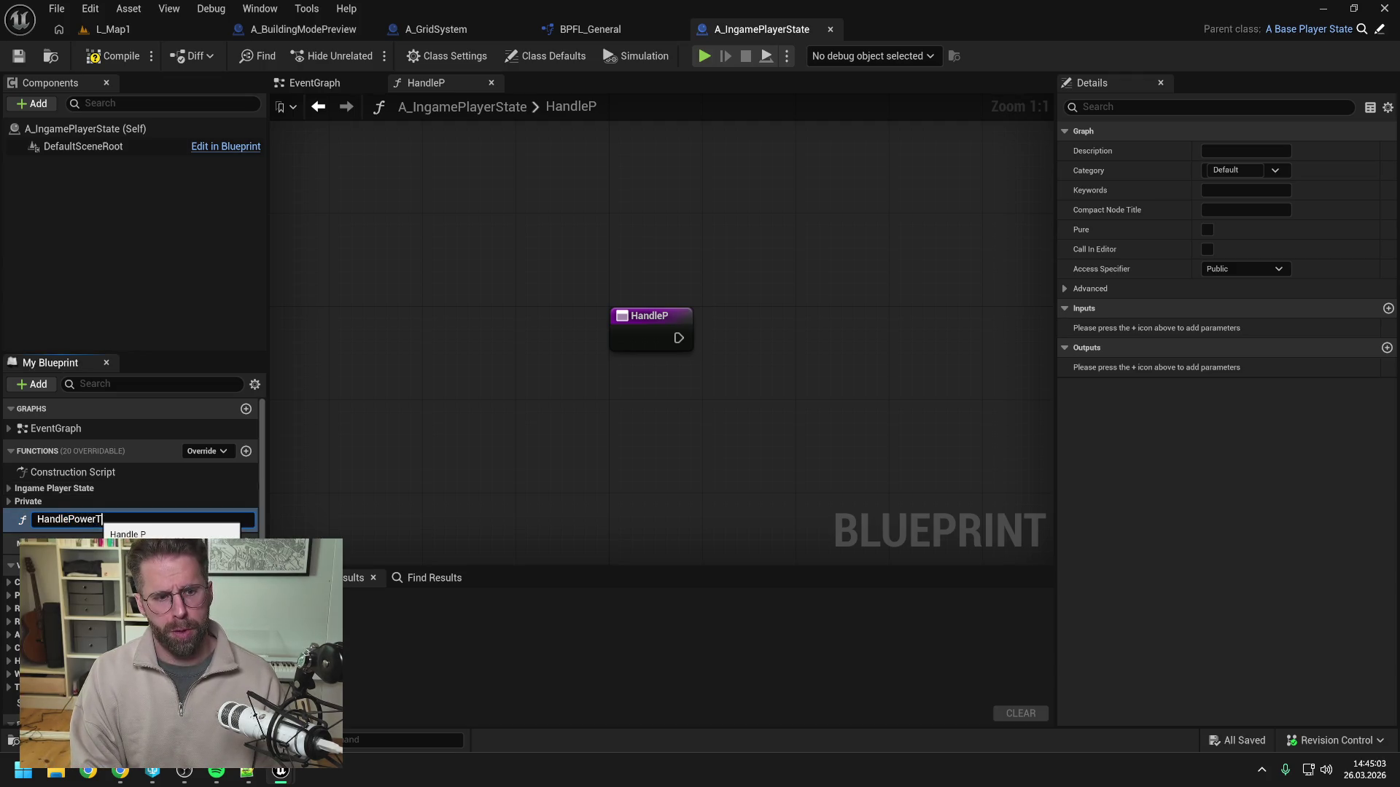
{"action": "type", "text": "edTileA"}
{"action": "key", "text": "Return"}
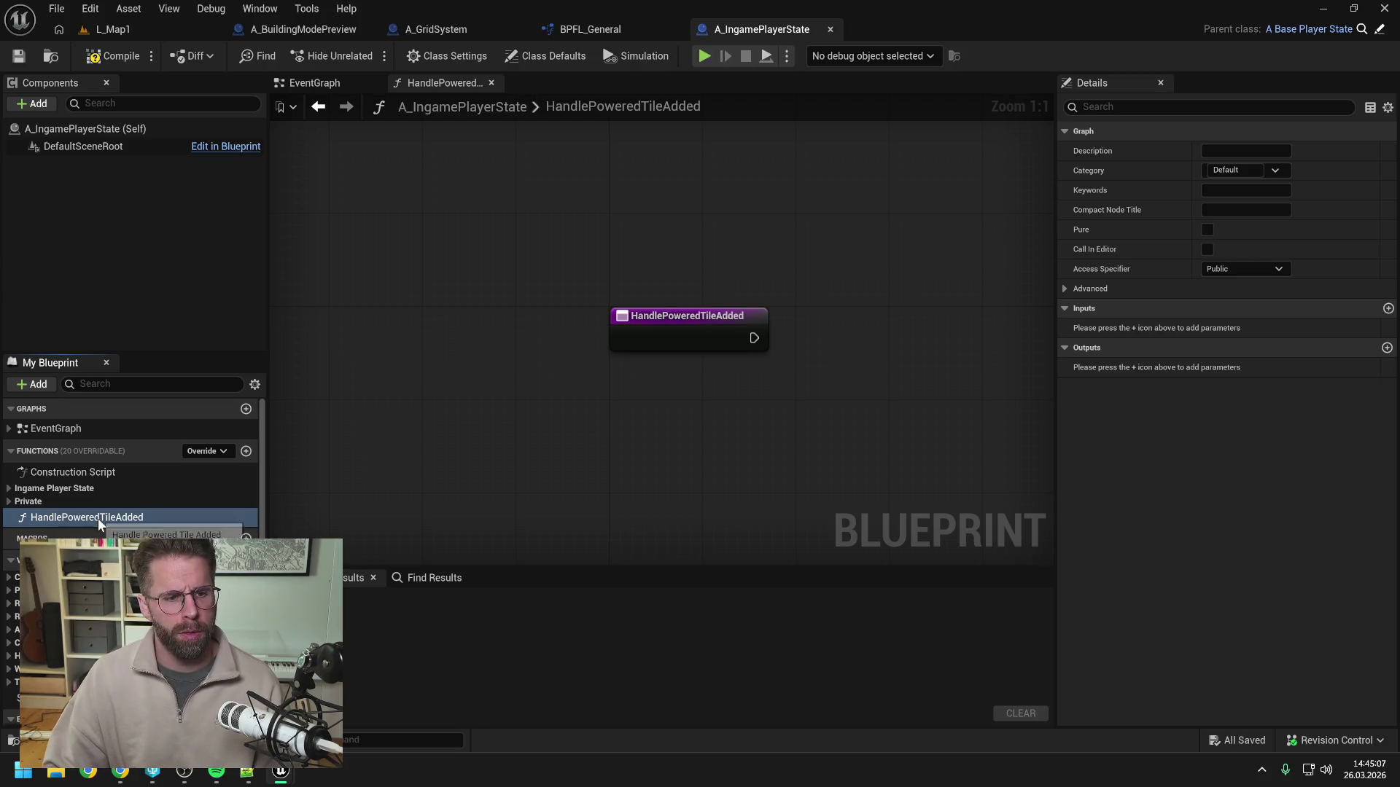
{"action": "left_click_drag", "start_coordinate": [97, 518], "coordinate": [89, 484]}
{"action": "key", "text": "ctrl+s"}
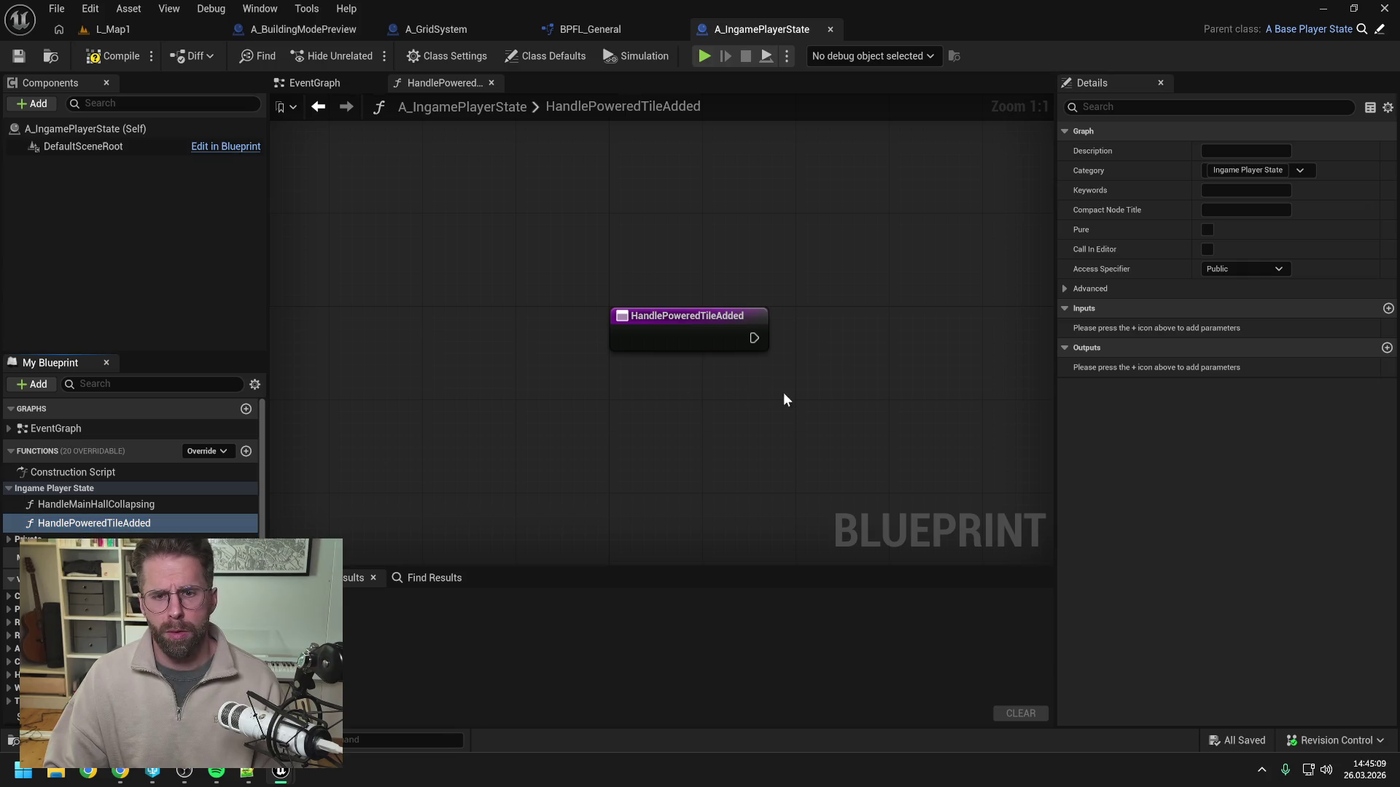
Give HandlePoweredTileAdded an Int Point input named GridCoordinate, then save and compile.
{"action": "left_click_drag", "start_coordinate": [690, 326], "coordinate": [603, 325]}
{"action": "left_click", "coordinate": [1388, 308]}
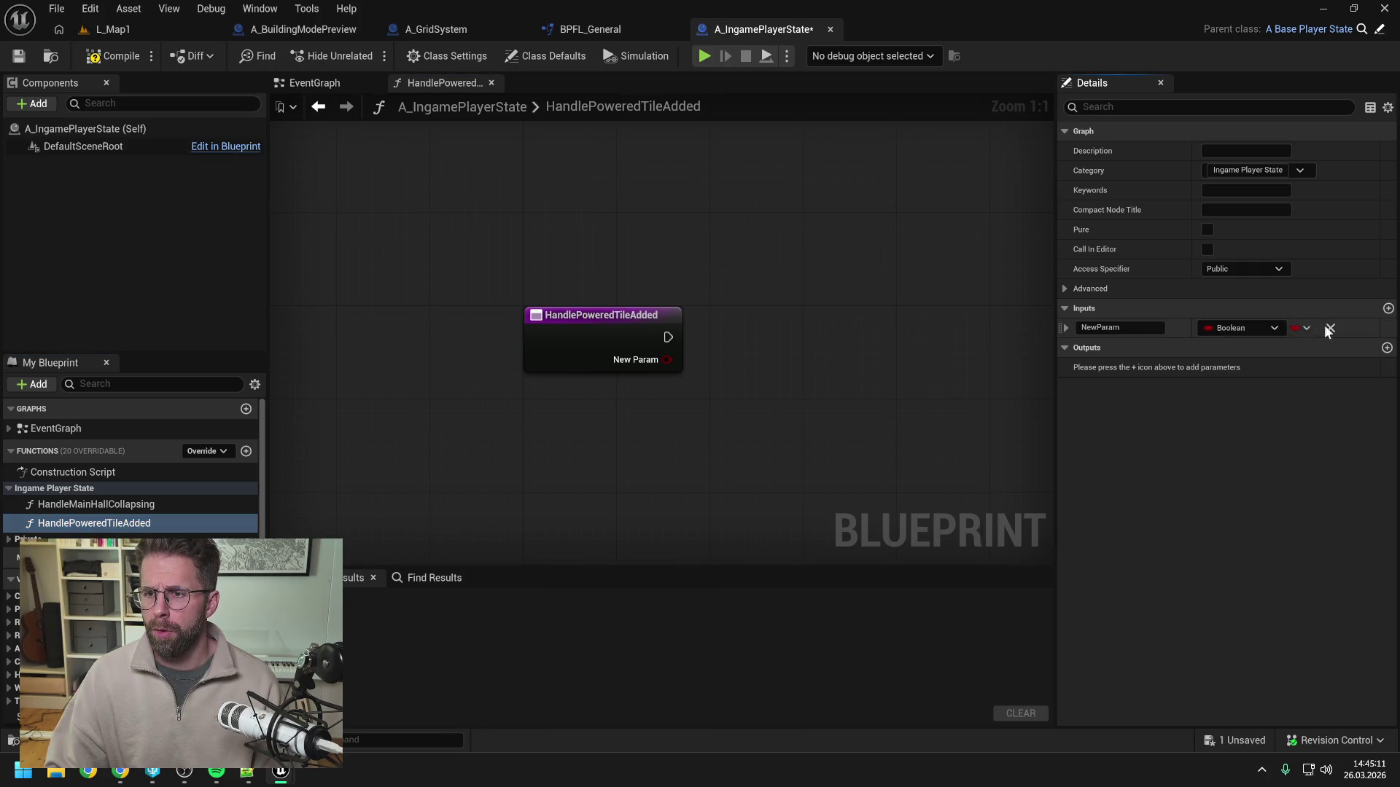
{"action": "left_click", "coordinate": [1244, 328]}
{"action": "type", "text": "int point"}
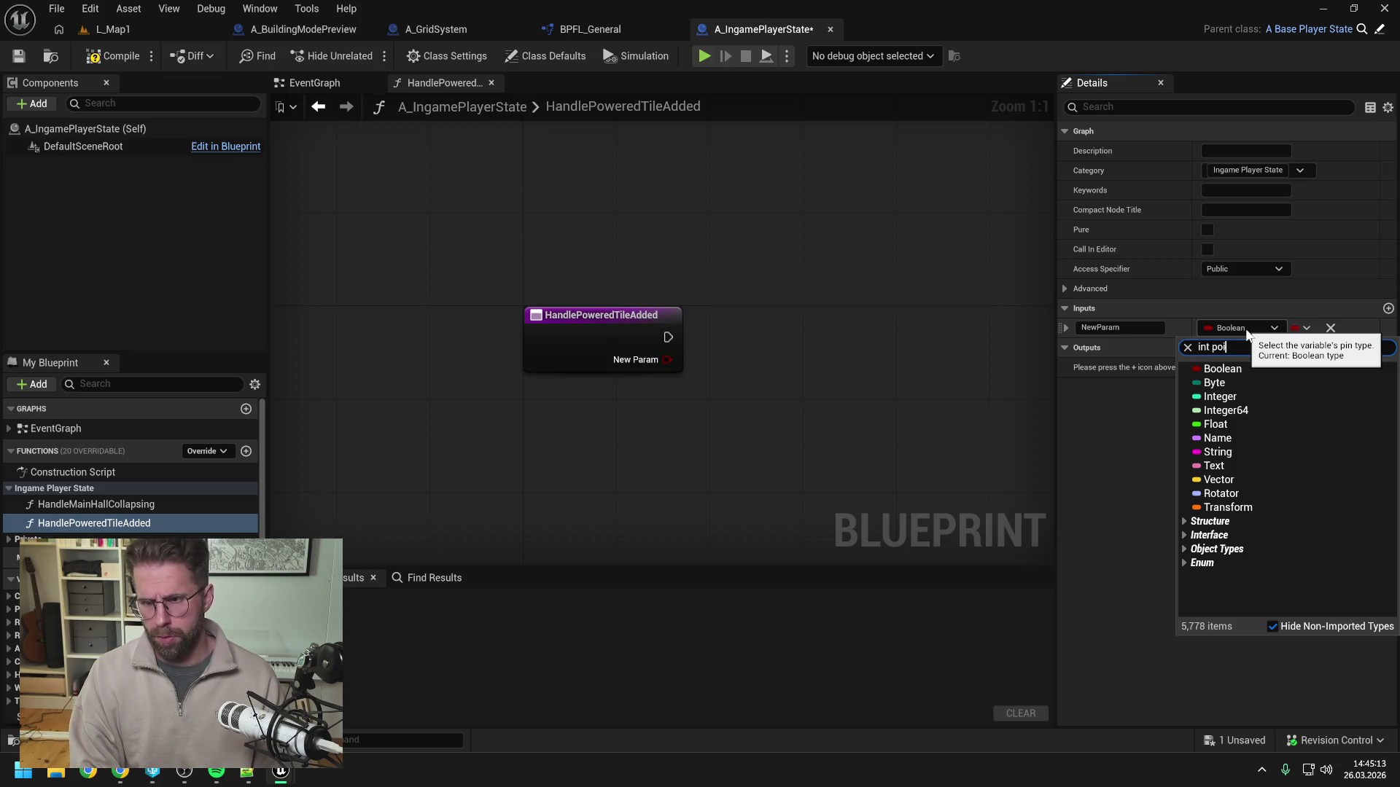
{"action": "left_click", "coordinate": [1219, 433]}
{"action": "left_click", "coordinate": [1119, 328]}
{"action": "type", "text": "GridCoordinate"}
{"action": "key", "text": "Return"}
{"action": "key", "text": "ctrl+s"}
{"action": "left_click", "coordinate": [113, 56]}
{"action": "left_click", "coordinate": [605, 29]}
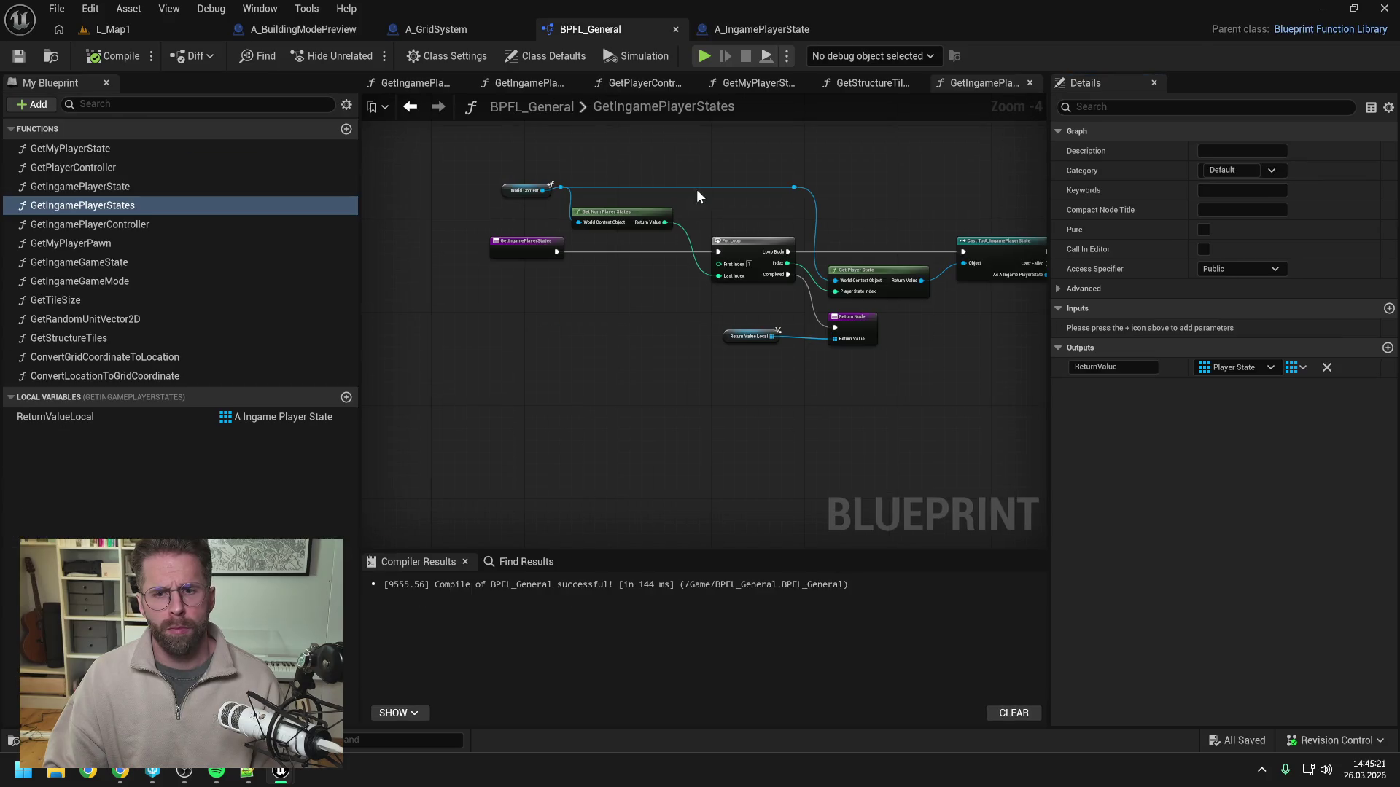
Look for a 'handle pow' action on the loop's array element in A_GridSystem, then dismiss the search.
{"action": "left_click", "coordinate": [441, 32]}
{"action": "left_click_drag", "start_coordinate": [848, 280], "coordinate": [903, 292]}
{"action": "type", "text": "handle po"}
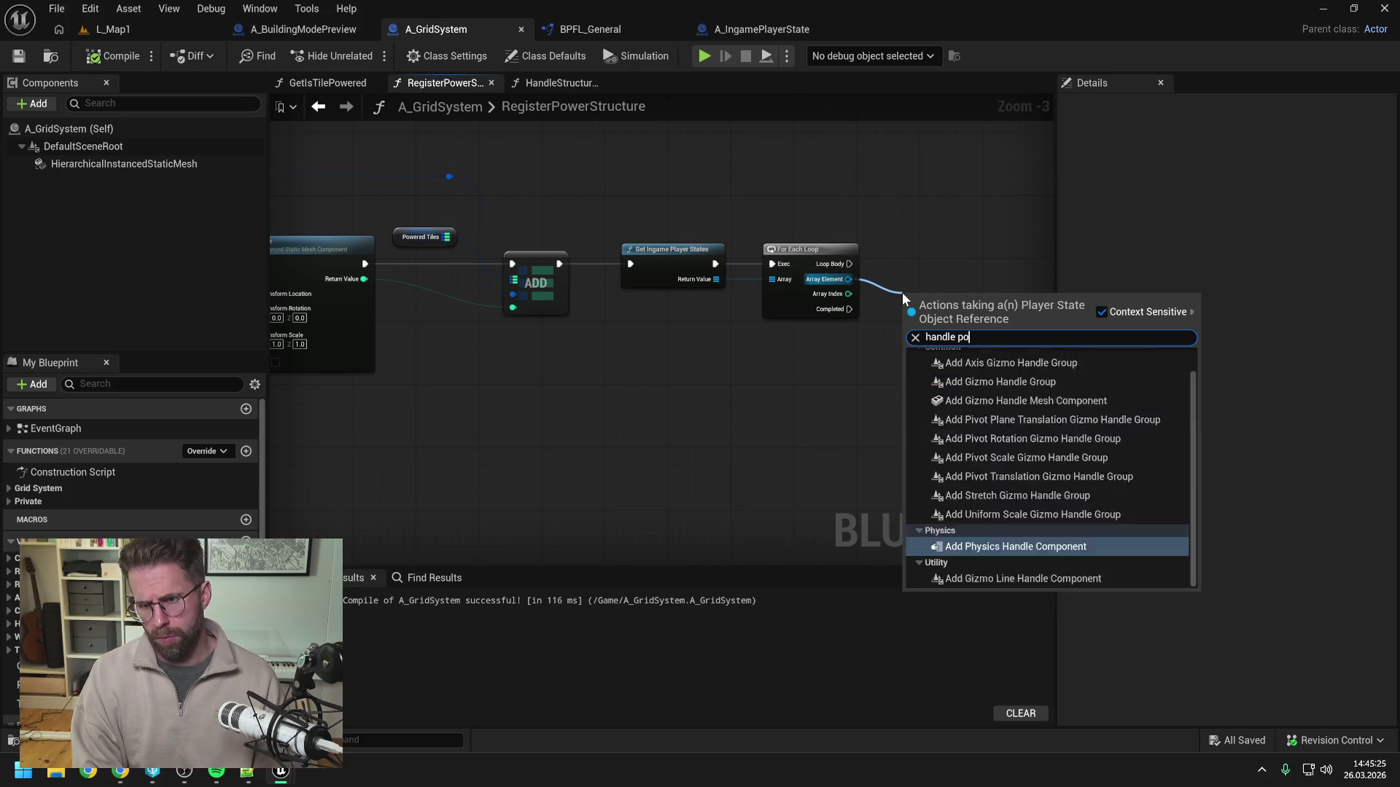
{"action": "type", "text": "wer"}
{"action": "key", "text": "Escape"}
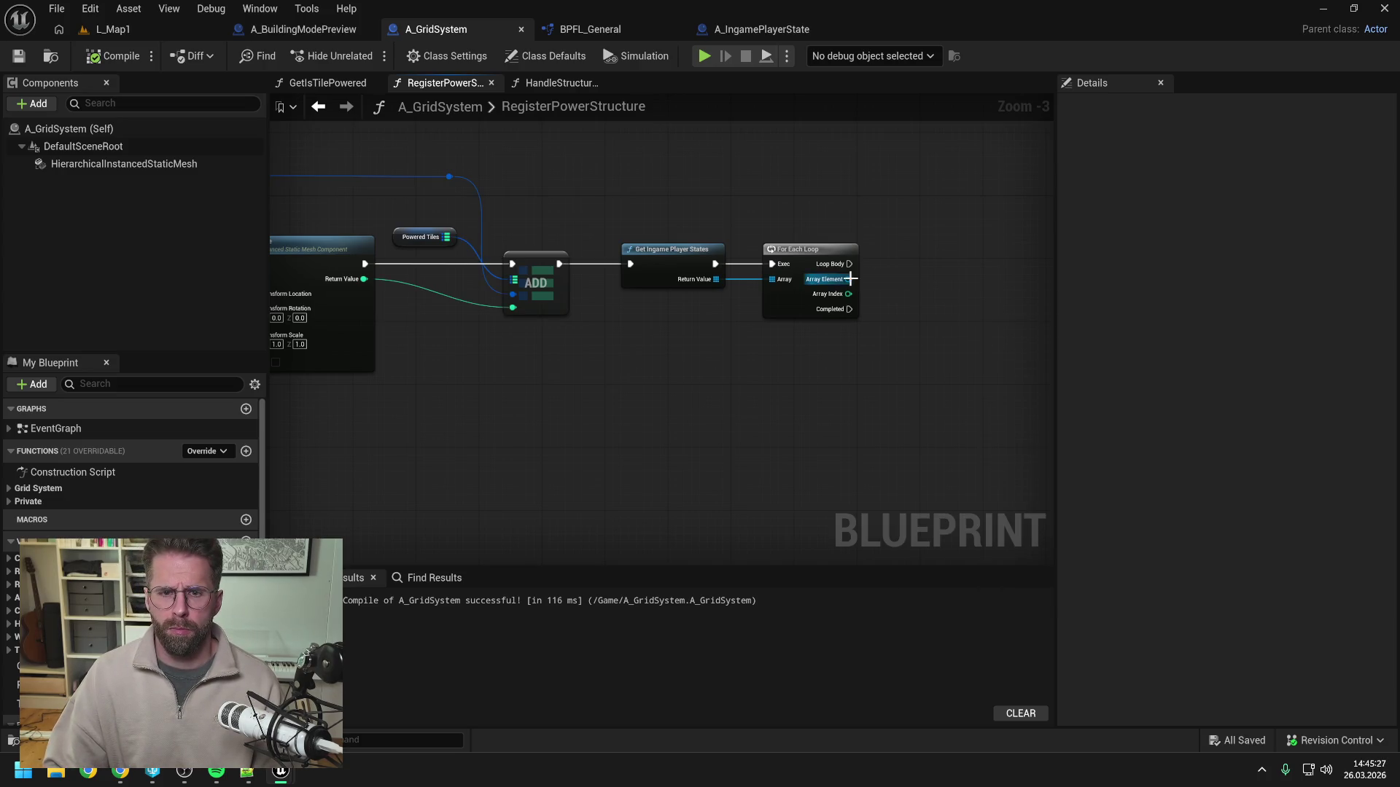
Set GetIngamePlayerStates' return value type to A Ingame Player State and compile.
{"action": "left_click", "coordinate": [687, 271]}
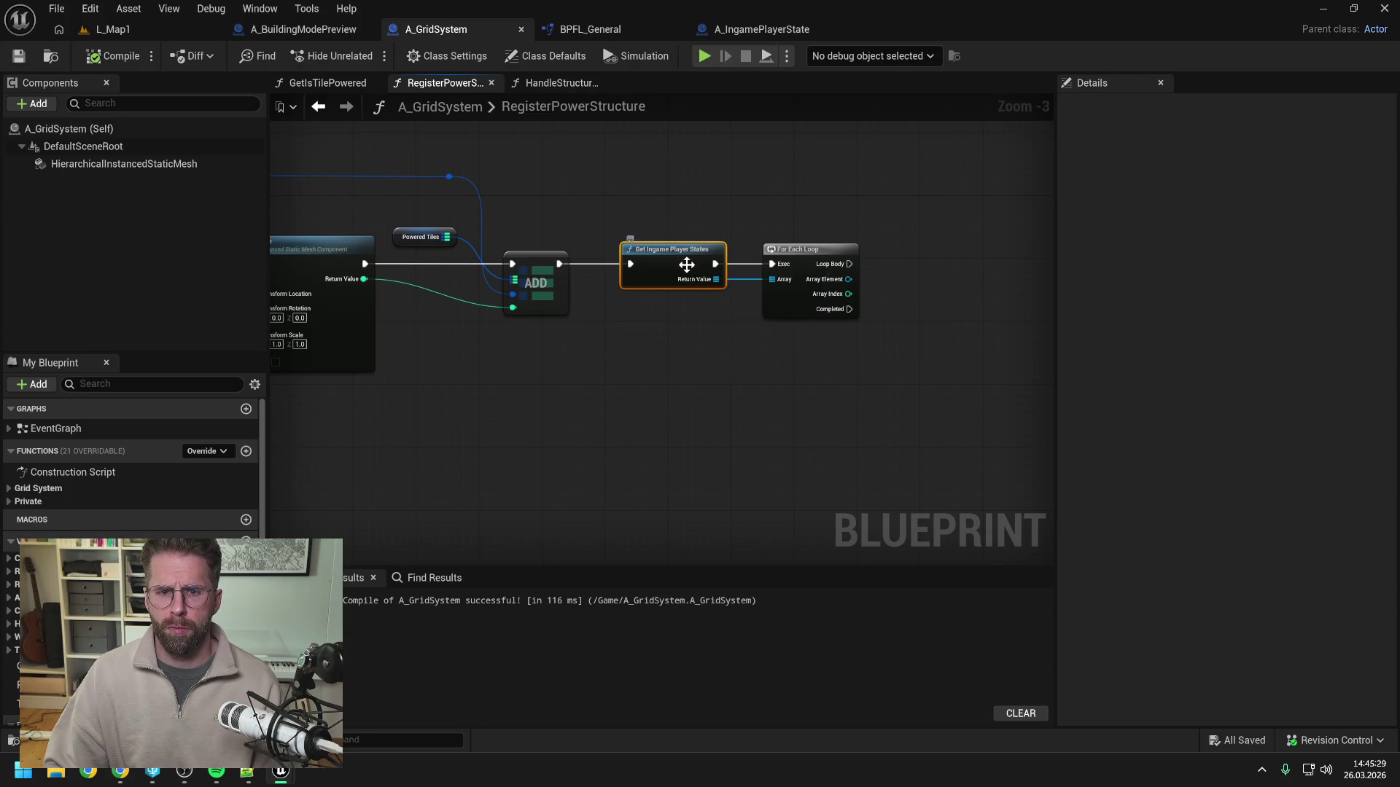
{"action": "double_click", "coordinate": [687, 271]}
{"action": "left_click", "coordinate": [783, 339]}
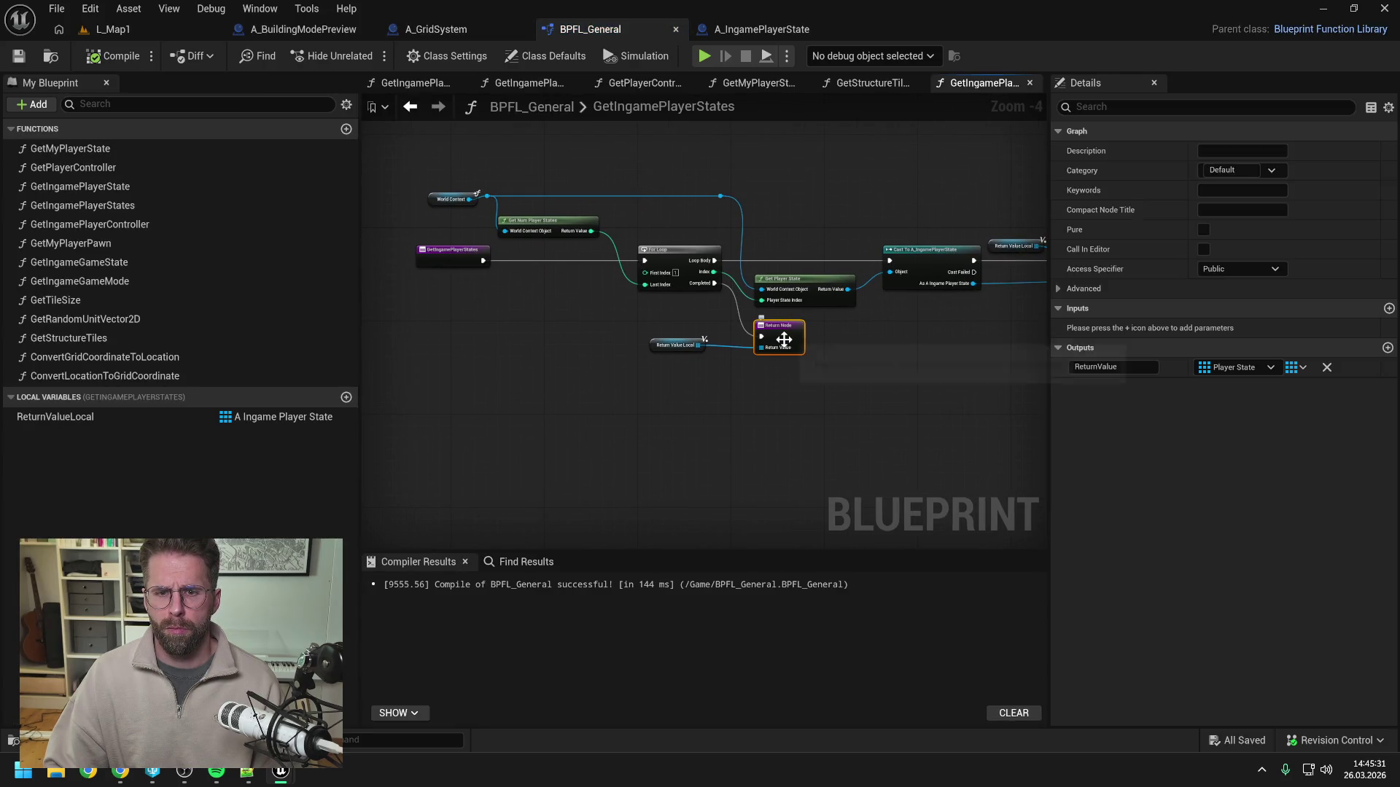
{"action": "left_click", "coordinate": [1242, 368]}
{"action": "type", "text": "ingame"}
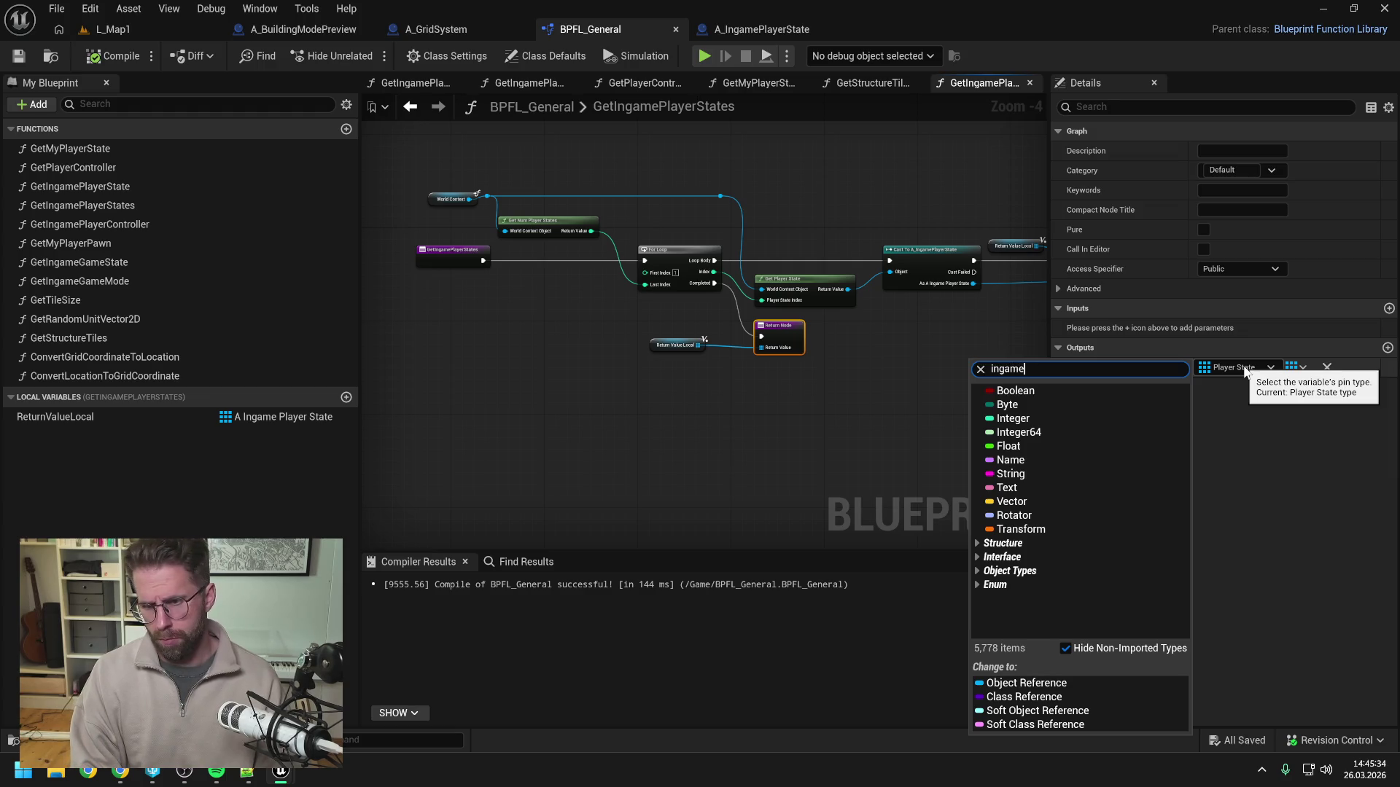
{"action": "type", "text": "player"}
{"action": "mouse_move", "coordinate": [1252, 458]}
{"action": "left_click", "coordinate": [1150, 465]}
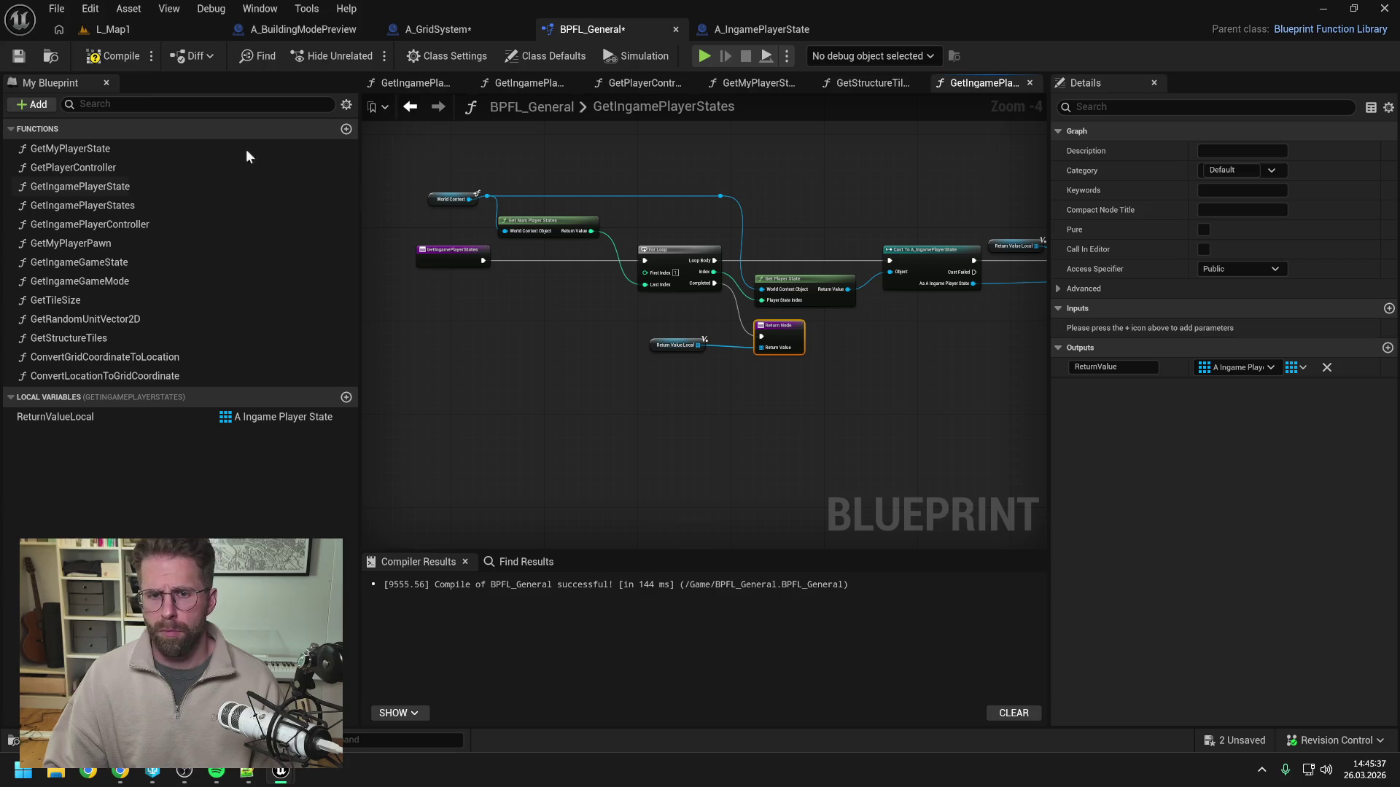
{"action": "left_click", "coordinate": [125, 56]}
{"action": "left_click", "coordinate": [408, 29]}
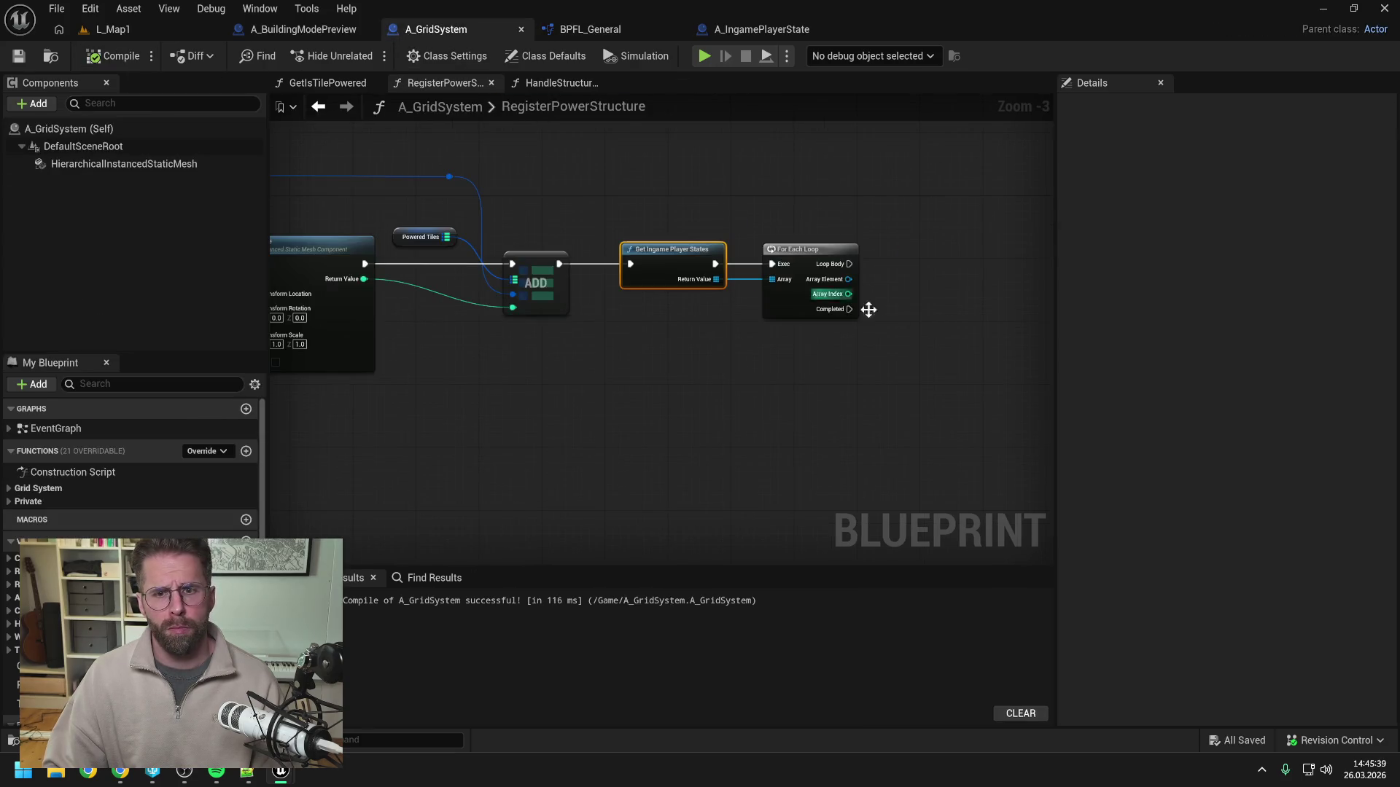
Replace the old For Each Loop with a new one fed by Get Ingame Player States' Return Value.
{"action": "left_click_drag", "start_coordinate": [846, 274], "coordinate": [904, 295]}
{"action": "type", "text": "handle pow"}
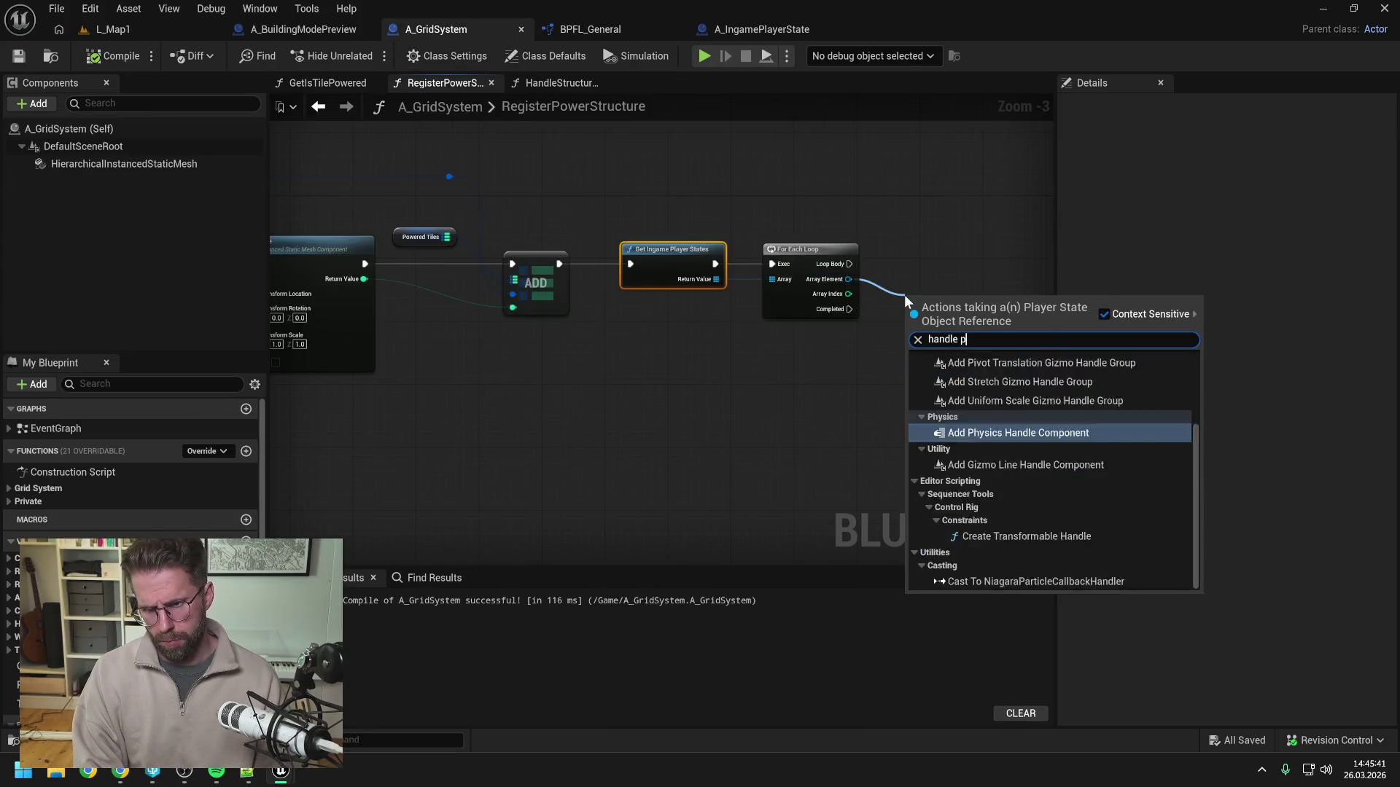
{"action": "left_click", "coordinate": [904, 295]}
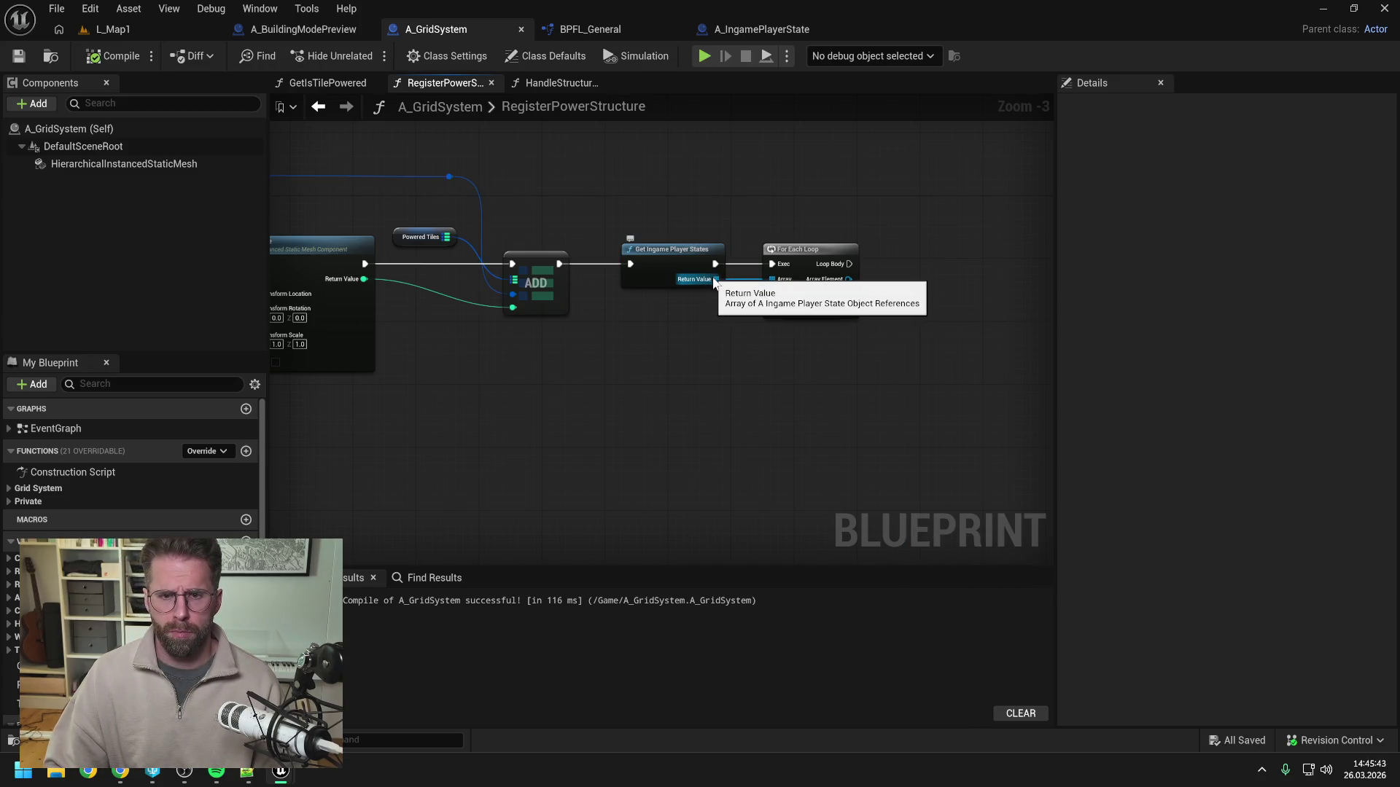
{"action": "left_click", "coordinate": [809, 250]}
{"action": "key", "text": "Delete"}
{"action": "mouse_move", "coordinate": [716, 280]}
{"action": "left_mouse_down"}
{"action": "mouse_move", "coordinate": [762, 284]}
{"action": "mouse_move", "coordinate": [792, 255]}
{"action": "mouse_move", "coordinate": [904, 292]}
{"action": "mouse_move", "coordinate": [954, 261]}
{"action": "left_mouse_up"}
{"action": "type", "text": "for"}
{"action": "key", "text": "Return"}
Call Handle Powered Tile Added on each array element from the loop body.
{"action": "type", "text": "handle pow"}
{"action": "key", "text": "Return"}
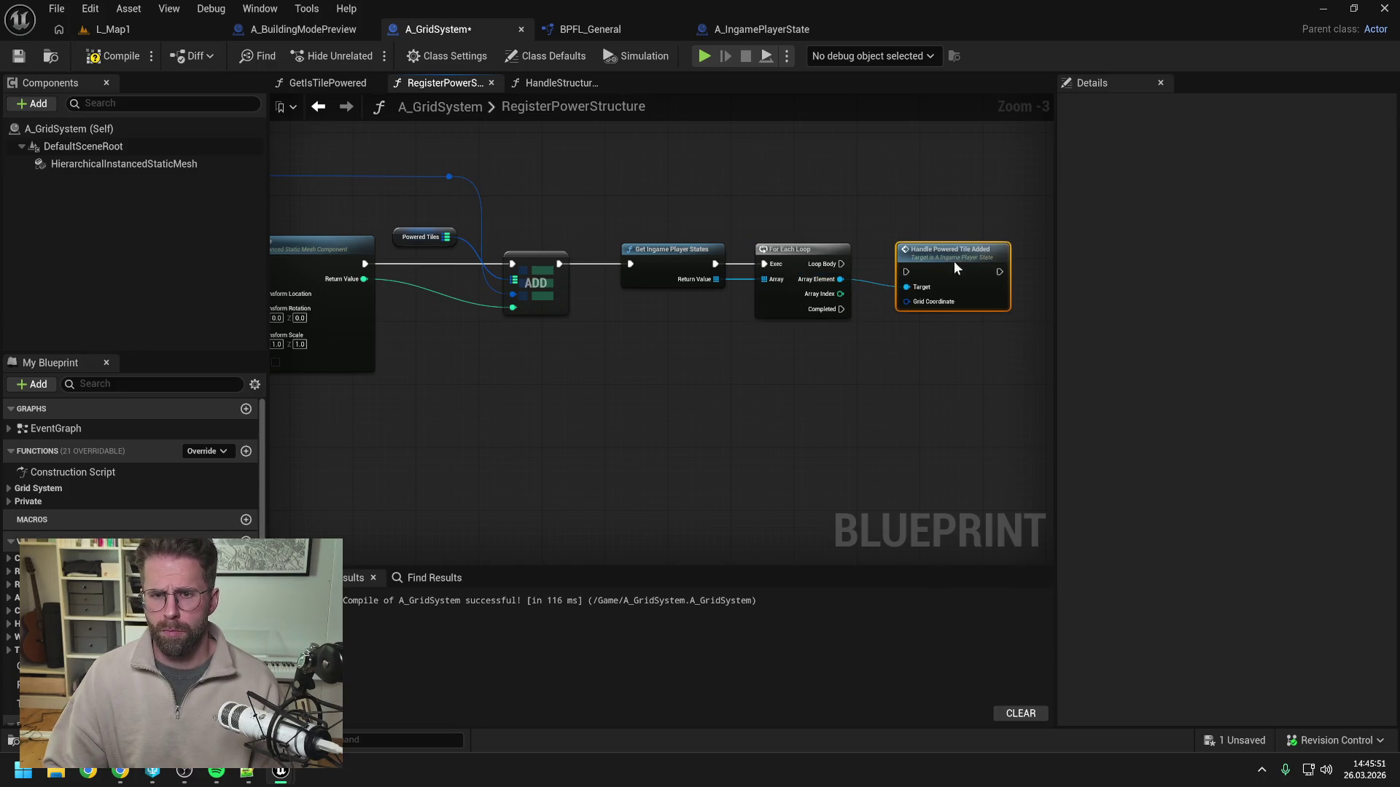
{"action": "mouse_move", "coordinate": [842, 263]}
{"action": "left_mouse_down"}
{"action": "mouse_move", "coordinate": [905, 271]}
{"action": "mouse_move", "coordinate": [948, 242]}
{"action": "left_mouse_up"}
{"action": "left_click", "coordinate": [833, 207]}
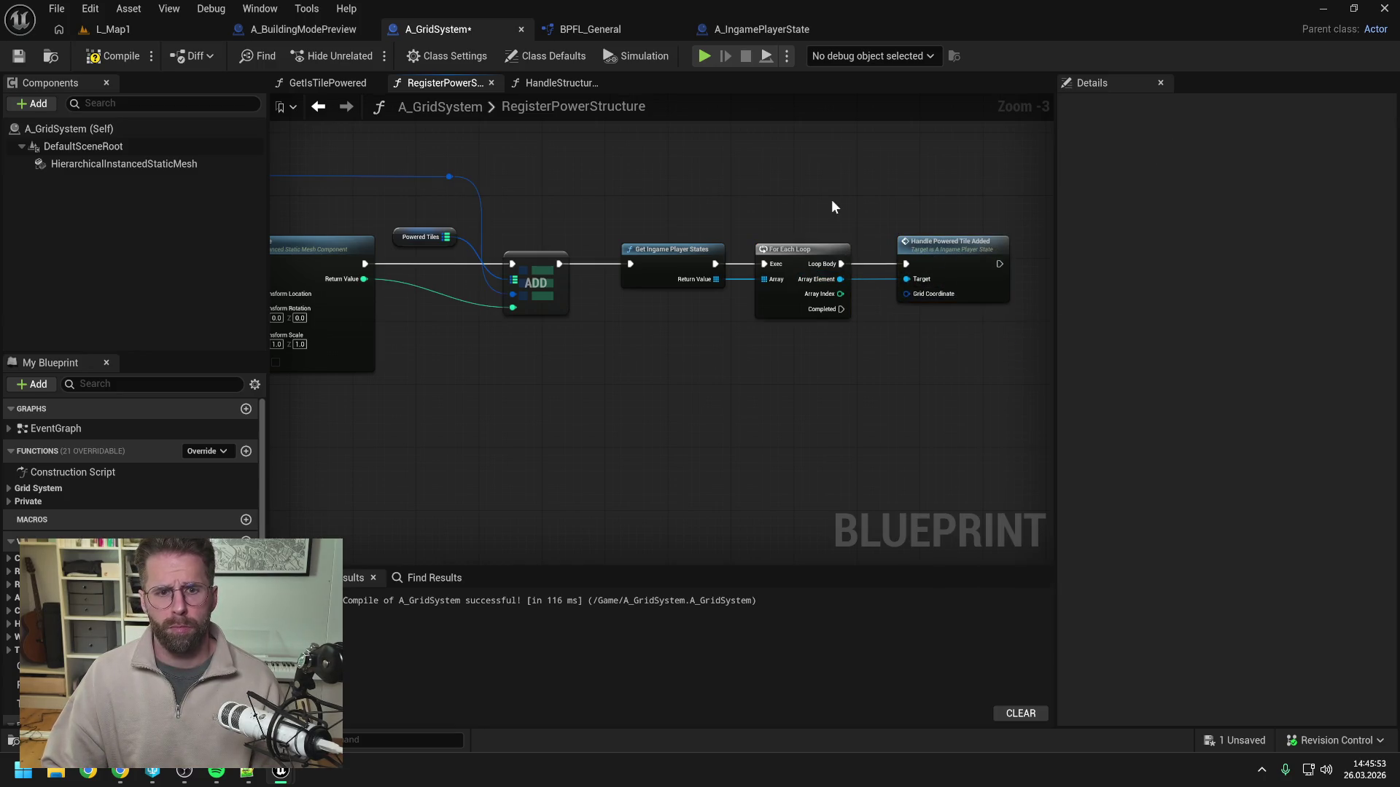
{"action": "key", "text": "ctrl+s"}
Wire the grid coordinate into Grid Coordinate through a reroute point, then compile and save.
{"action": "scroll", "coordinate": [829, 191], "scroll_direction": "down", "scroll_amount": 1}
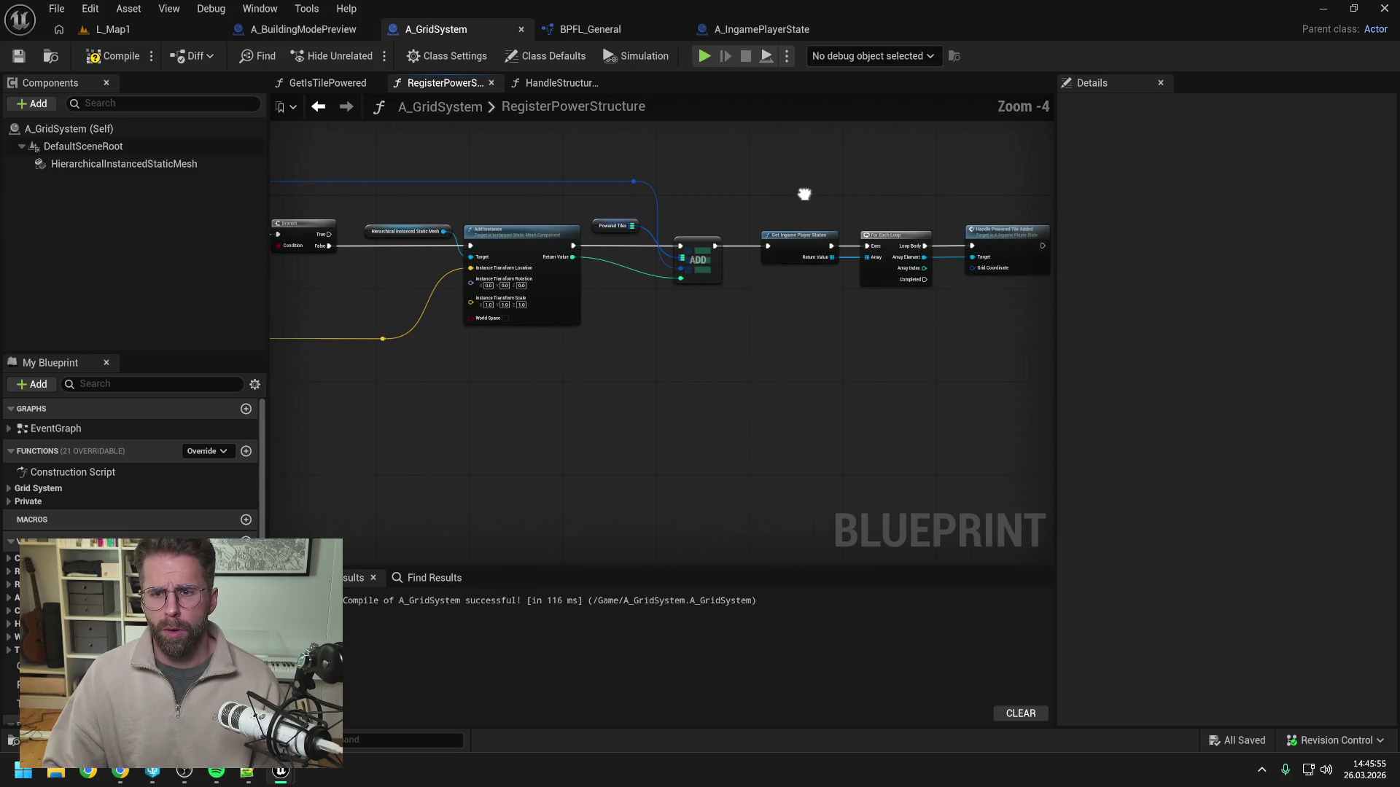
{"action": "mouse_move", "coordinate": [628, 181]}
{"action": "left_mouse_down"}
{"action": "mouse_move", "coordinate": [737, 195]}
{"action": "mouse_move", "coordinate": [967, 268]}
{"action": "left_mouse_up"}
{"action": "double_click", "coordinate": [948, 269]}
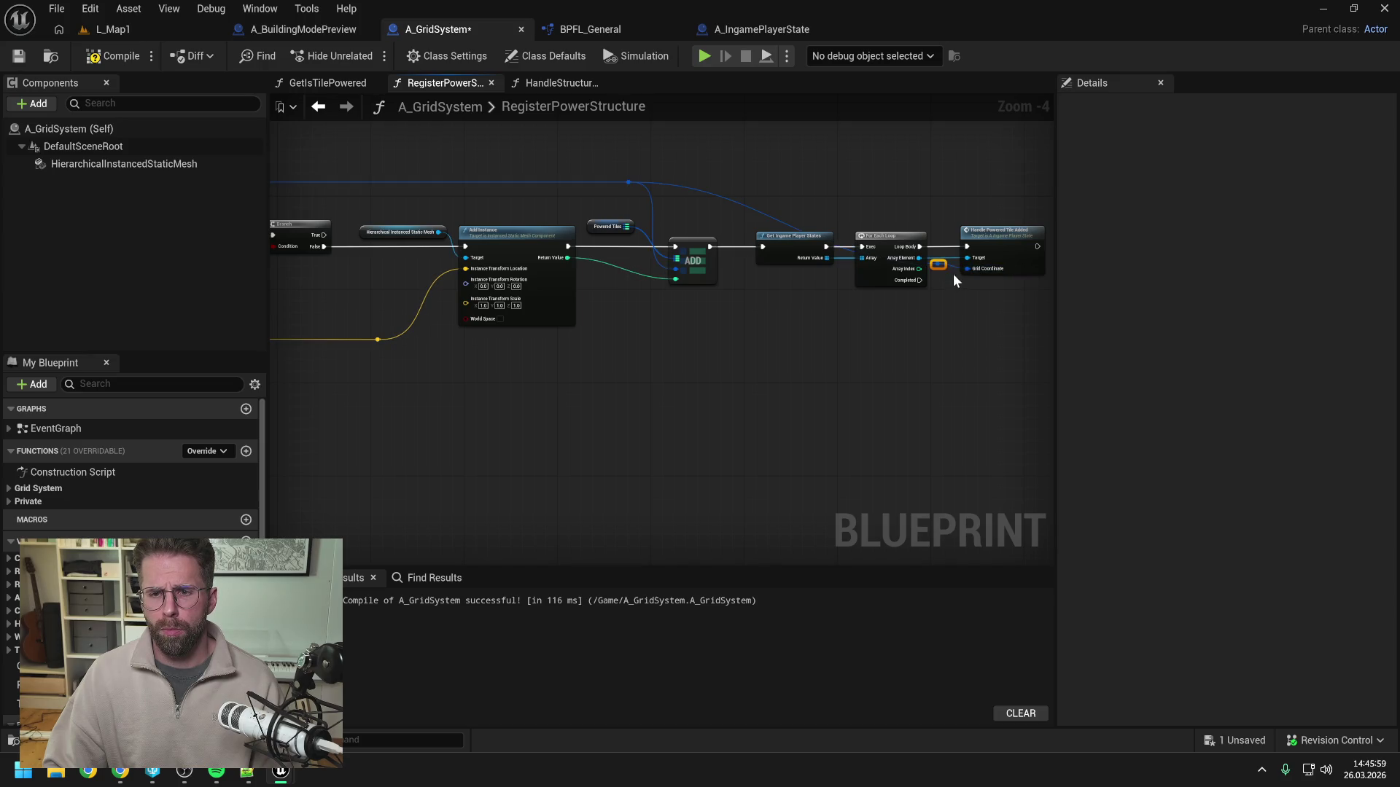
{"action": "left_click_drag", "start_coordinate": [939, 264], "coordinate": [938, 185]}
{"action": "left_click", "coordinate": [821, 207]}
{"action": "key", "text": "F7"}
{"action": "key", "text": "ctrl+s"}
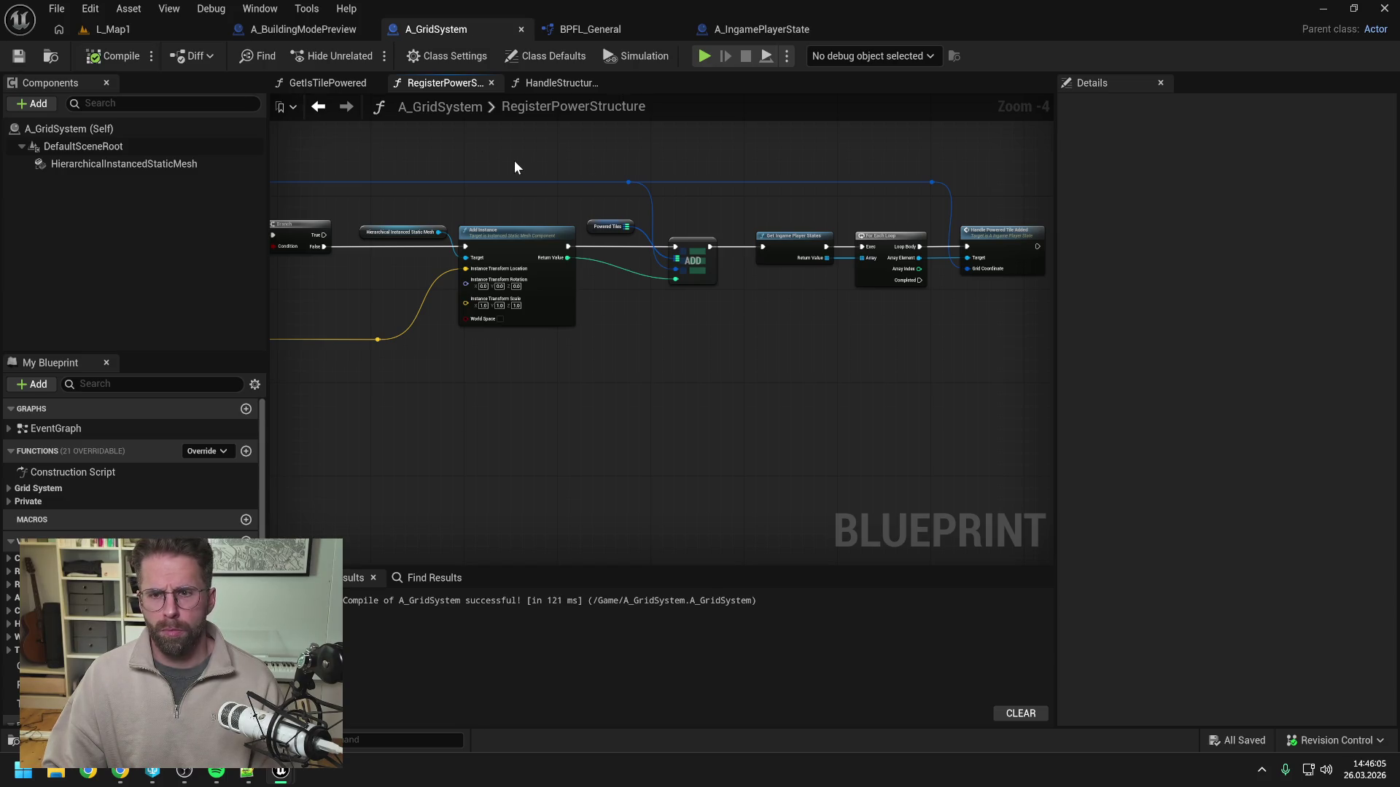